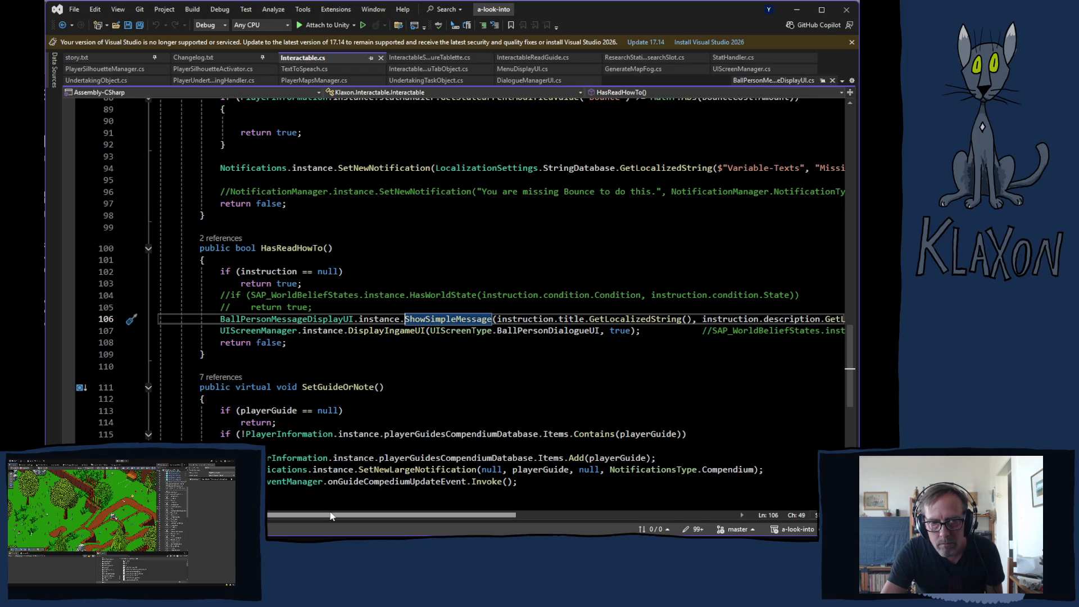
# - Copy the UIScreenManager.DisplayIngameUI call on line 107 of Interactable.cs, then switch to InteractableReadGuide.cs
pyautogui.moveTo(339, 514)
pyautogui.mouseDown()
pyautogui.moveTo(443, 501)
pyautogui.moveTo(327, 508)
pyautogui.mouseUp()
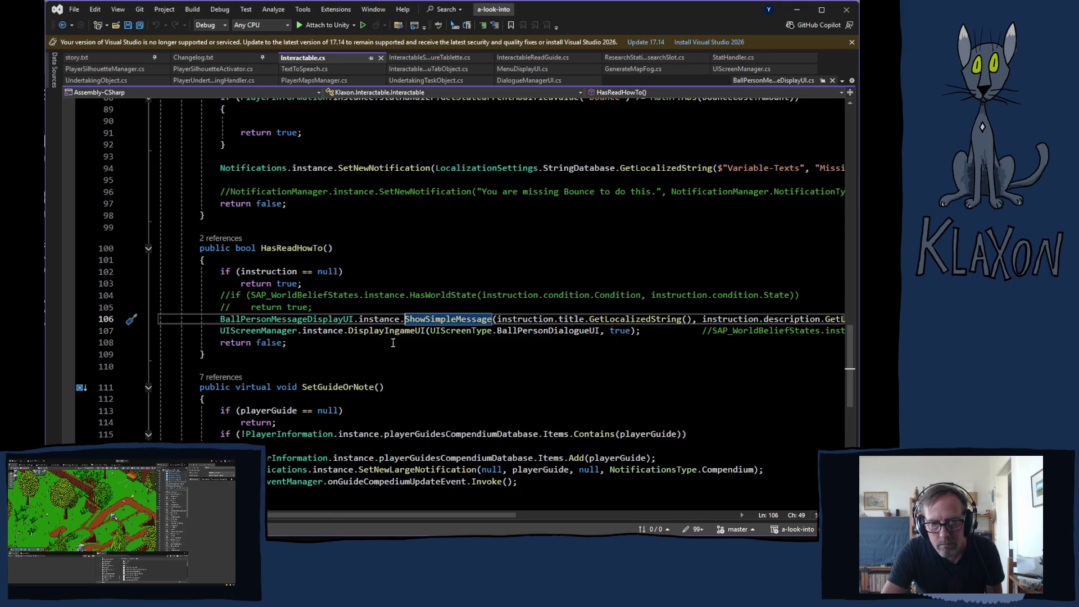
pyautogui.moveTo(423, 332)
pyautogui.moveTo(219, 330); pyautogui.dragTo(642, 337)
pyautogui.hotkey('ctrl', 'c')
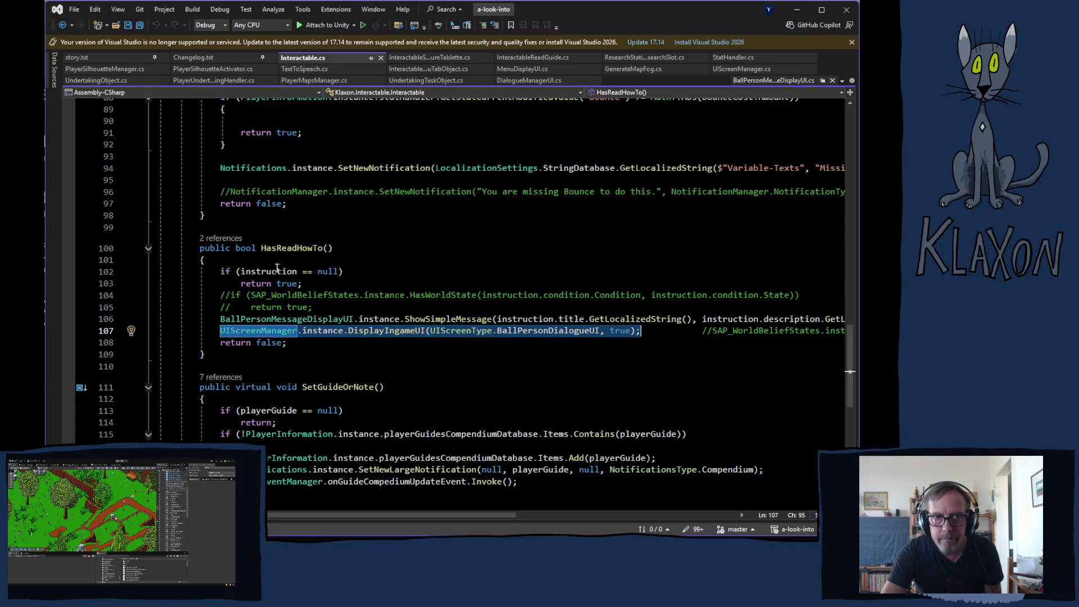
pyautogui.click(541, 57)
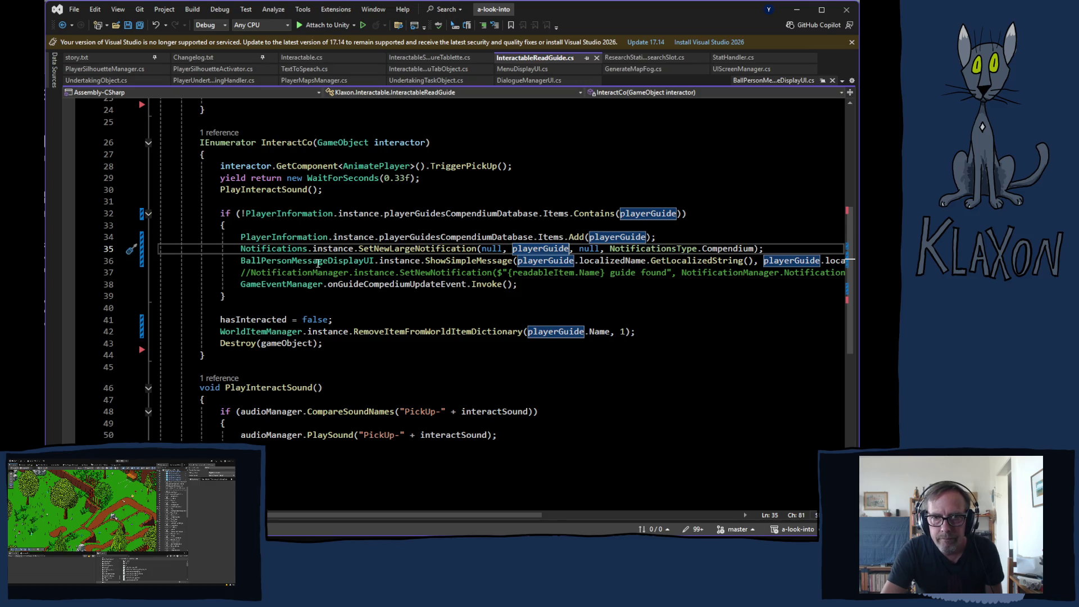
# - Paste the DisplayIngameUI(BallPersonDialogueUI, true) call below ShowSimpleMessage in InteractCo, then return to Unity
pyautogui.click(241, 272)
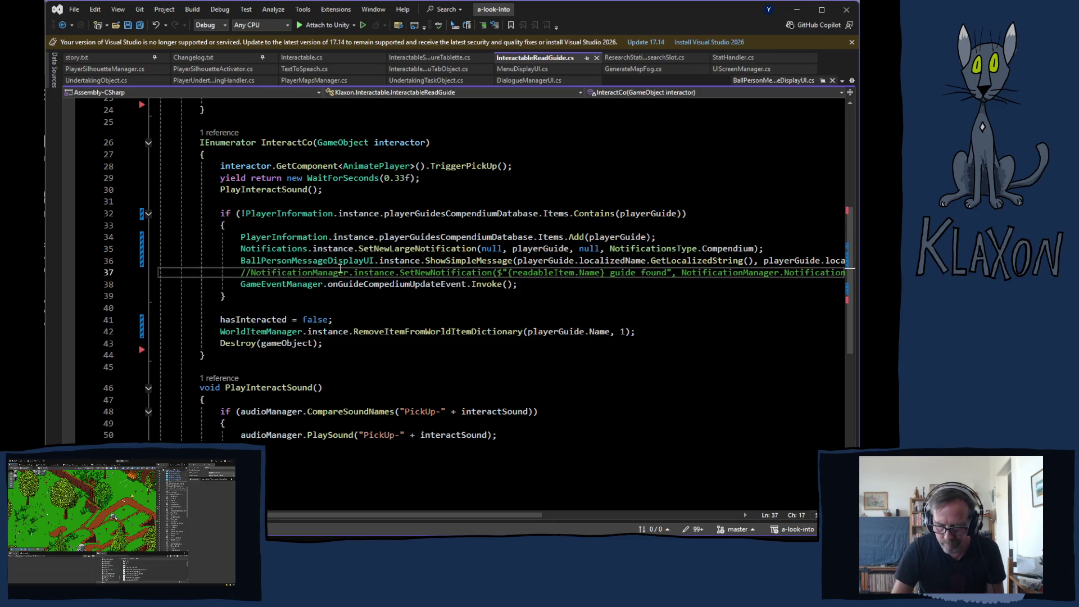
pyautogui.press('Return')
pyautogui.press('Up')
pyautogui.hotkey('ctrl', 'v')
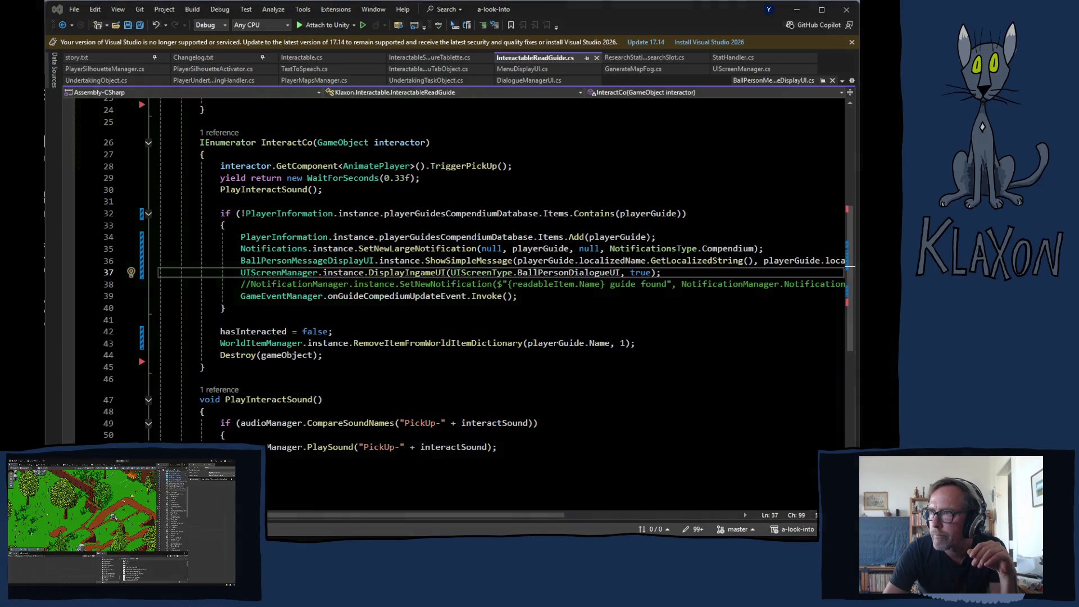
pyautogui.hotkey('alt', 'Tab')
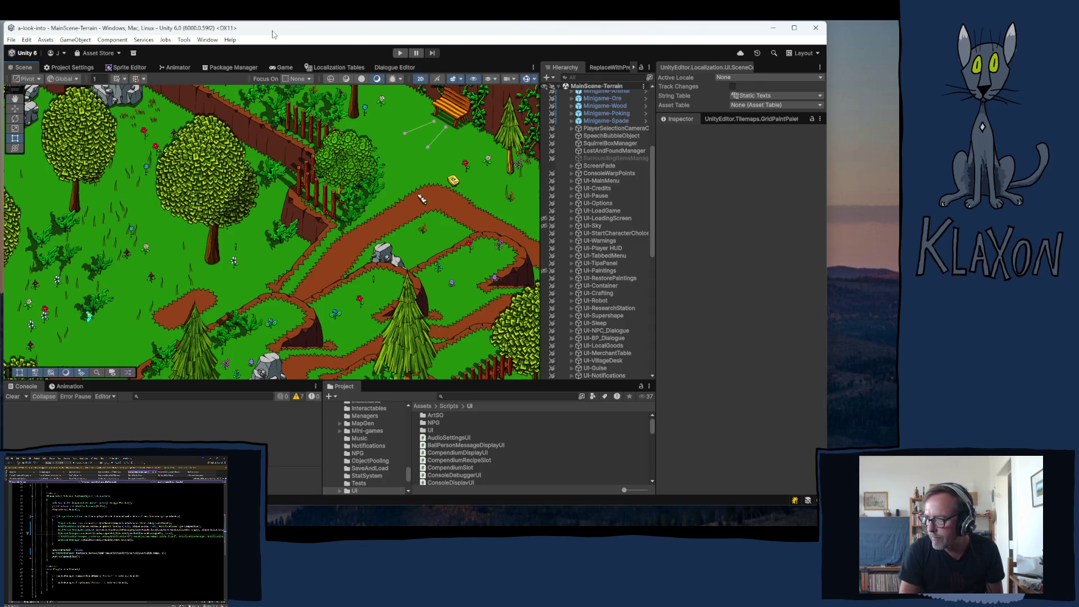
# - Replace the MazeTicket Data on Parchment (1) with the Parchment_Bounce item asset
pyautogui.scroll(-10, 602, 357)
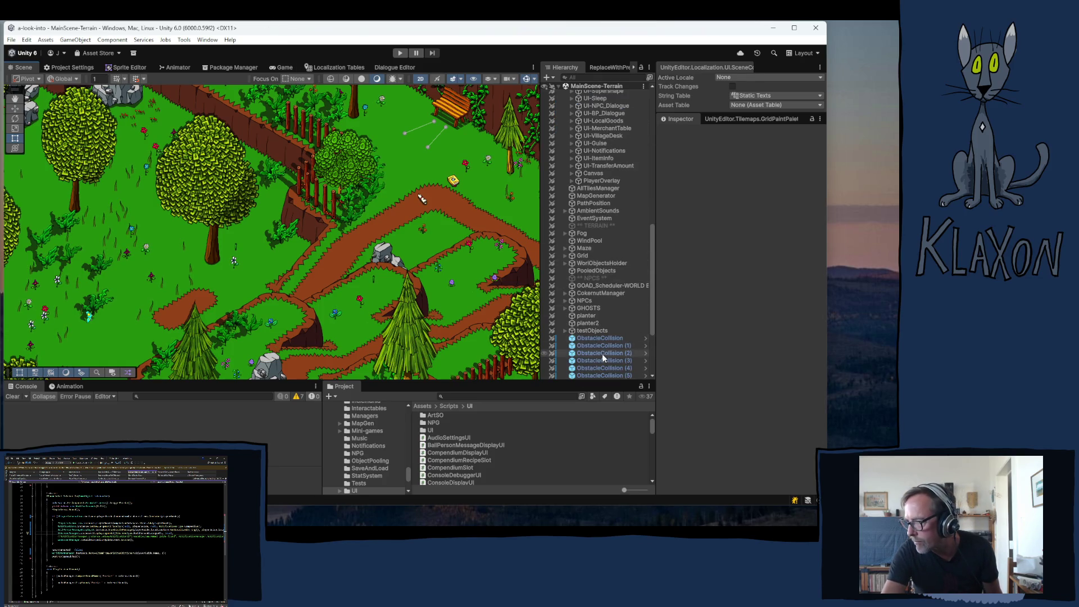
pyautogui.scroll(-5, 603, 358)
pyautogui.click(594, 331)
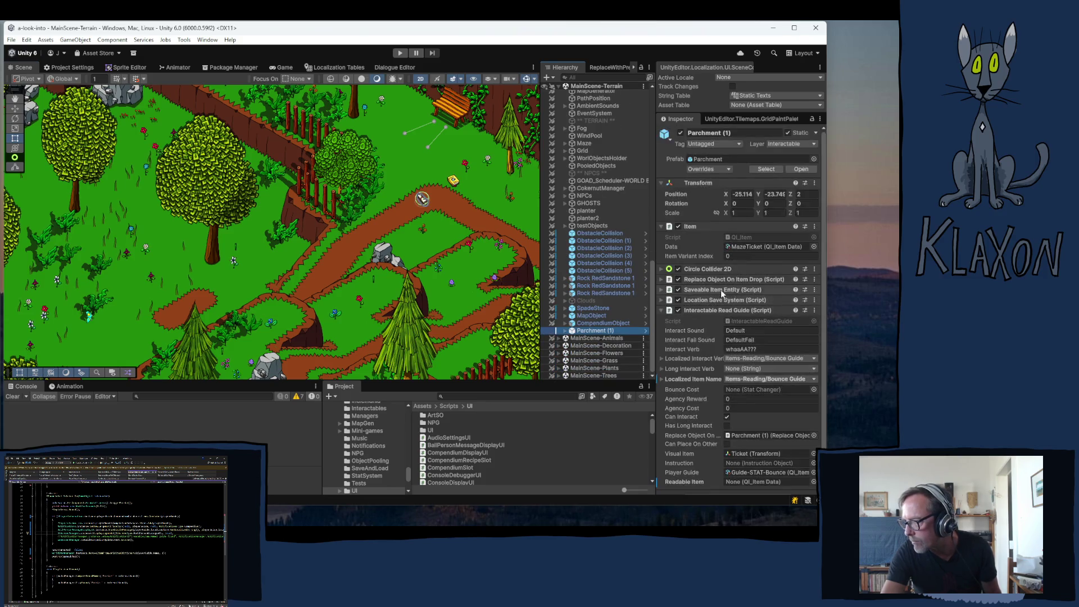
pyautogui.click(734, 248)
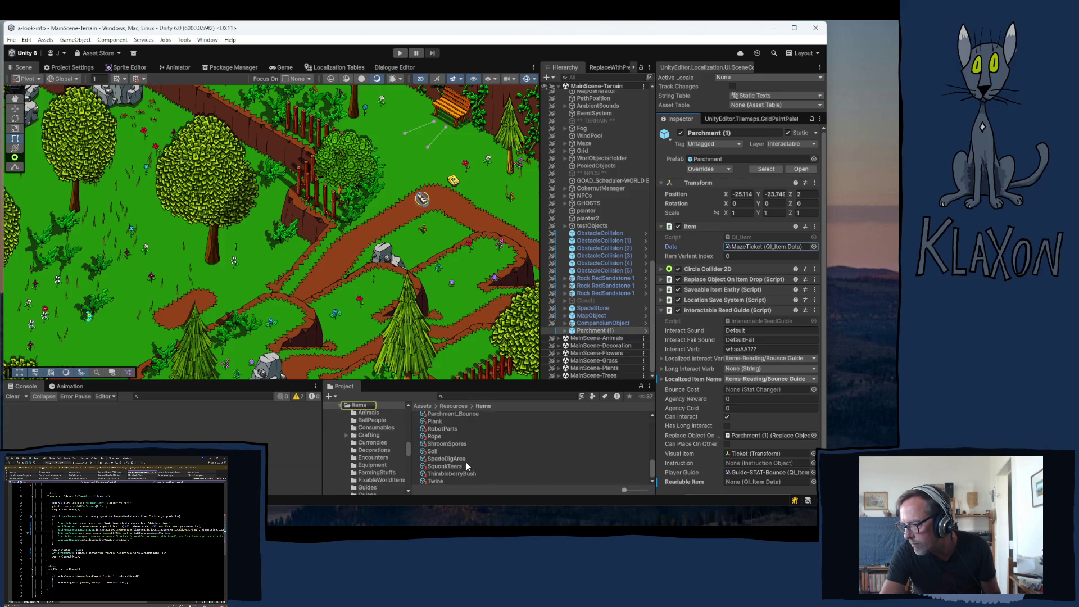
pyautogui.scroll(3, 466, 459)
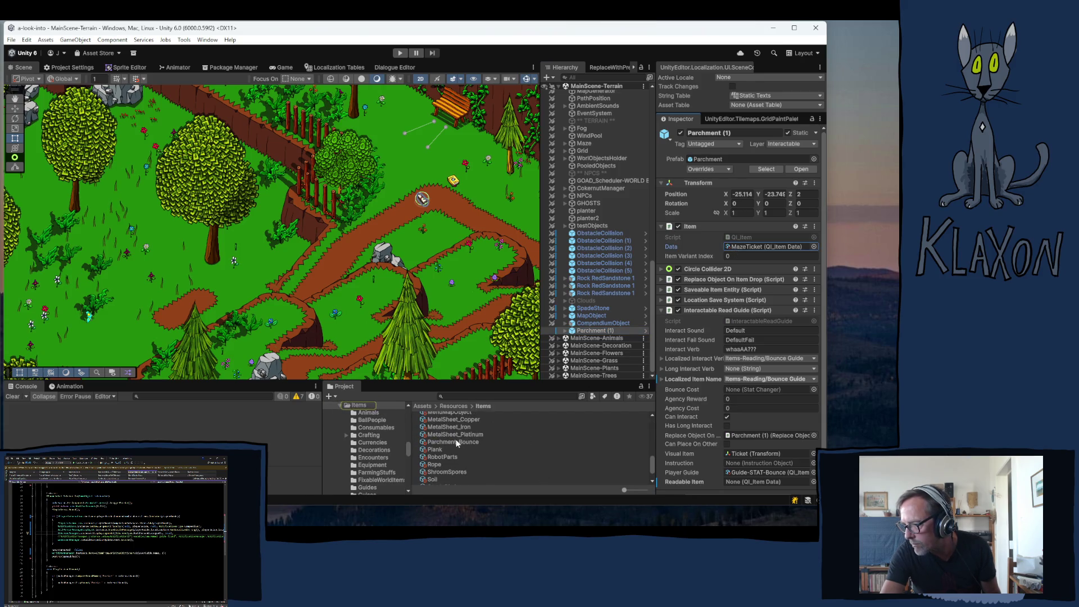
pyautogui.click(448, 442)
pyautogui.moveTo(448, 443)
pyautogui.mouseDown()
pyautogui.moveTo(760, 256)
pyautogui.moveTo(747, 254)
pyautogui.mouseUp()
pyautogui.click(454, 457)
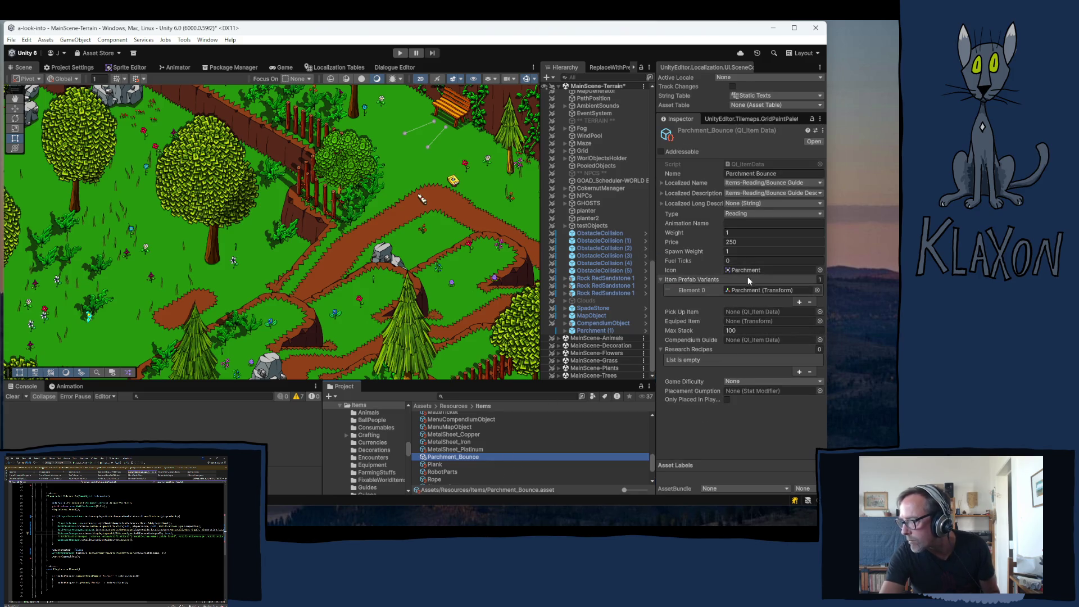
# - Apply the Parchment (1) Data override to the Parchment prefab
pyautogui.click(741, 290)
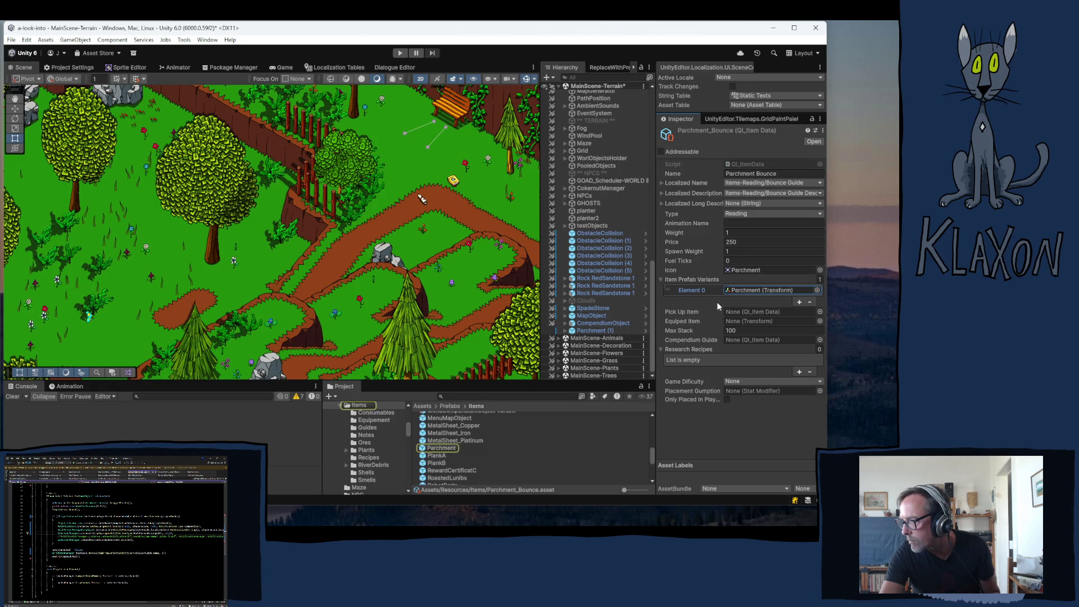
pyautogui.click(592, 331)
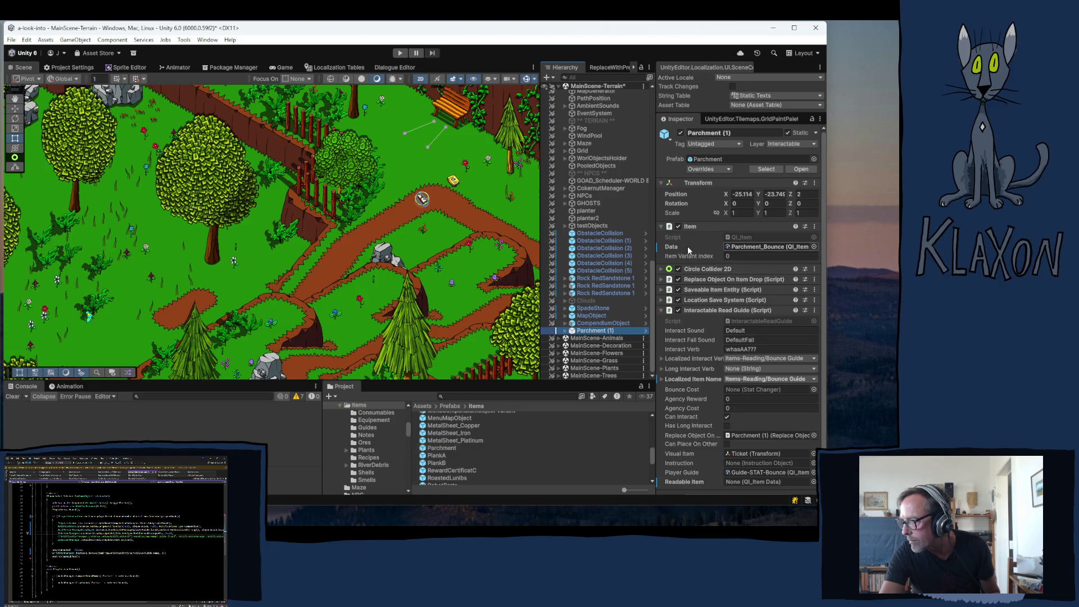
pyautogui.click(677, 248)
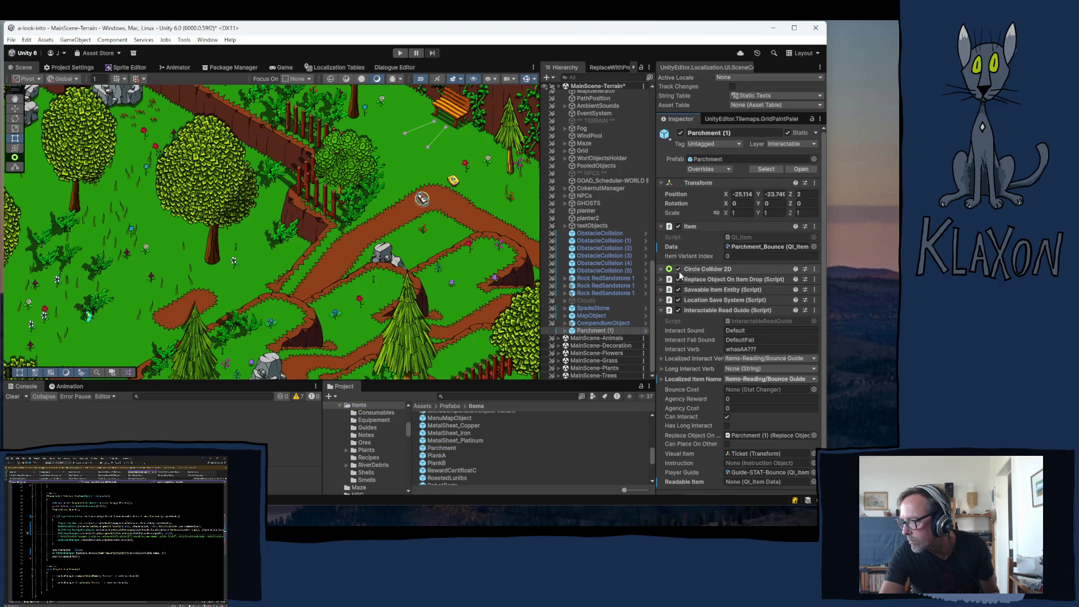
pyautogui.rightClick(672, 249)
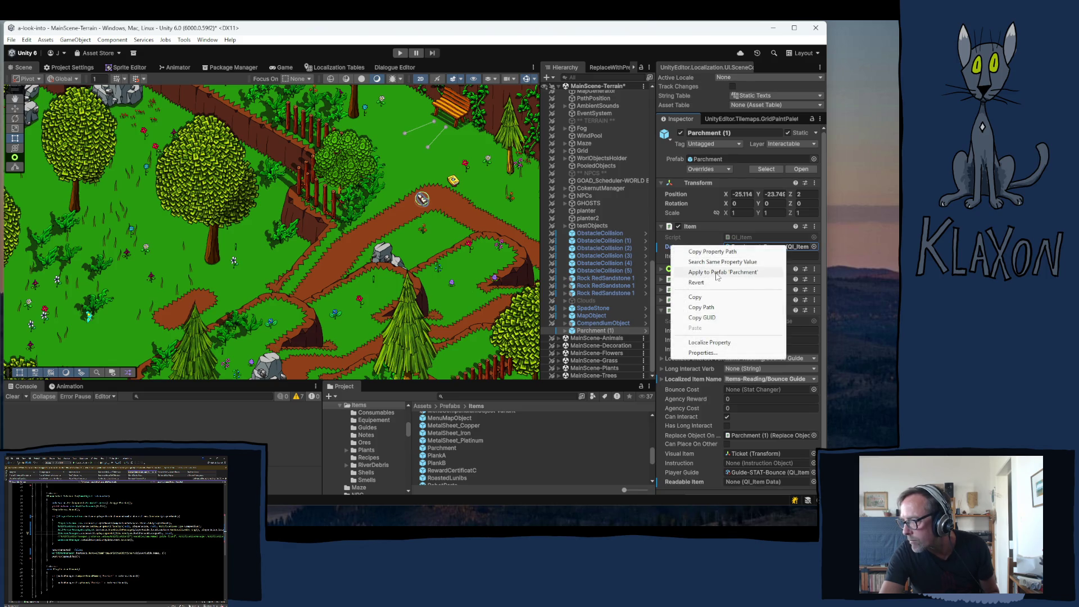
pyautogui.click(713, 274)
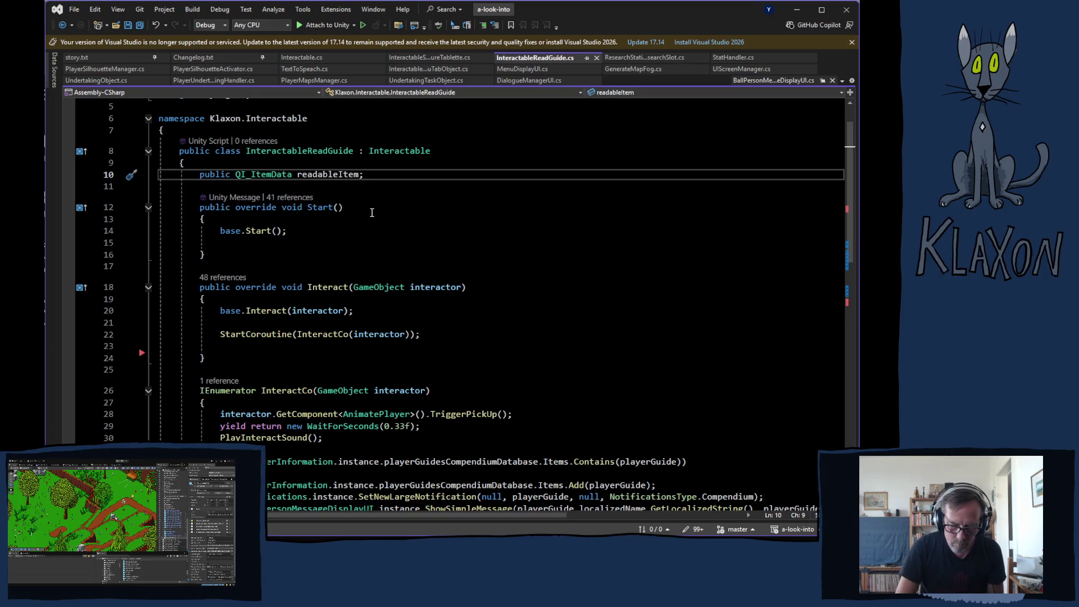
# - Comment out the QI_ItemData readableItem field on line 10 with //, then let Unity recompile
pyautogui.write('//')
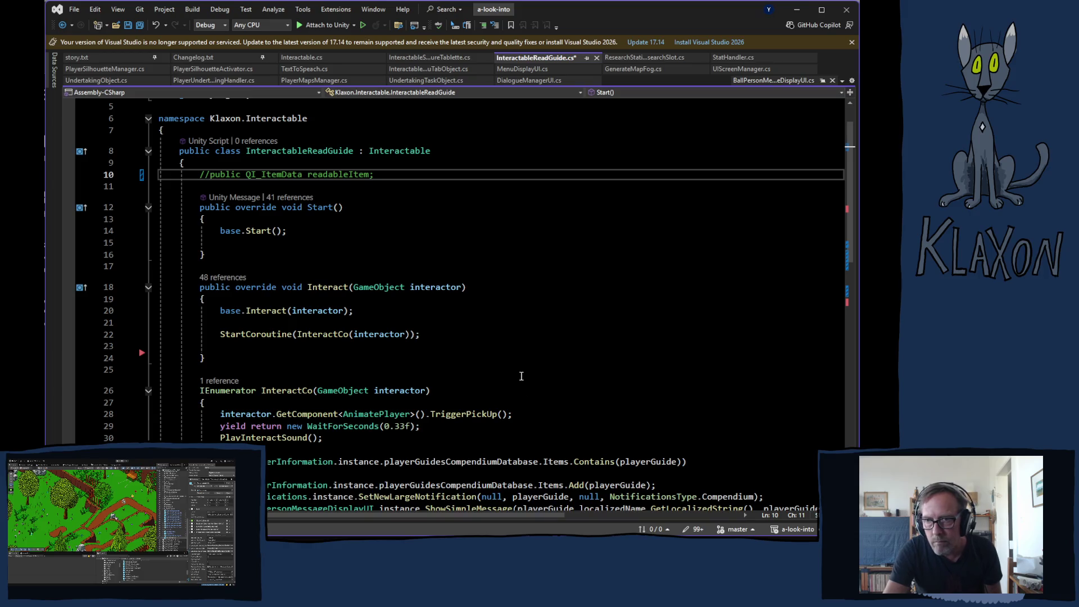
pyautogui.scroll(-7, 521, 376)
pyautogui.scroll(-4, 397, 473)
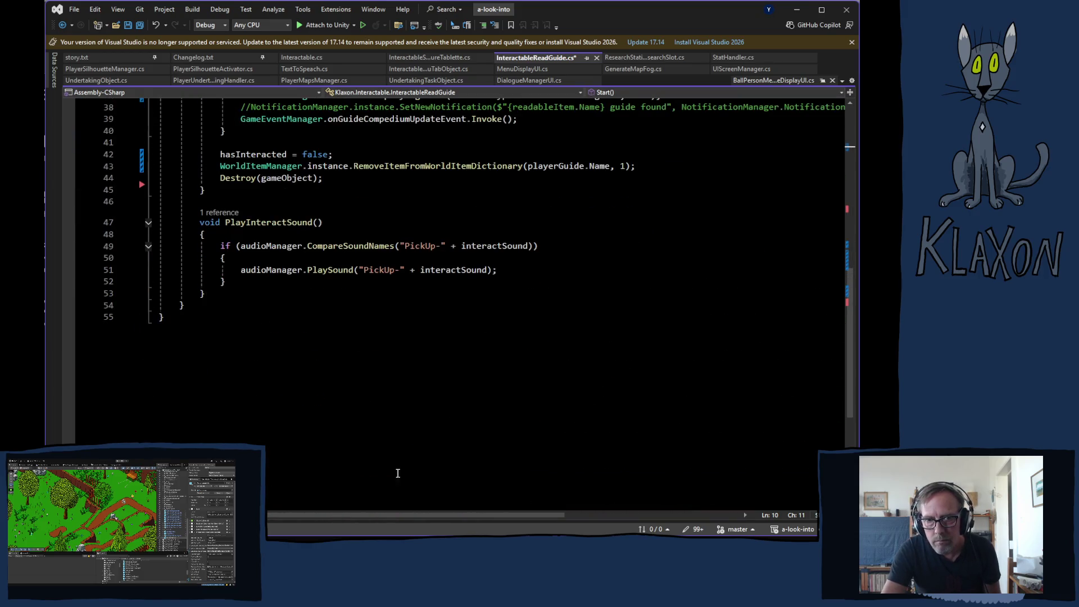
pyautogui.scroll(1, 360, 511)
pyautogui.moveTo(346, 516)
pyautogui.mouseDown()
pyautogui.moveTo(490, 509)
pyautogui.moveTo(273, 456)
pyautogui.mouseUp()
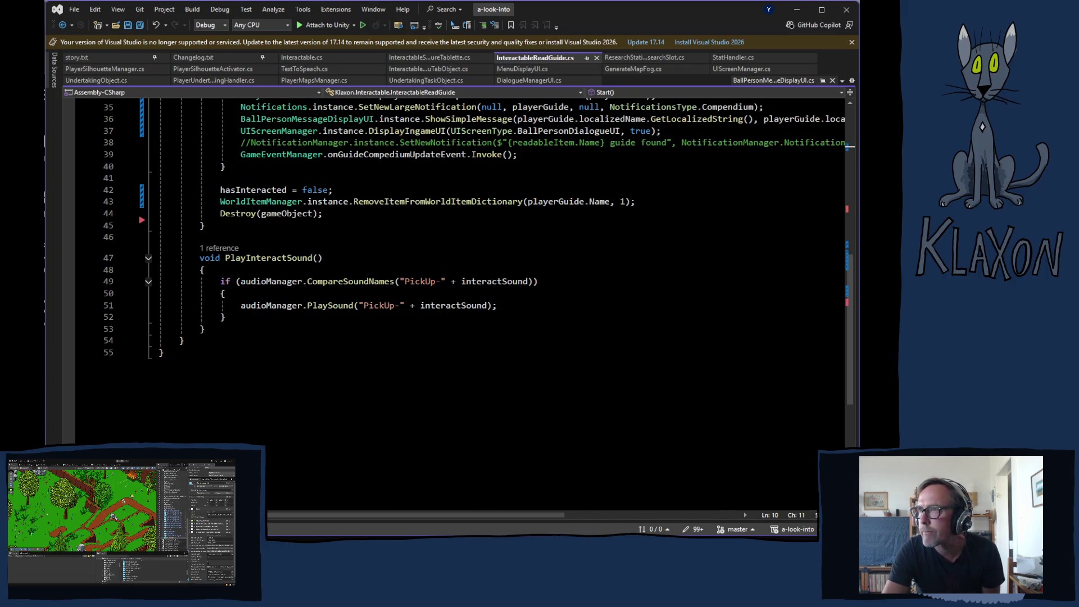
pyautogui.hotkey('alt', 'Tab')
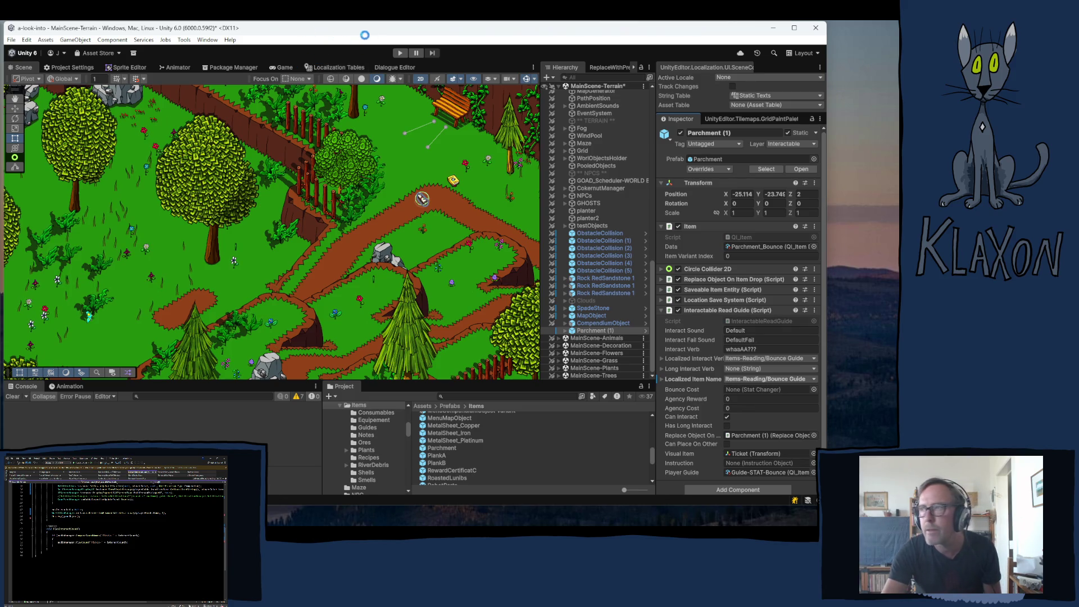
# - Enter play mode to launch the game to its title menu
pyautogui.click(400, 53)
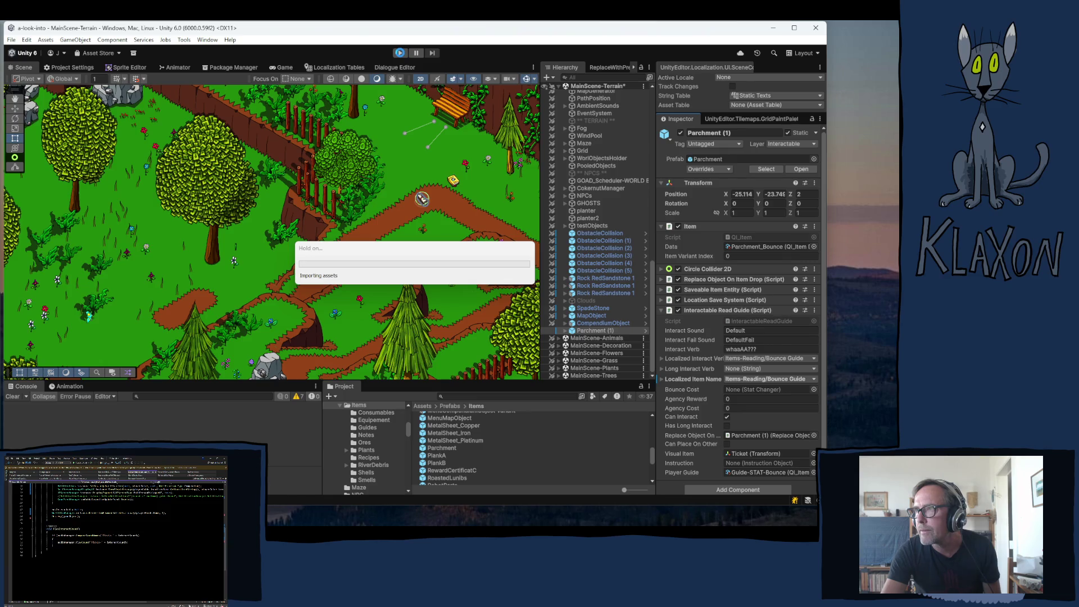
pyautogui.click(401, 53)
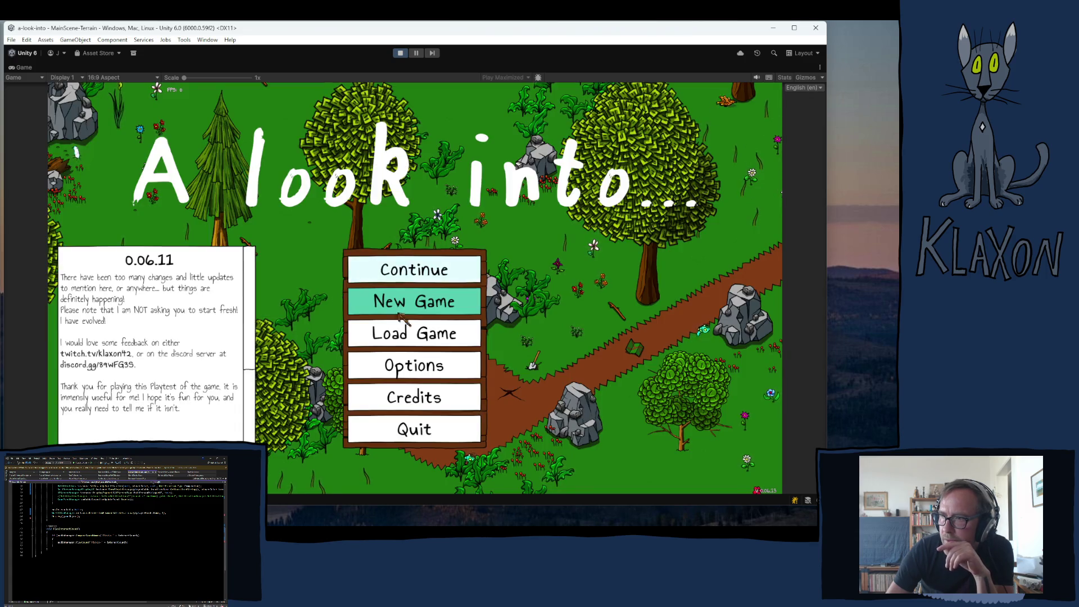
# - Start a new game from the title menu and enter the game world
pyautogui.click(400, 312)
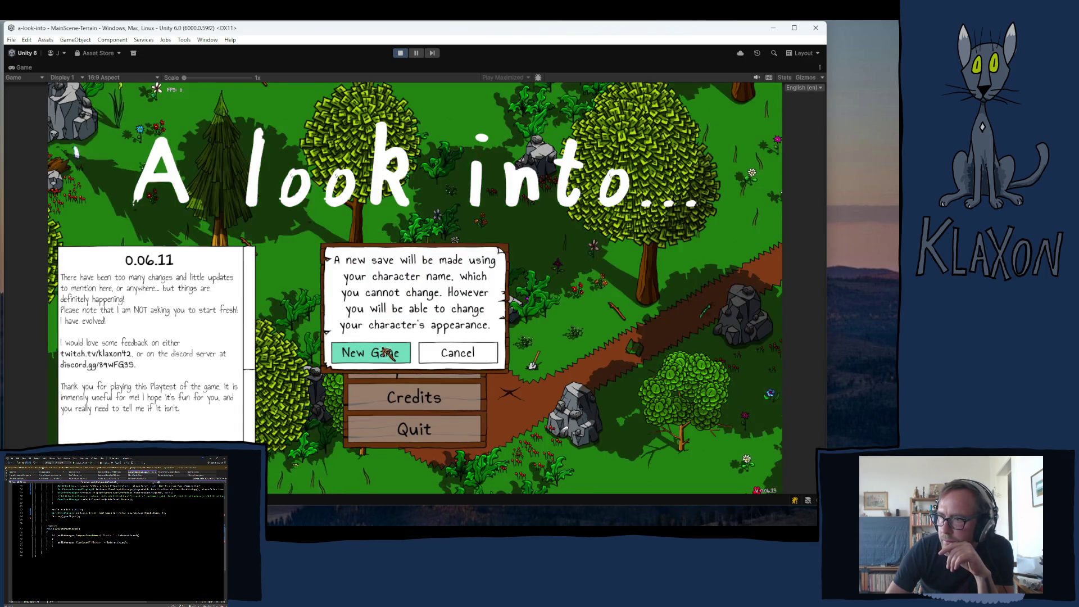
pyautogui.click(388, 352)
pyautogui.click(434, 366)
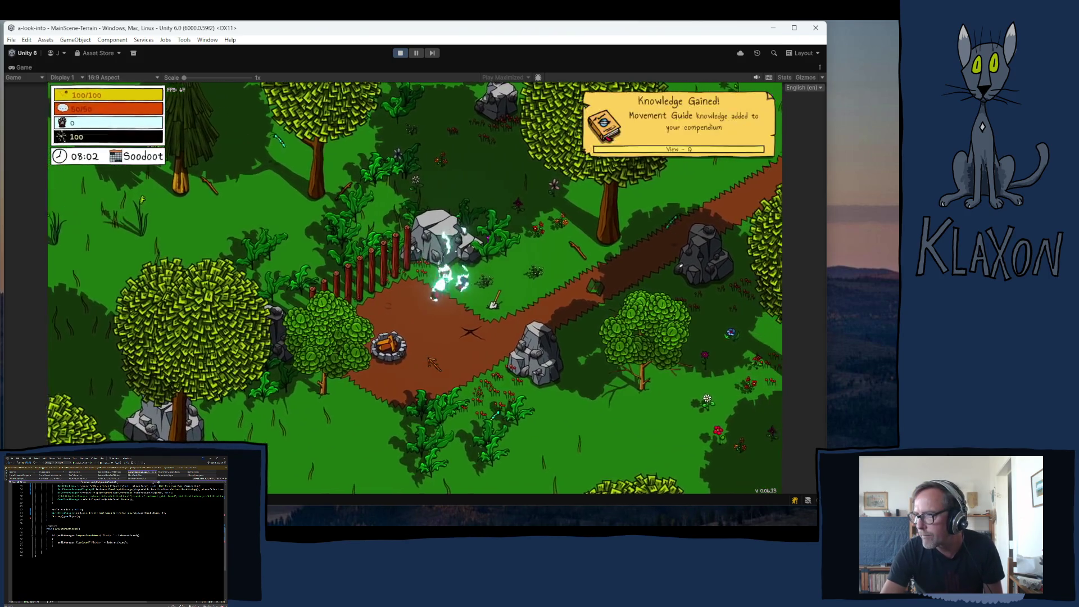
# - Walk the character up the path past the bench onto the scroll to pick it up
pyautogui.press('d')
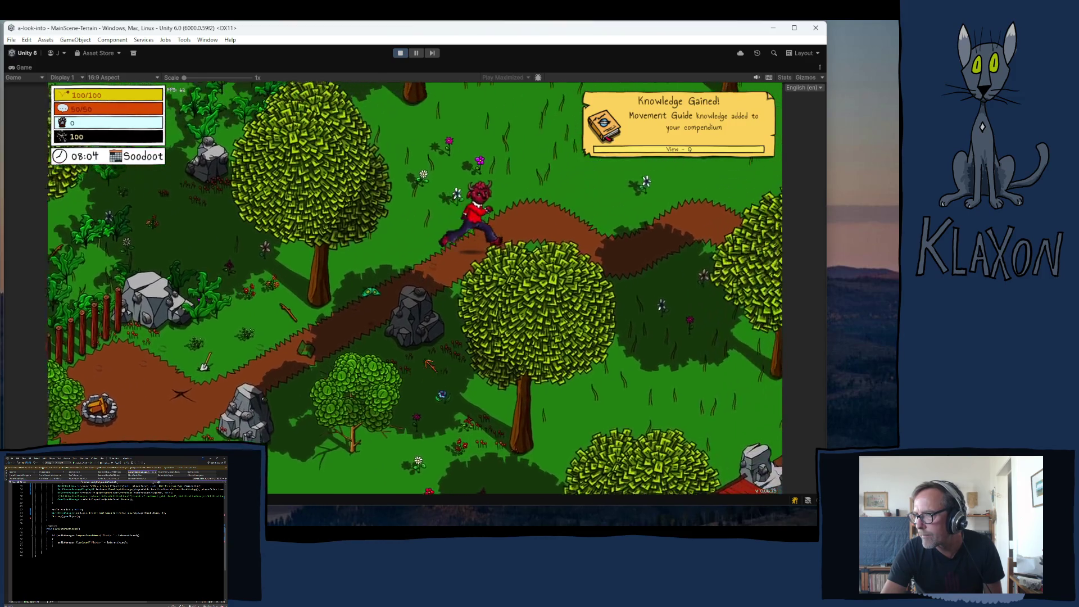
pyautogui.press('d')
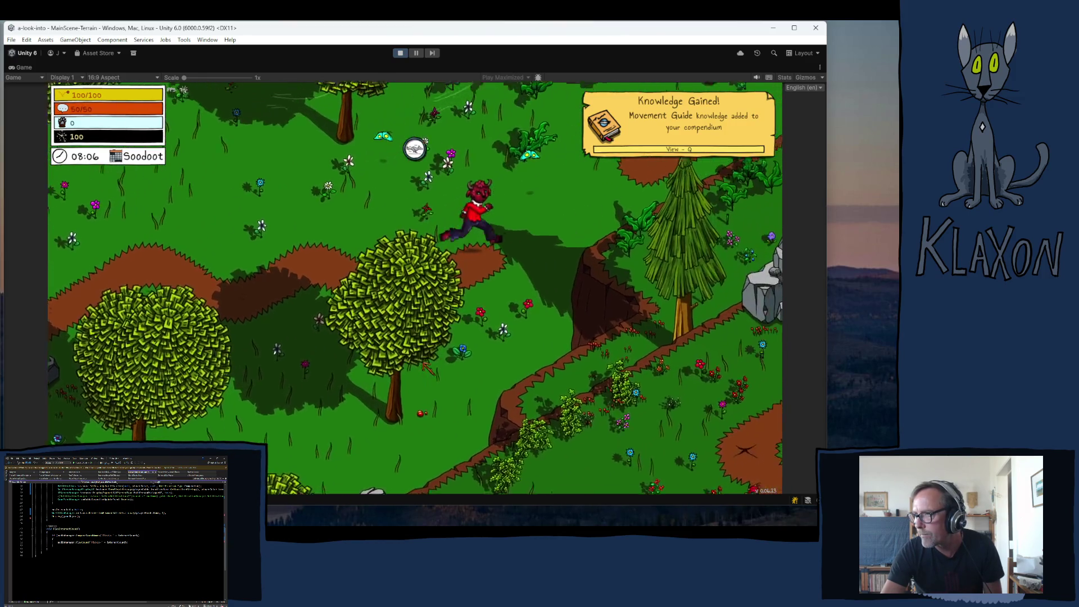
pyautogui.press('d')
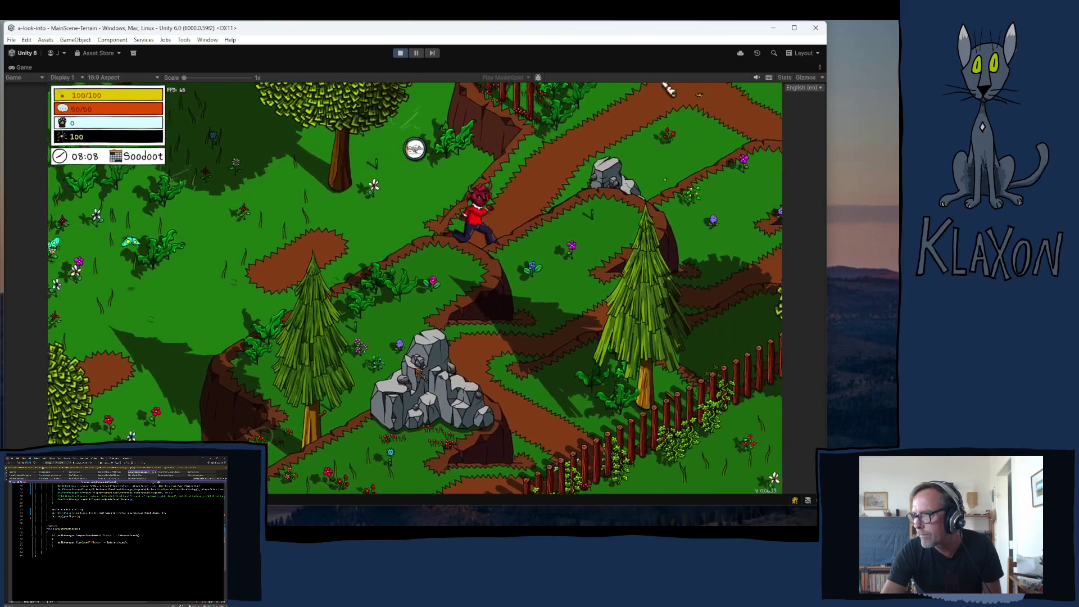
pyautogui.press('d')
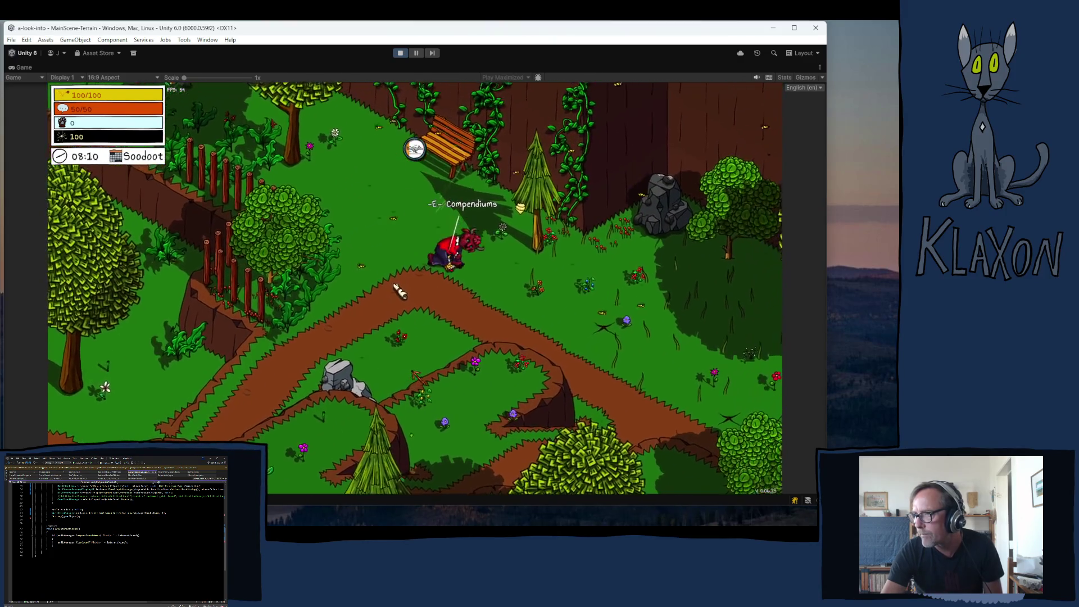
pyautogui.press('s')
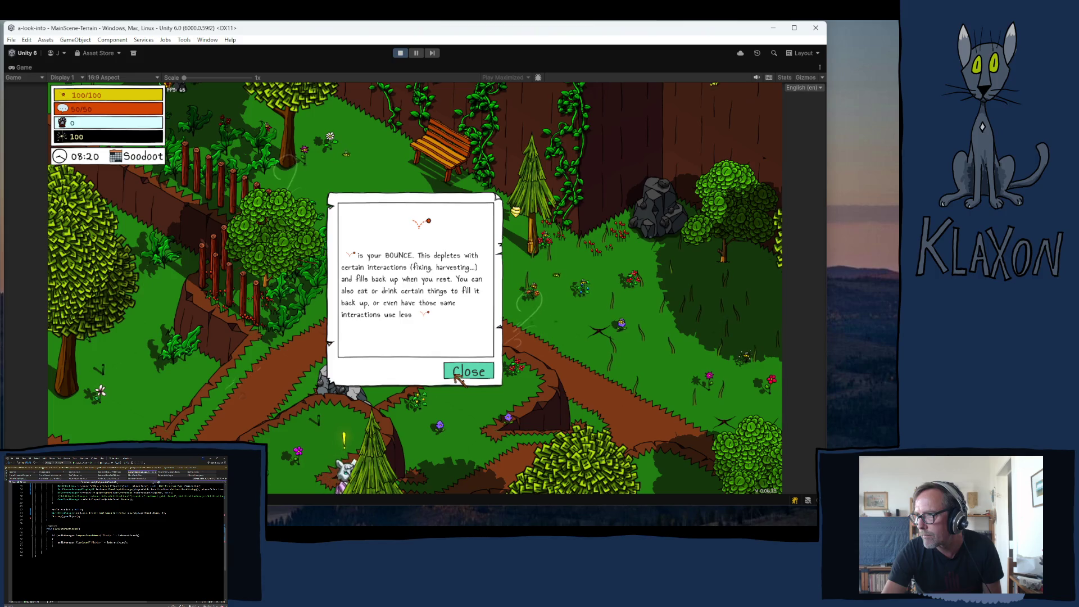
# - Close the BOUNCE help and view the Movement Guide in the compendium's Guides
pyautogui.click(458, 375)
pyautogui.press('Tab')
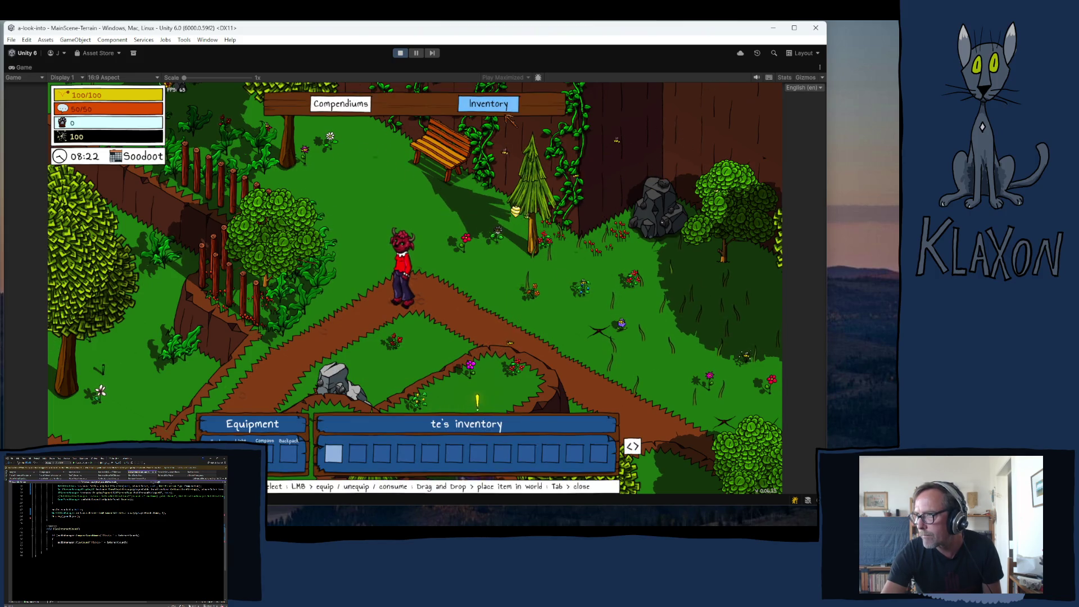
pyautogui.click(359, 104)
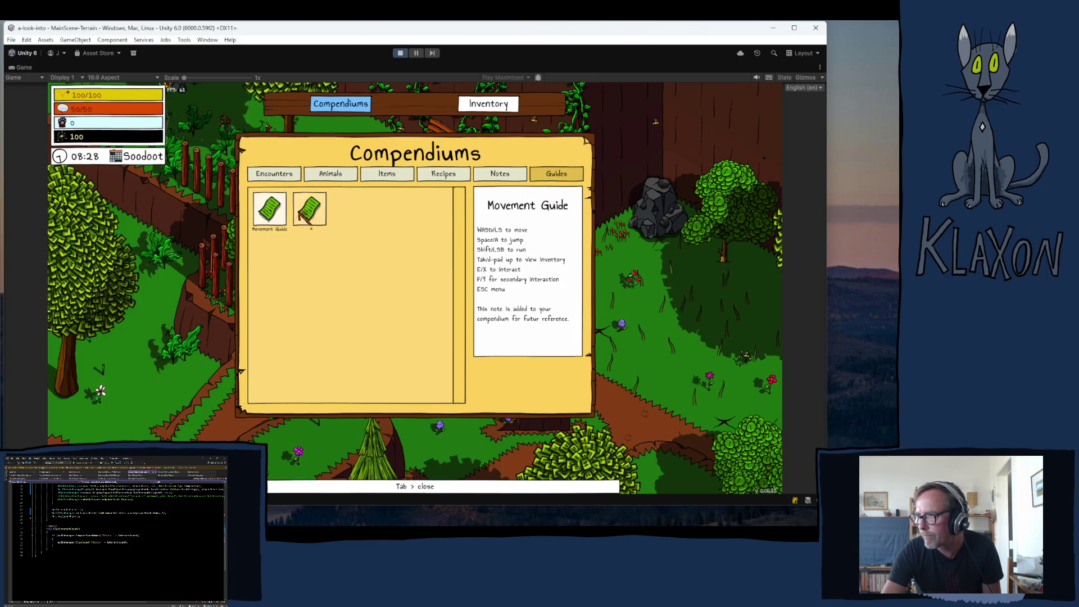
pyautogui.click(269, 209)
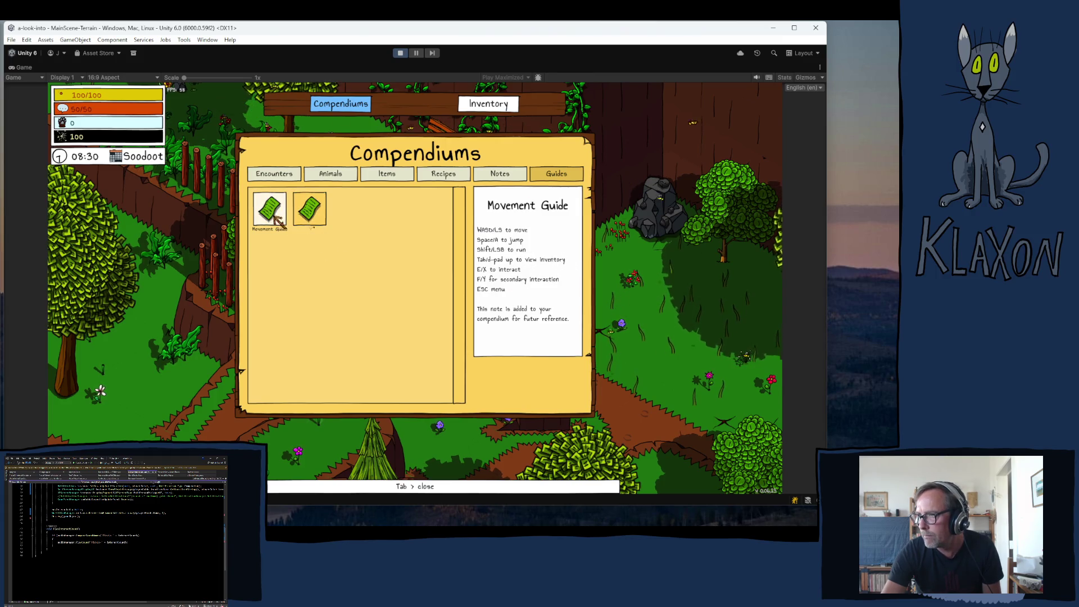
pyautogui.press('Tab')
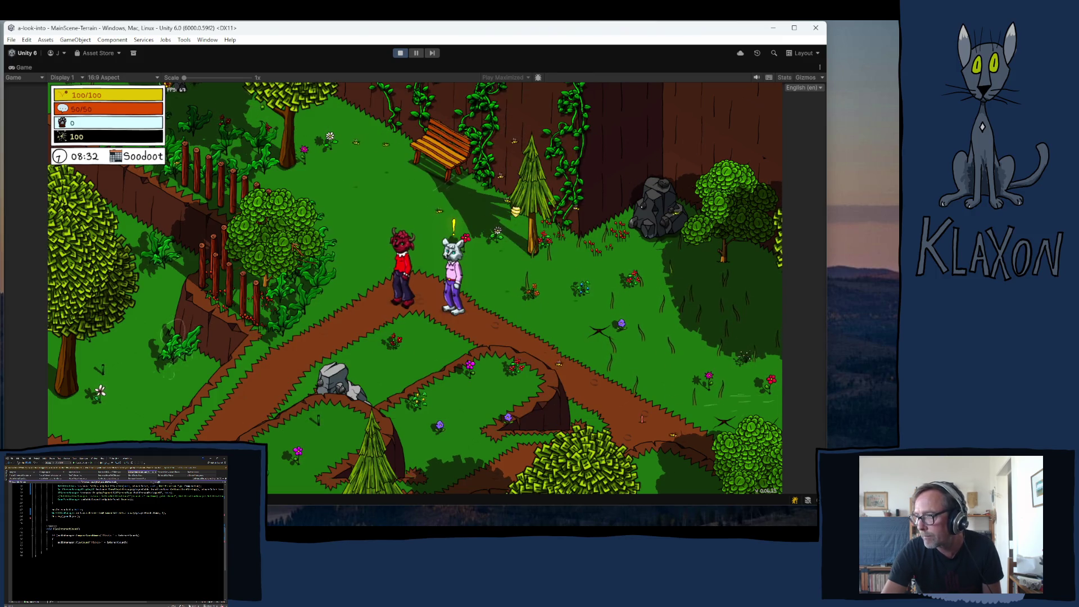
# - Talk to the NPC to receive the Talk to Manuela and Ramiro quest, then pause the game
pyautogui.press('d')
pyautogui.press('e')
pyautogui.press('space')
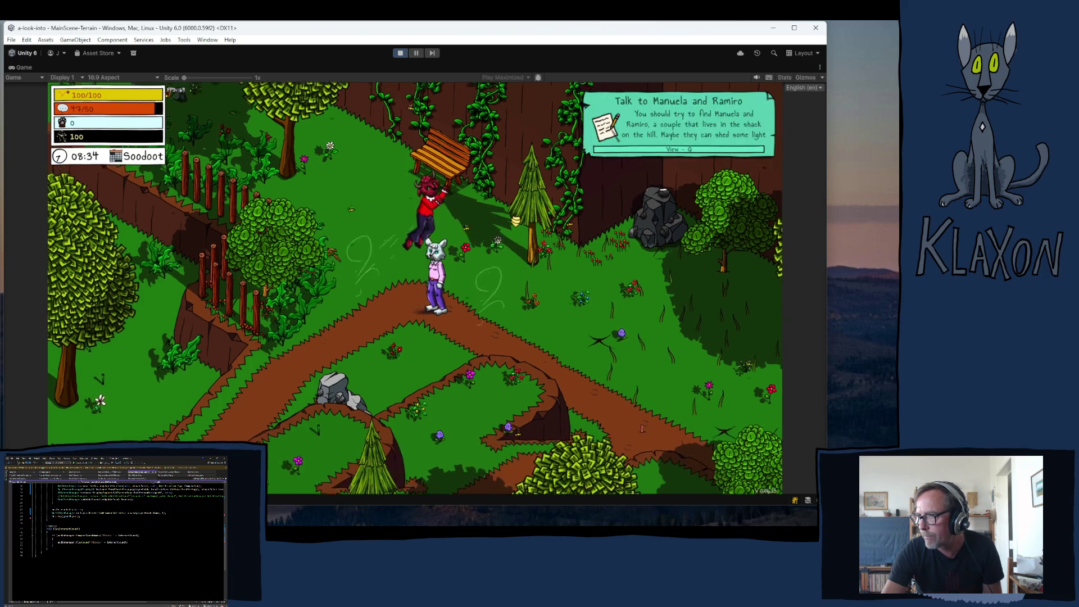
pyautogui.press('q')
pyautogui.press('Tab')
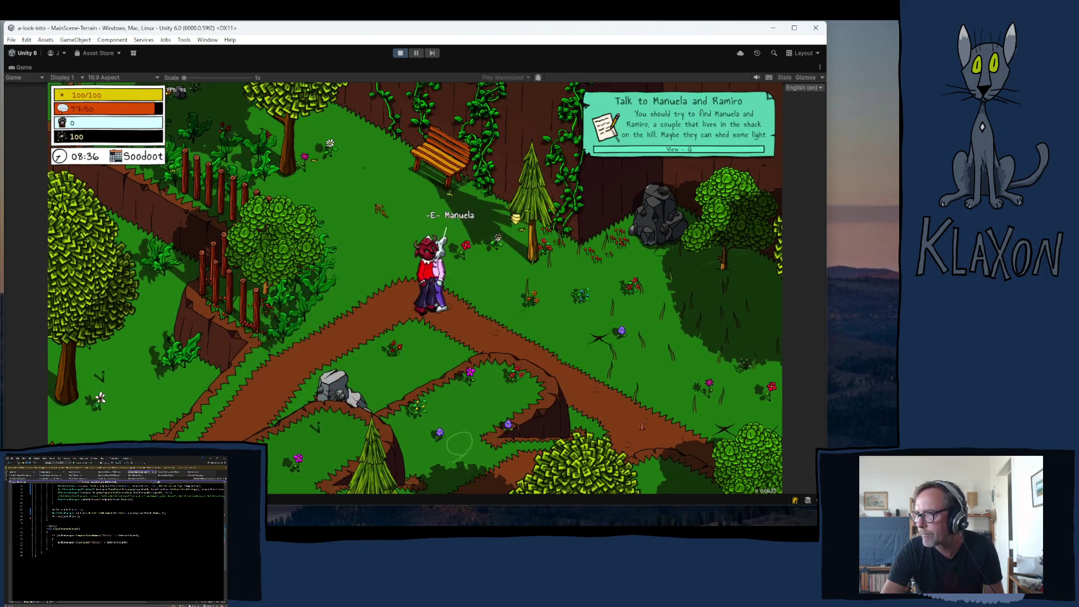
pyautogui.press('d')
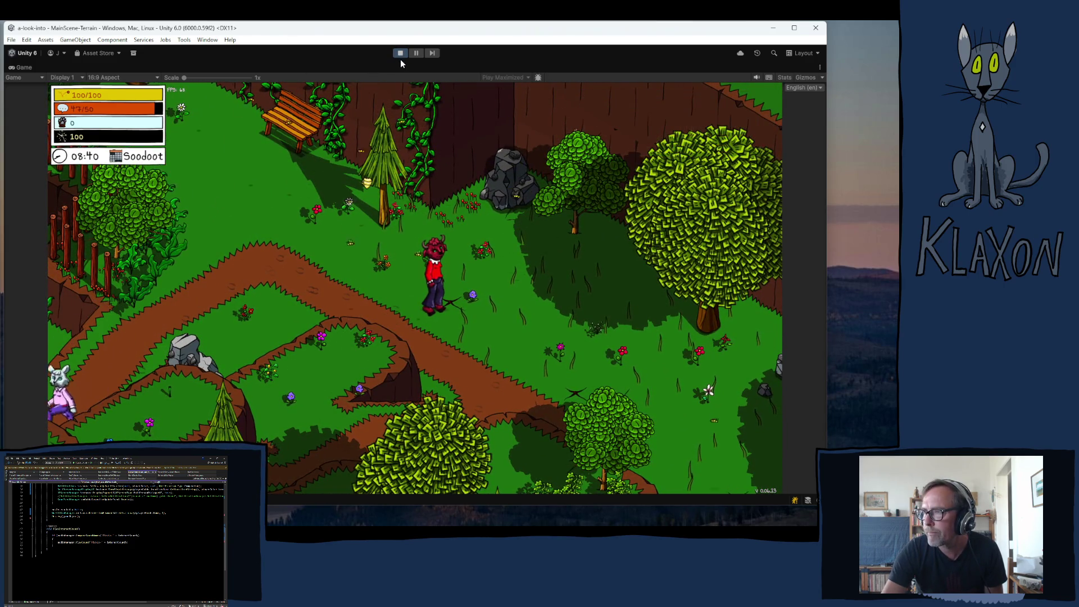
pyautogui.press('Escape')
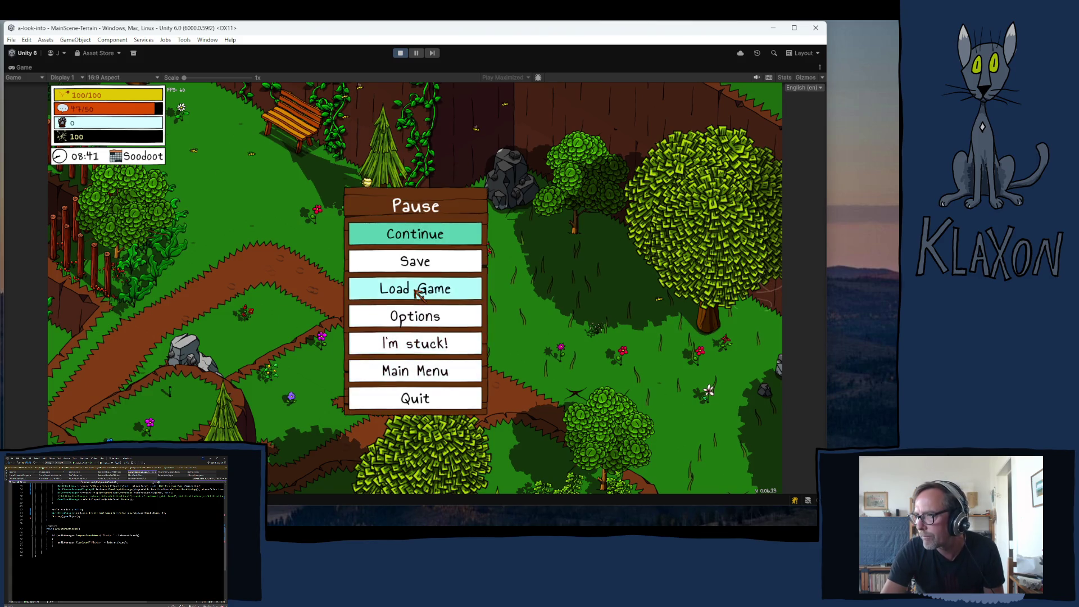
# - Load the first saved game from the Pause menu
pyautogui.click(419, 288)
pyautogui.click(351, 219)
pyautogui.click(331, 409)
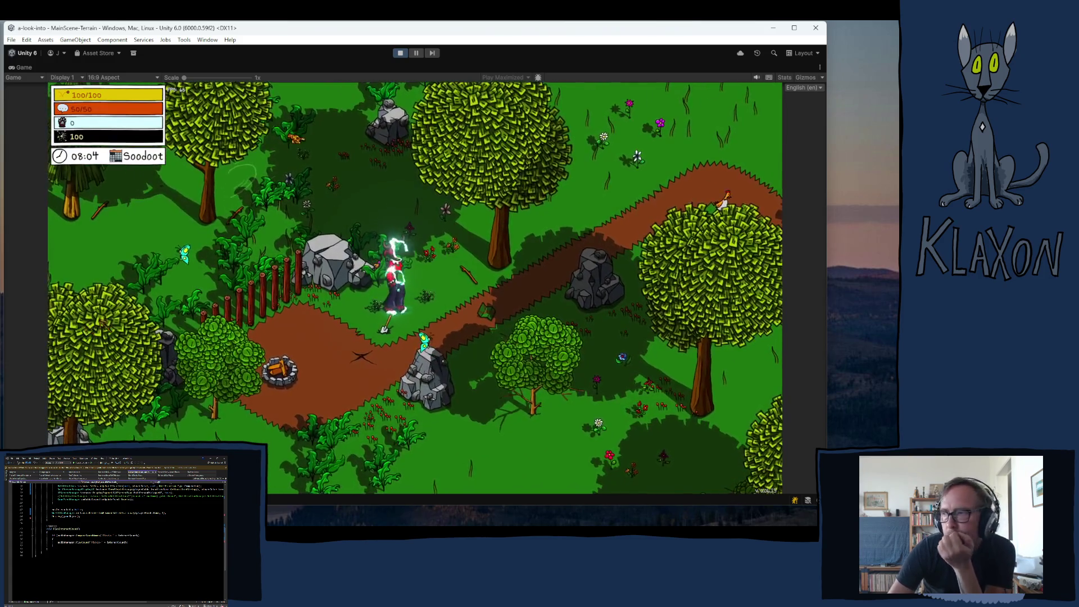
# - Walk up the dirt path onto the guide parchment and dismiss the BOUNCE help
pyautogui.press('d')
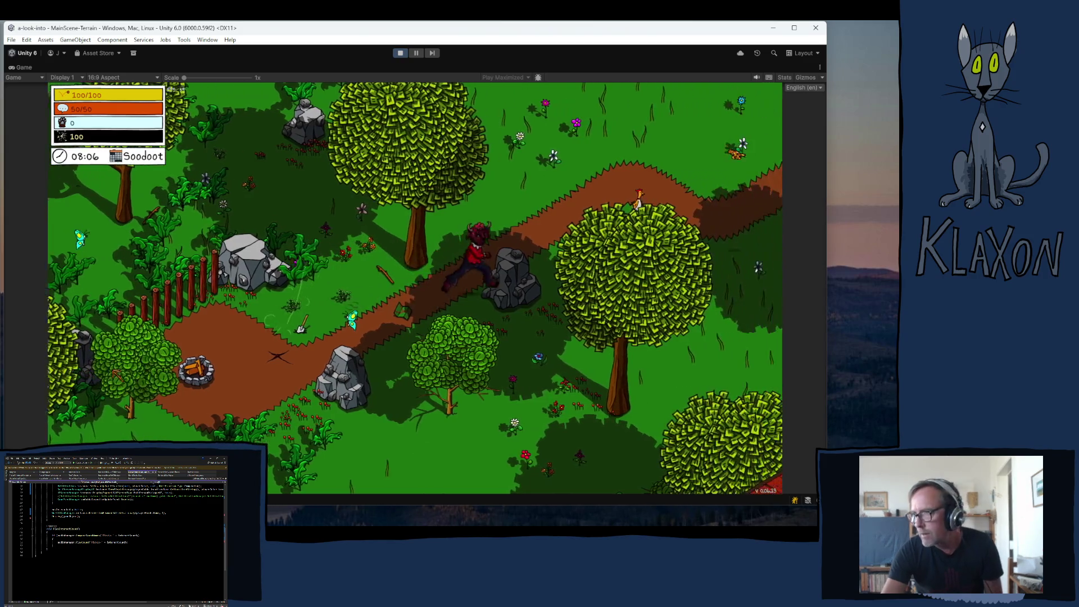
pyautogui.press('d')
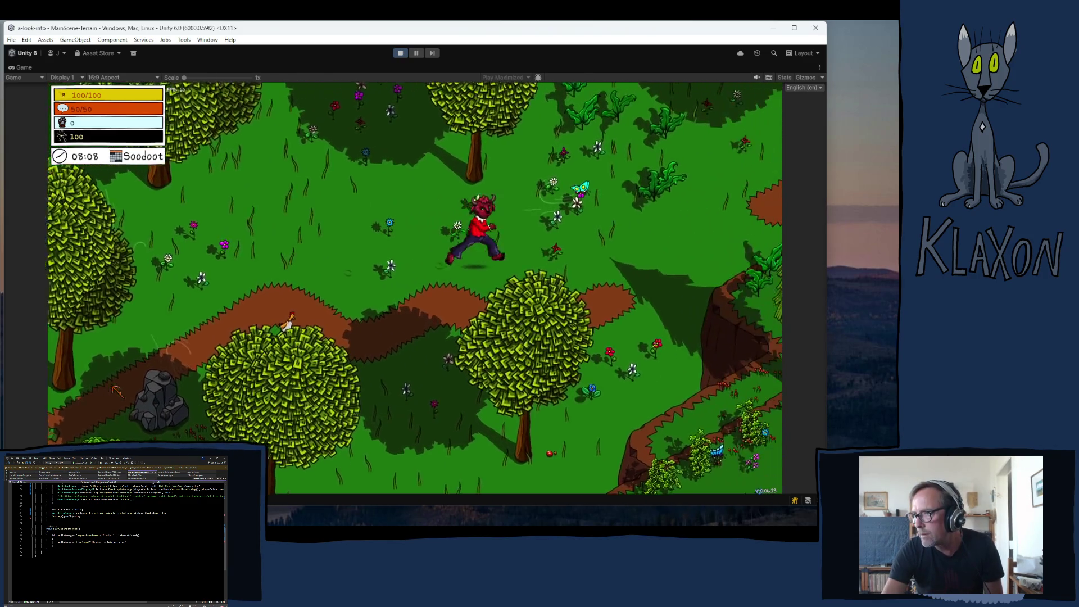
pyautogui.press('d')
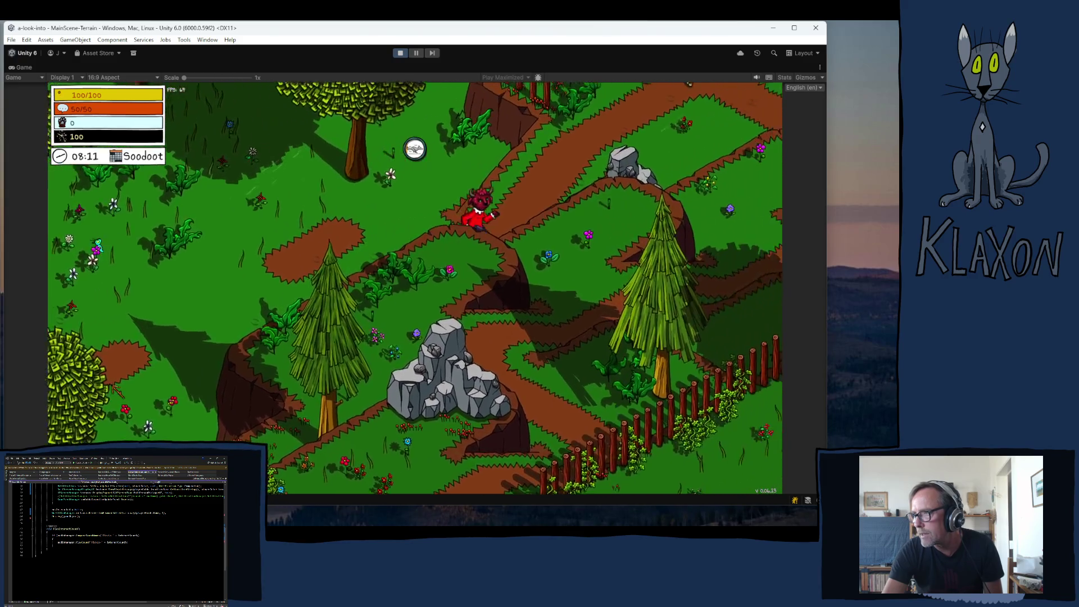
pyautogui.press('d')
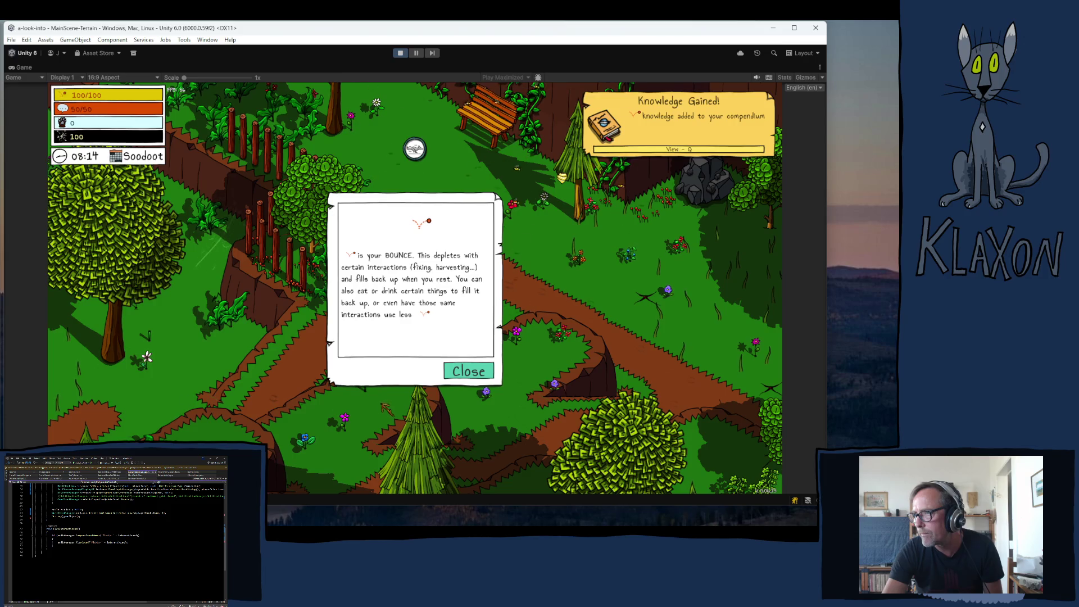
pyautogui.press('d')
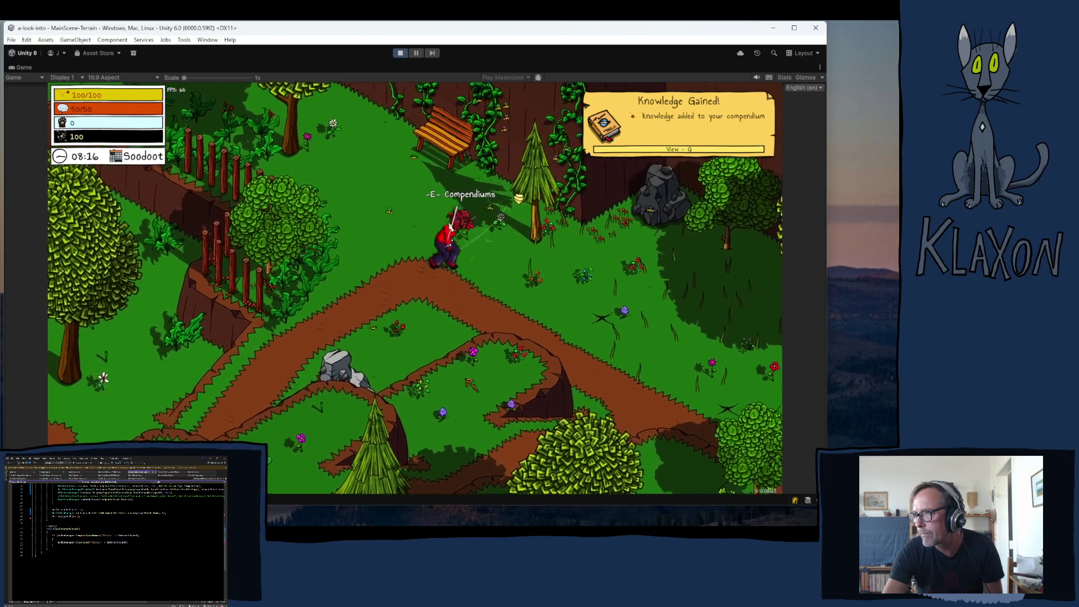
# - Confirm the BOUNCE guide appears in the compendium's Guides list, then walk on
pyautogui.press('q')
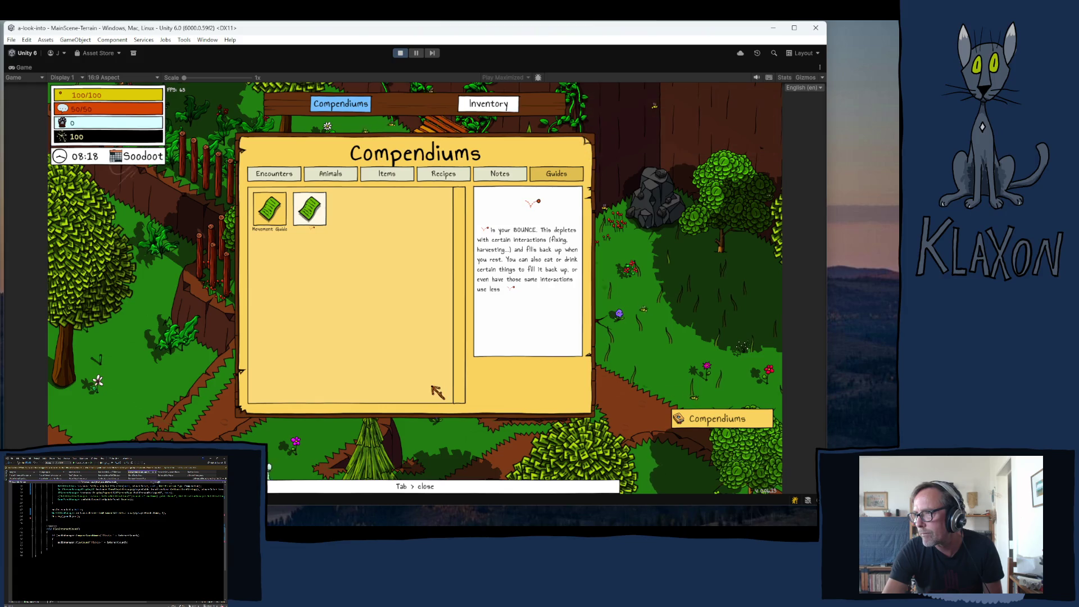
pyautogui.press('d')
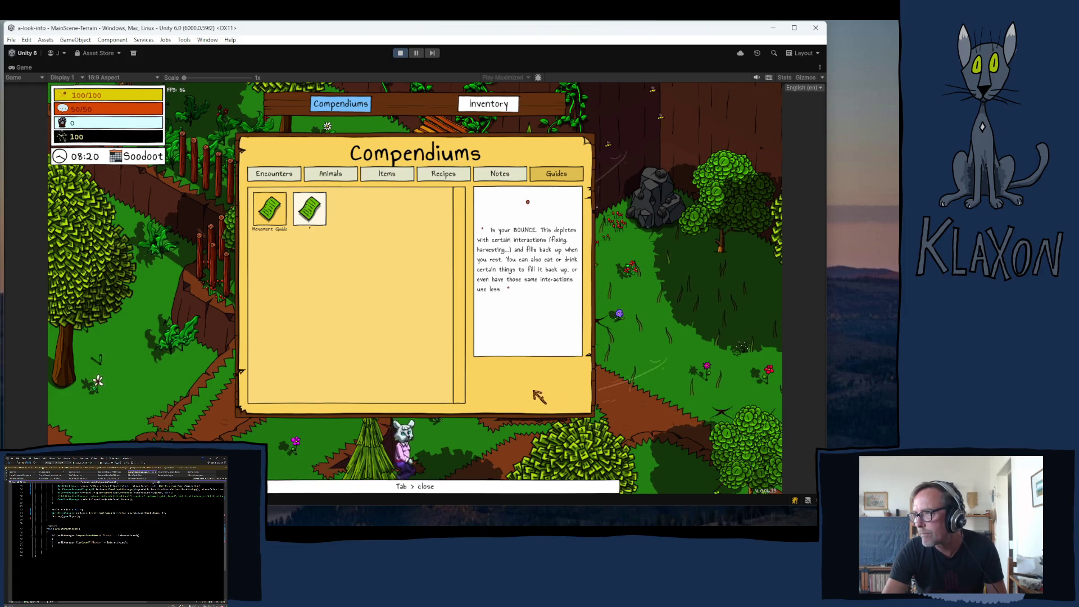
pyautogui.press('Tab')
pyautogui.press('d')
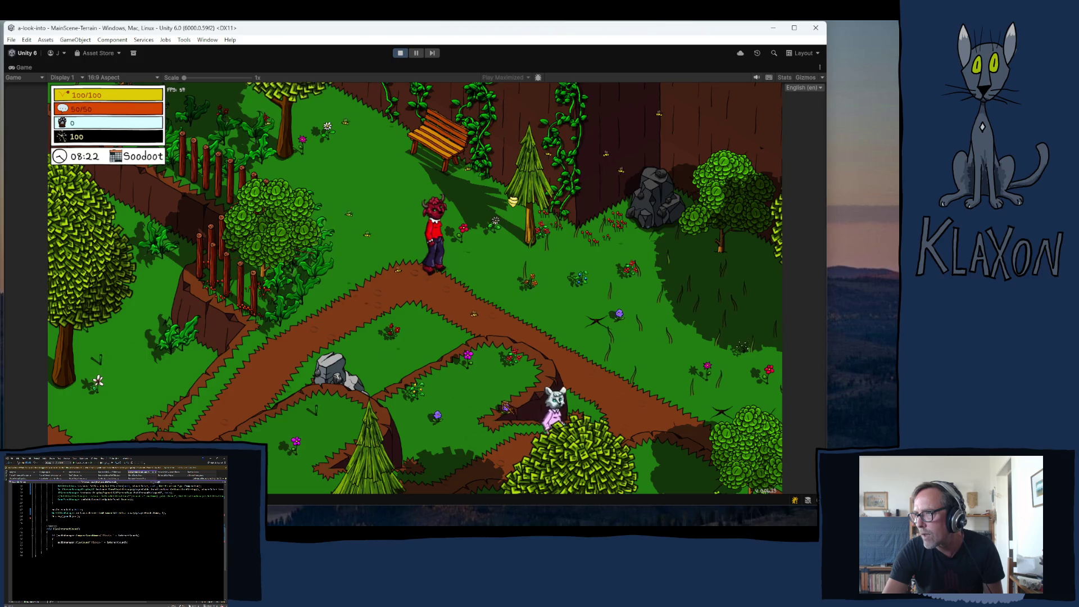
pyautogui.press('a')
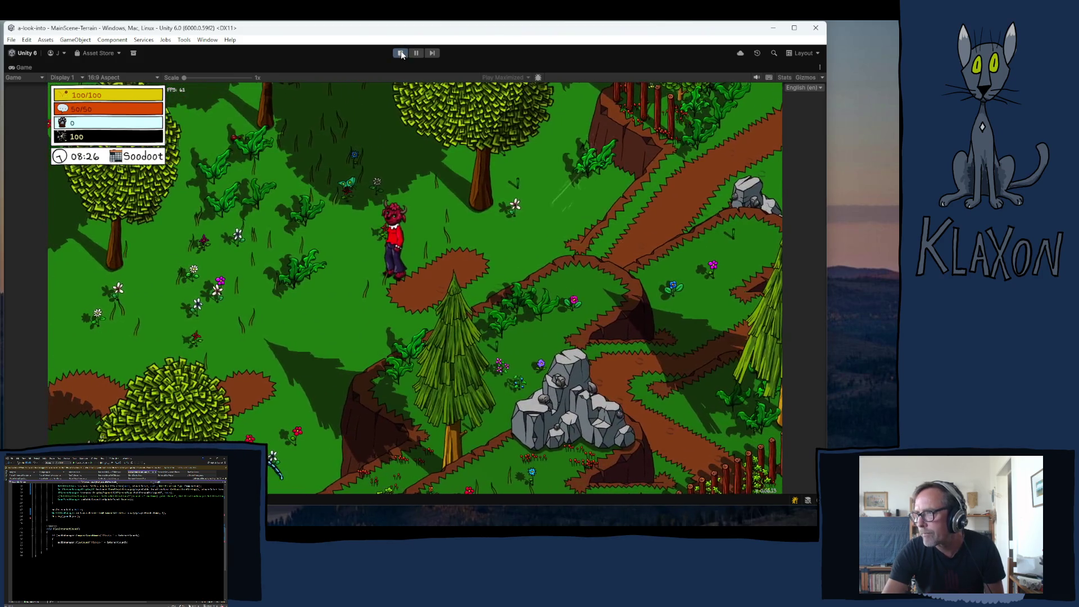
# - Stop the game to exit play mode and reselect Parchment (1) in the scene
pyautogui.click(400, 52)
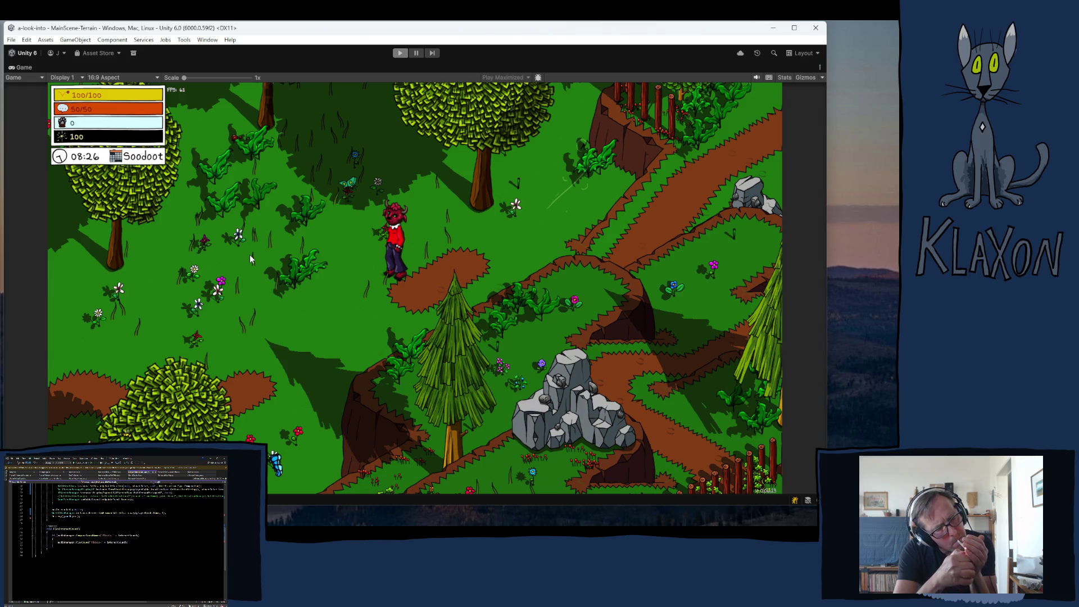
pyautogui.hotkey('ctrl', 'p')
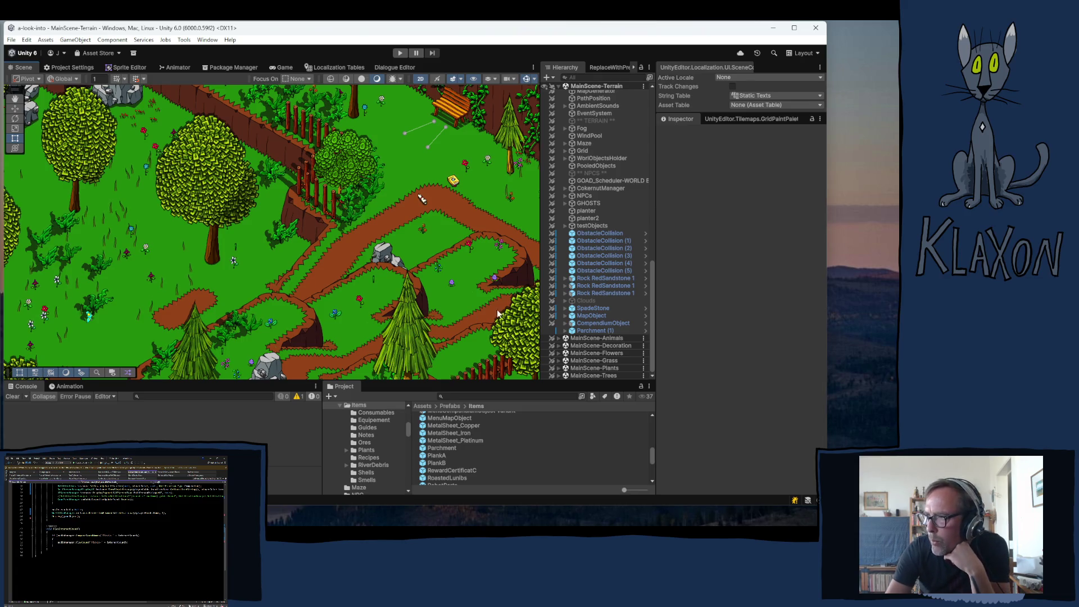
pyautogui.click(594, 331)
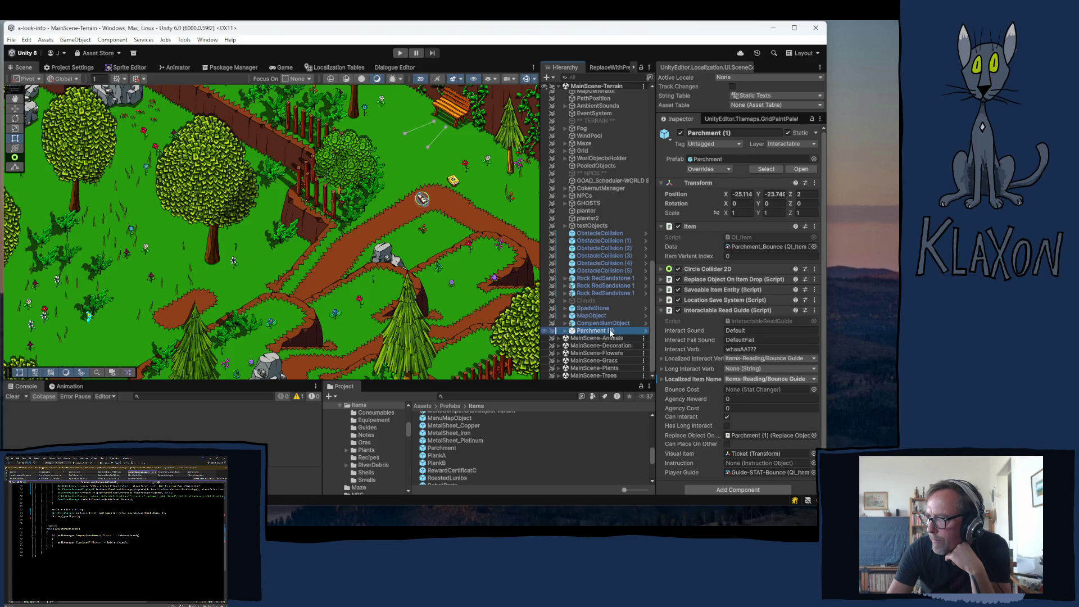
# - Rename the Parchment prefab asset to Parchment_Bounce and open it in prefab editing mode
pyautogui.click(610, 332)
pyautogui.doubleClick(609, 331)
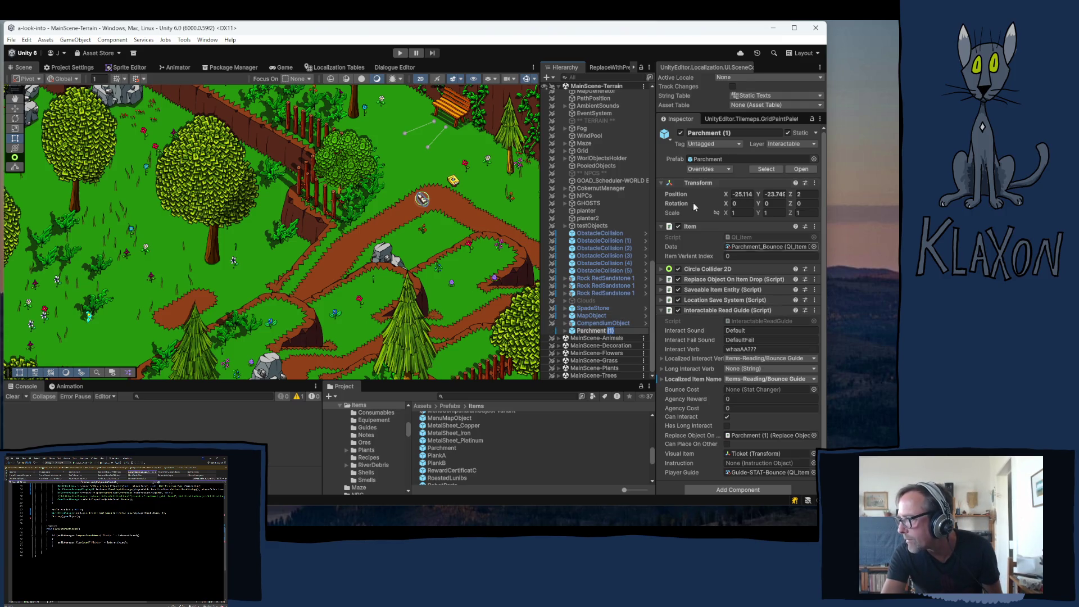
pyautogui.click(710, 160)
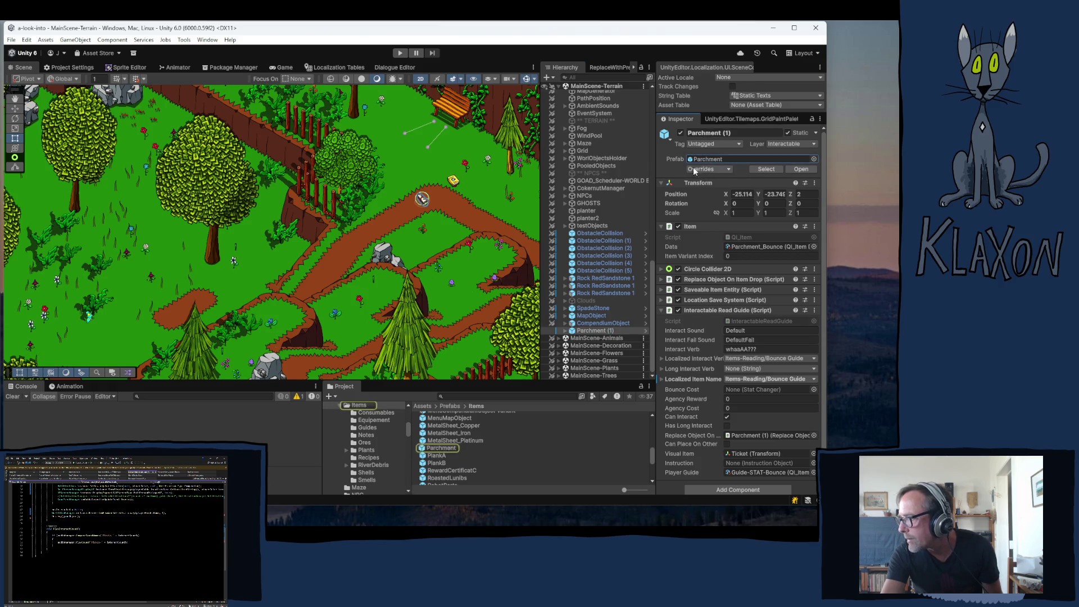
pyautogui.click(441, 448)
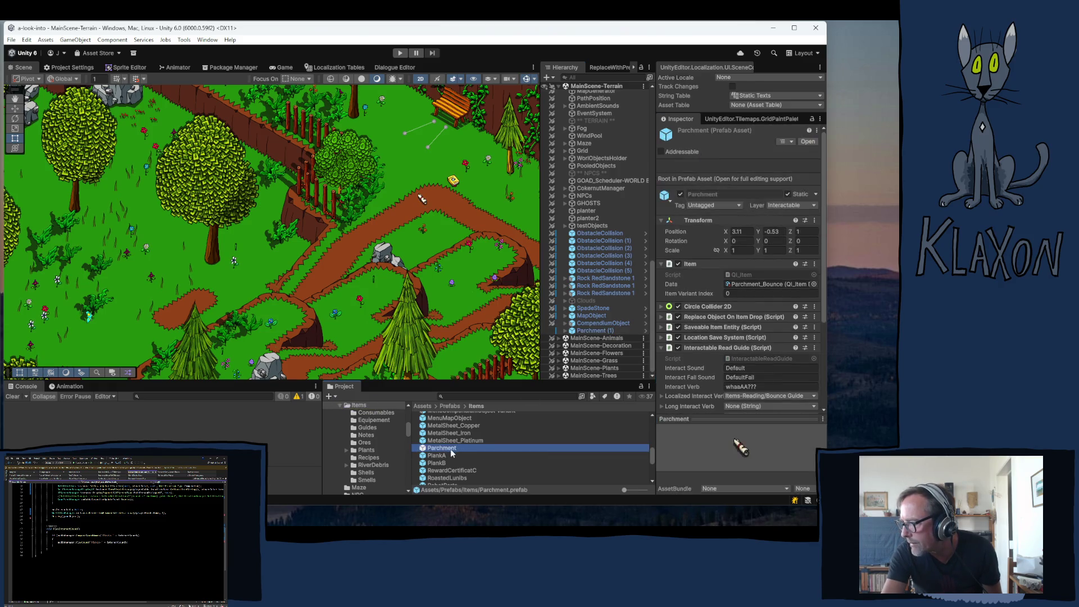
pyautogui.click(466, 448)
pyautogui.click(467, 448)
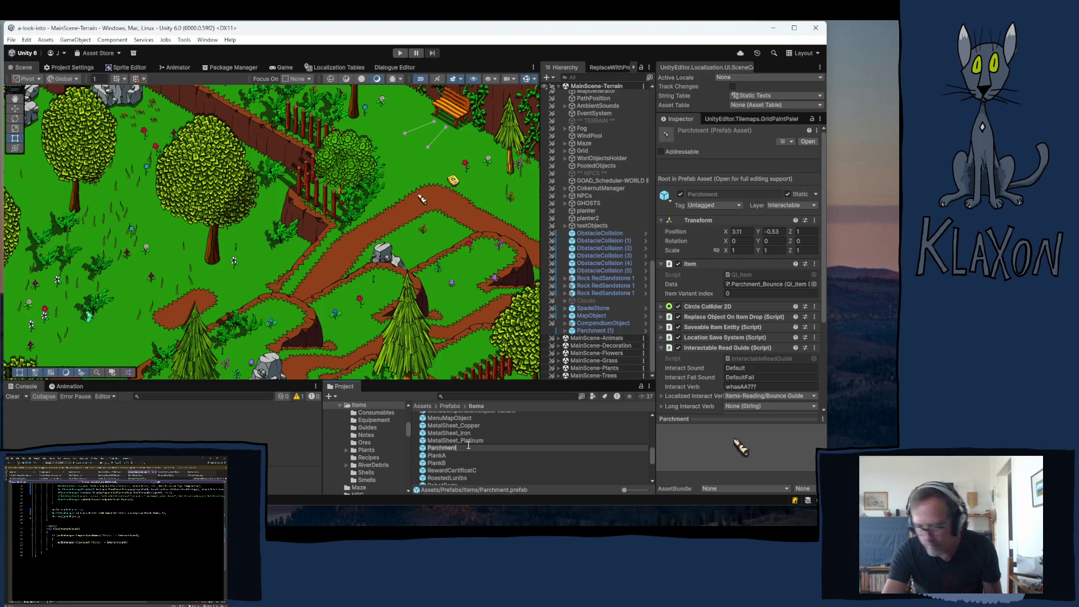
pyautogui.write('_Bounce')
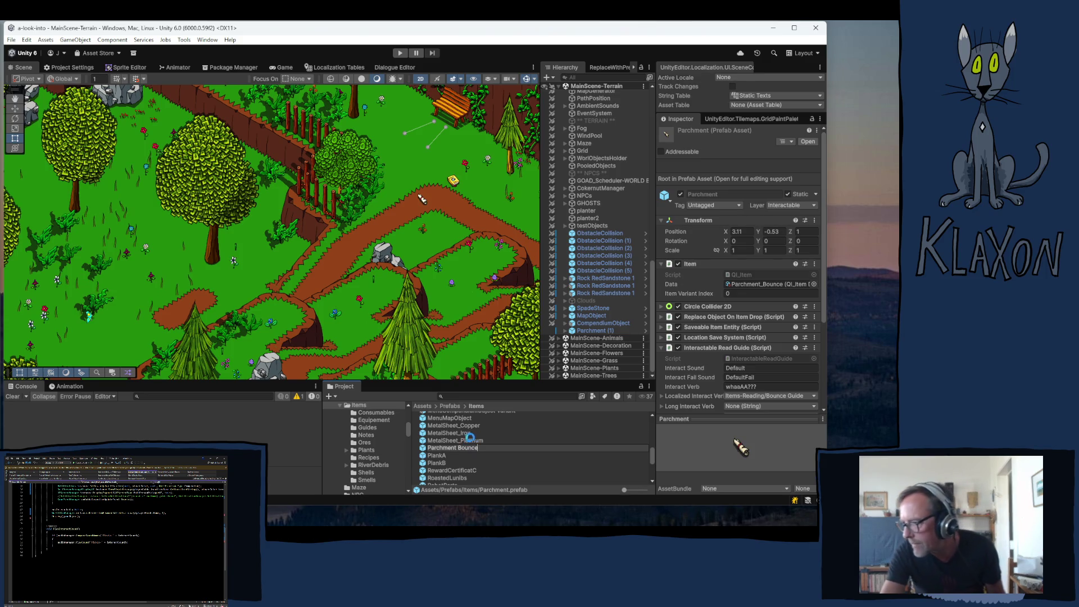
pyautogui.press('Return')
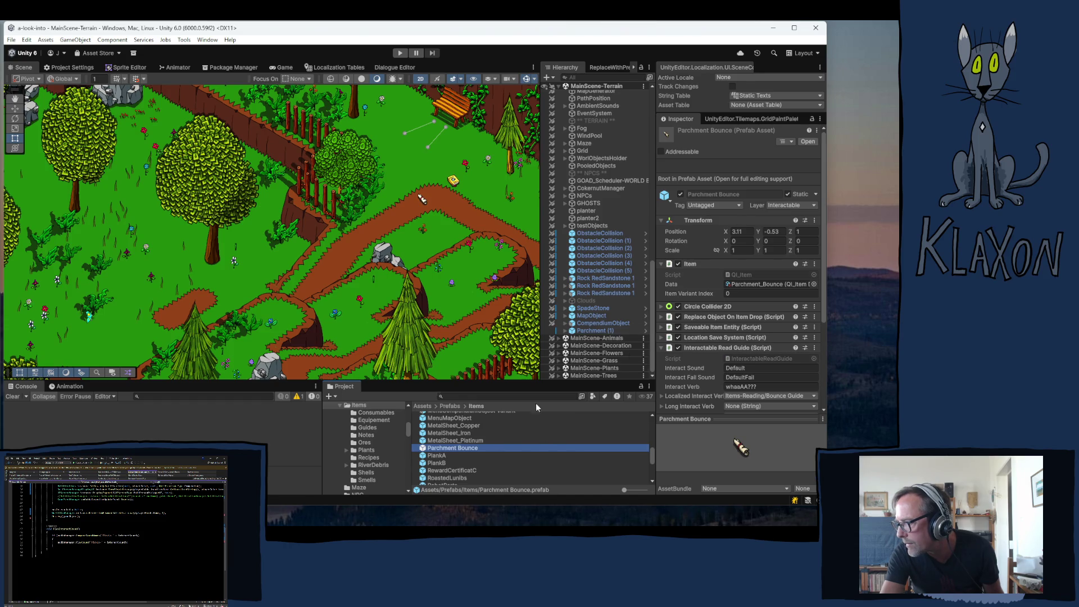
pyautogui.scroll(-5, 724, 343)
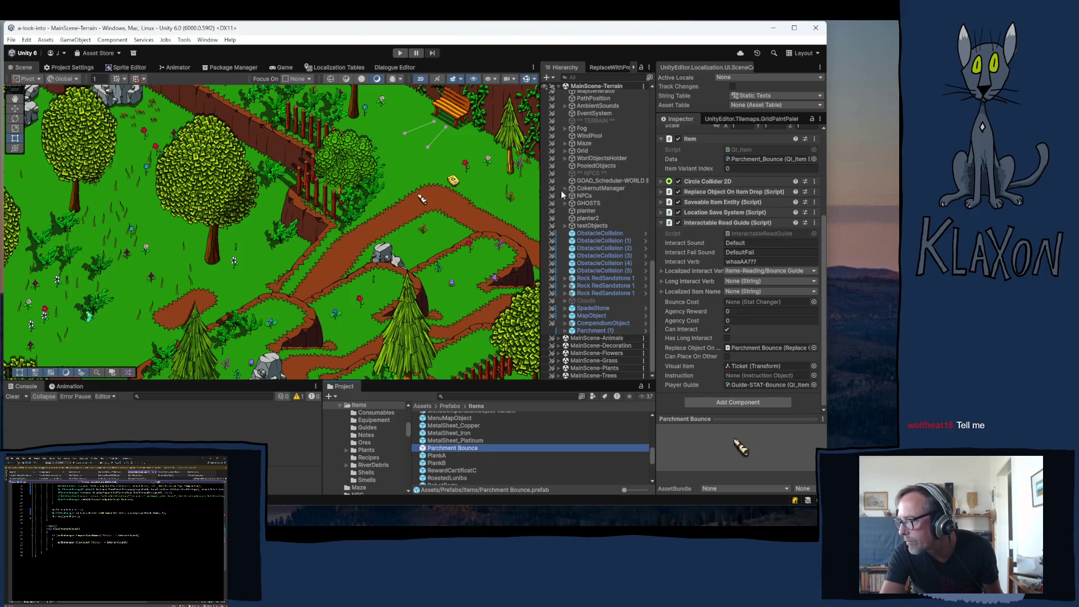
pyautogui.doubleClick(444, 449)
# - Rename the prefab's Ticket child to Parchment and exit Prefab Mode back to the scene
pyautogui.click(590, 107)
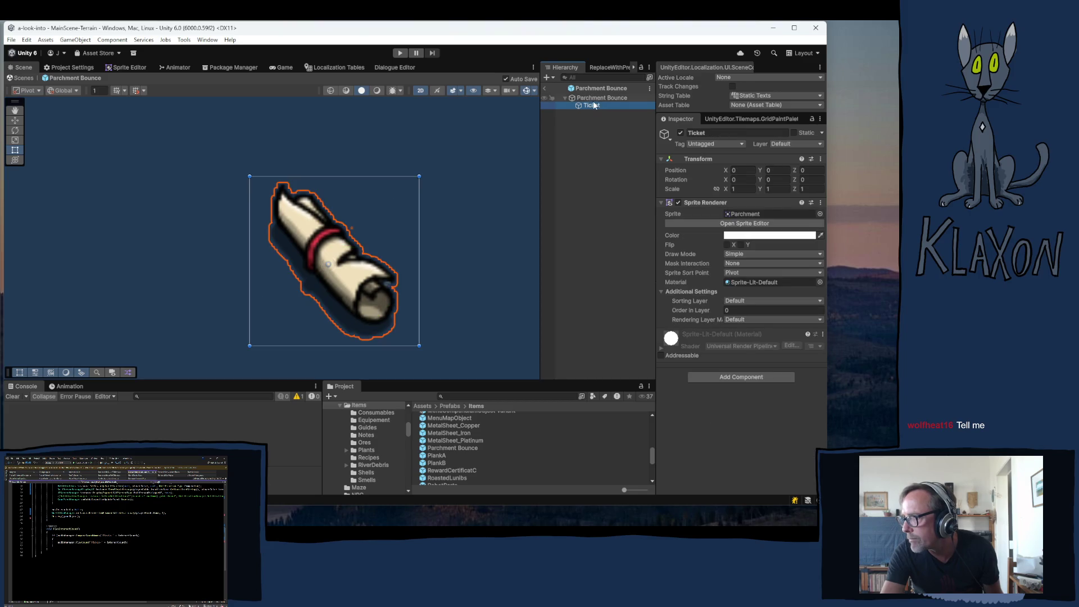
pyautogui.press('F2')
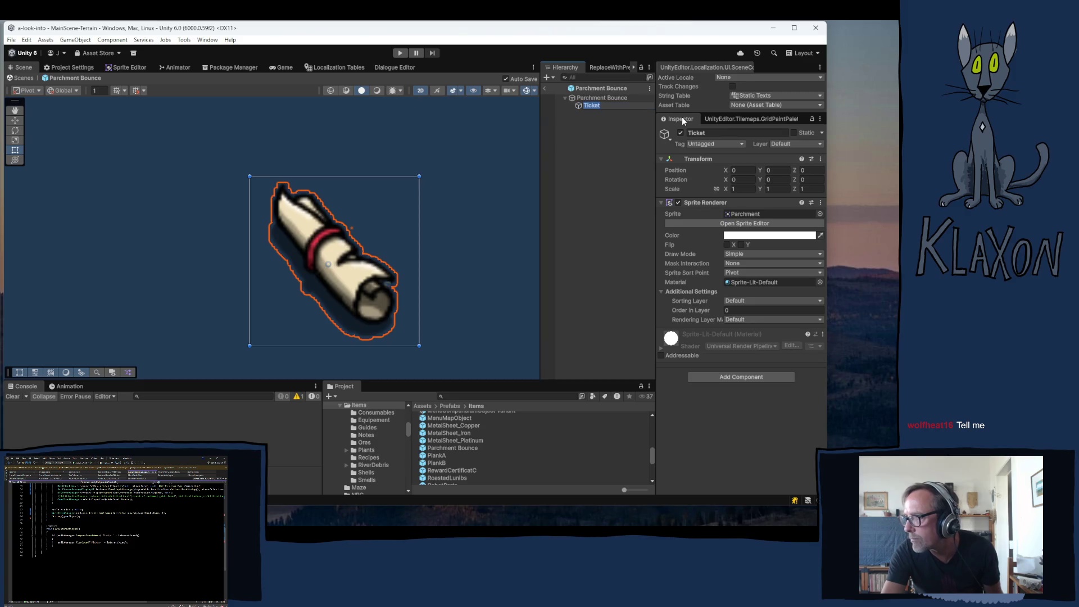
pyautogui.write('Parch')
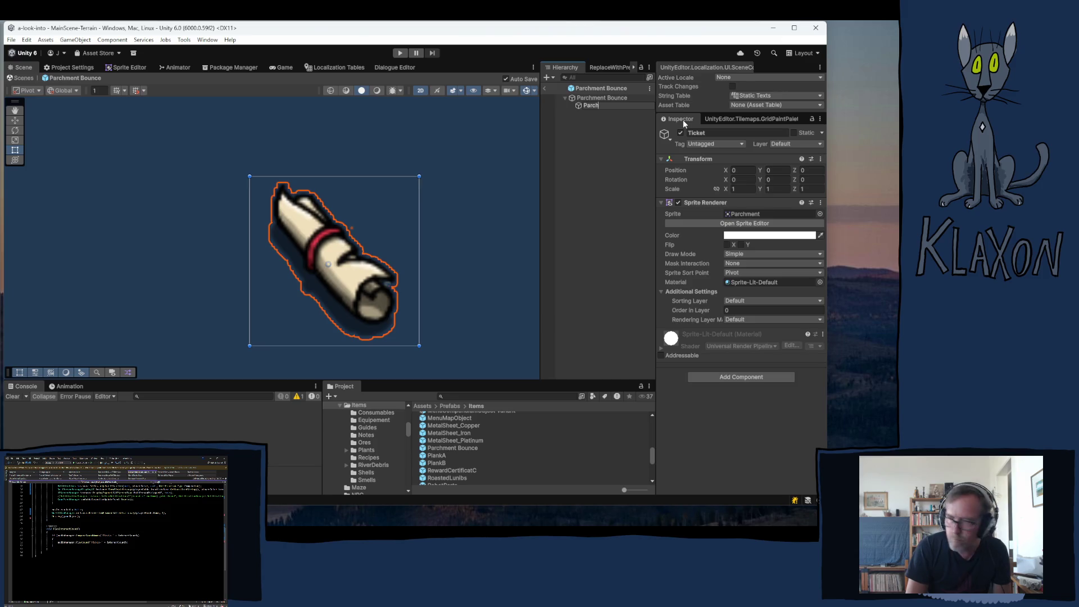
pyautogui.write('e')
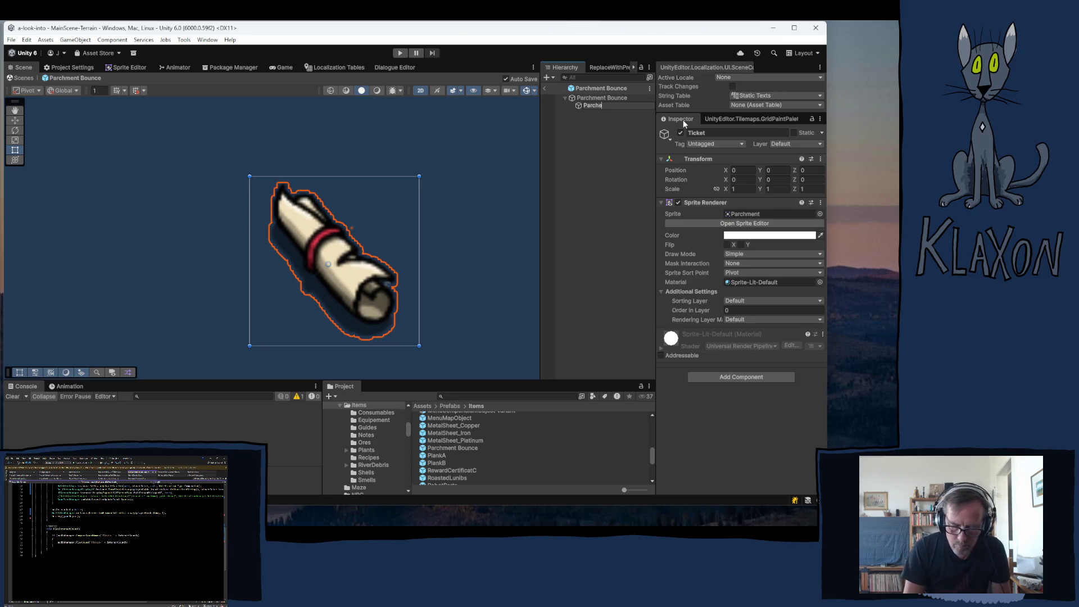
pyautogui.press('BackSpace')
pyautogui.write('ment')
pyautogui.press('Return')
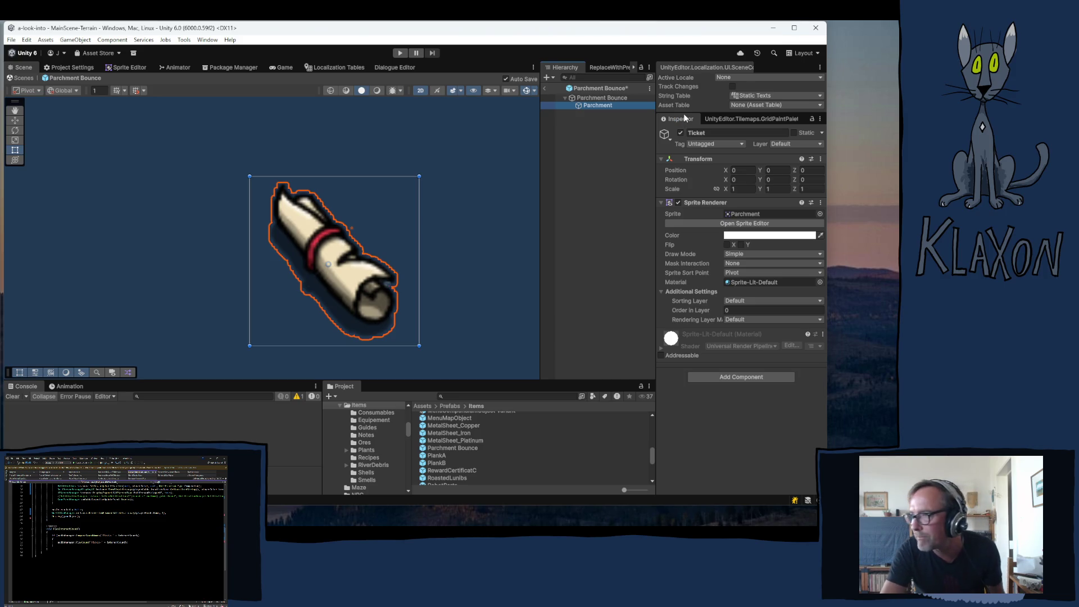
pyautogui.click(544, 88)
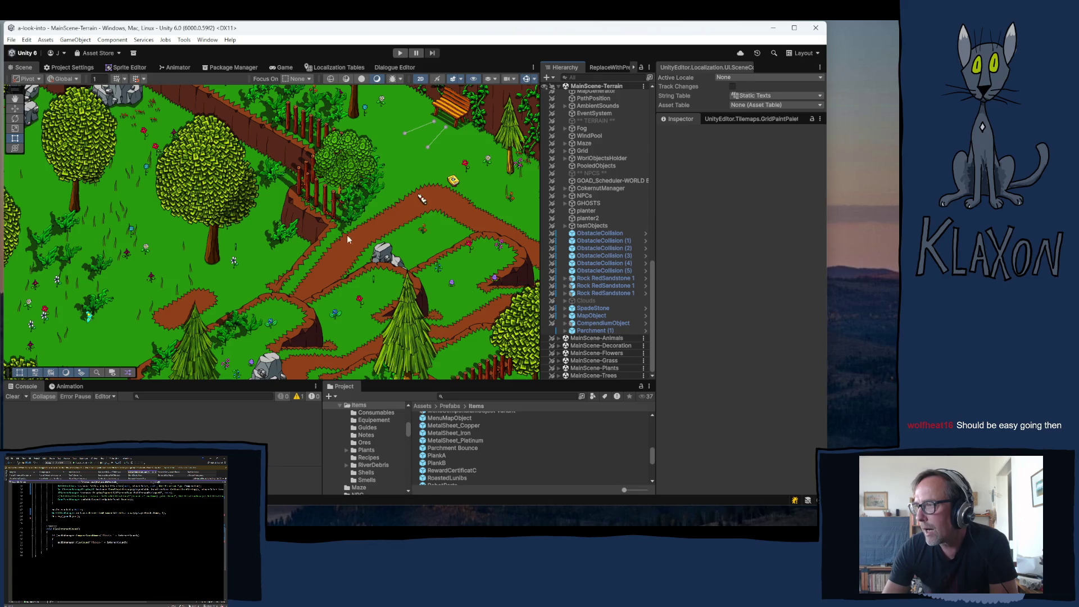
pyautogui.moveTo(383, 244)
pyautogui.mouseDown()
pyautogui.moveTo(270, 228)
pyautogui.moveTo(280, 240)
pyautogui.mouseUp()
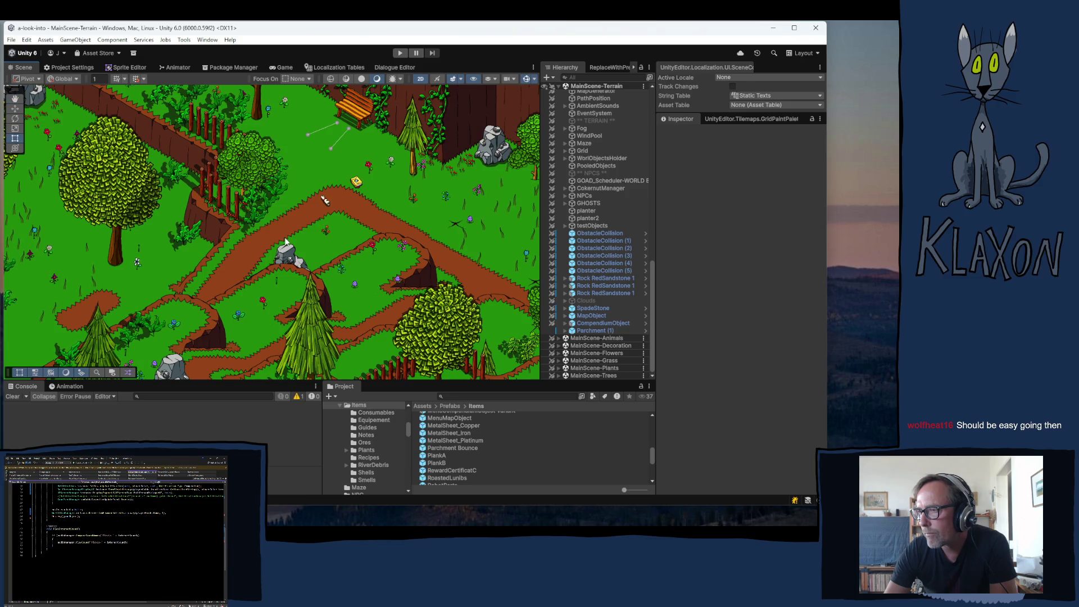
# - Move Parchment (1) slightly along the dirt path to about -25.35, -23.91 and expand it
pyautogui.click(326, 201)
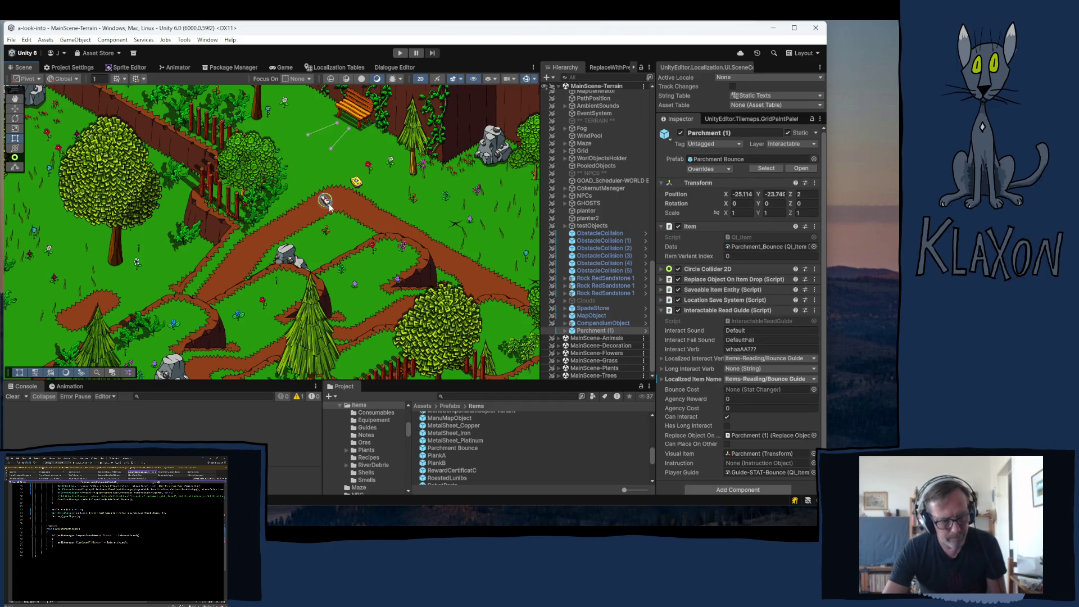
pyautogui.press('w')
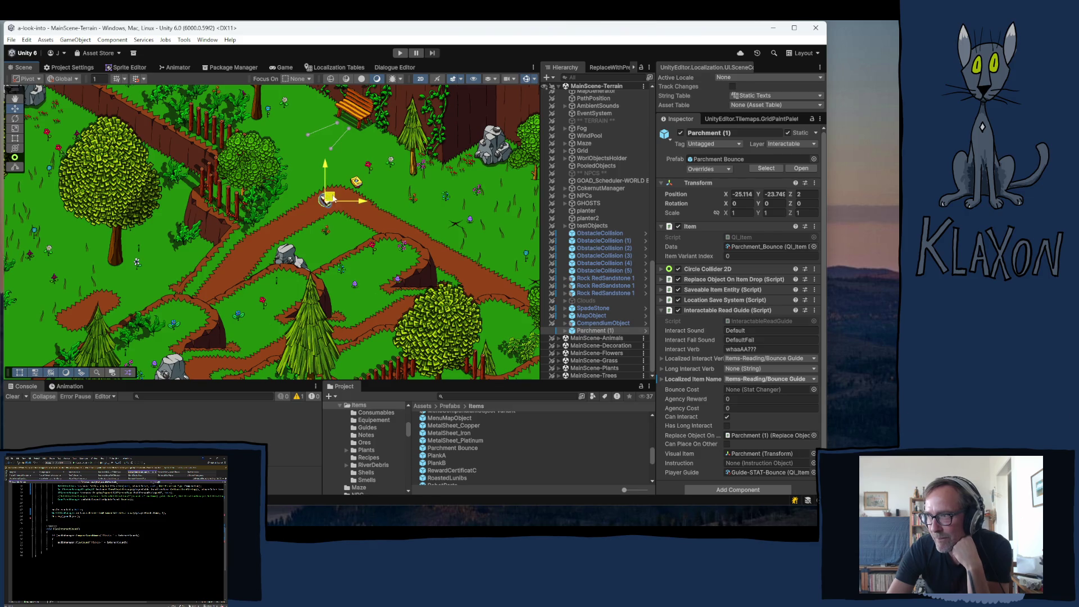
pyautogui.moveTo(329, 200)
pyautogui.mouseDown()
pyautogui.moveTo(445, 218)
pyautogui.moveTo(341, 228)
pyautogui.moveTo(297, 215)
pyautogui.mouseUp()
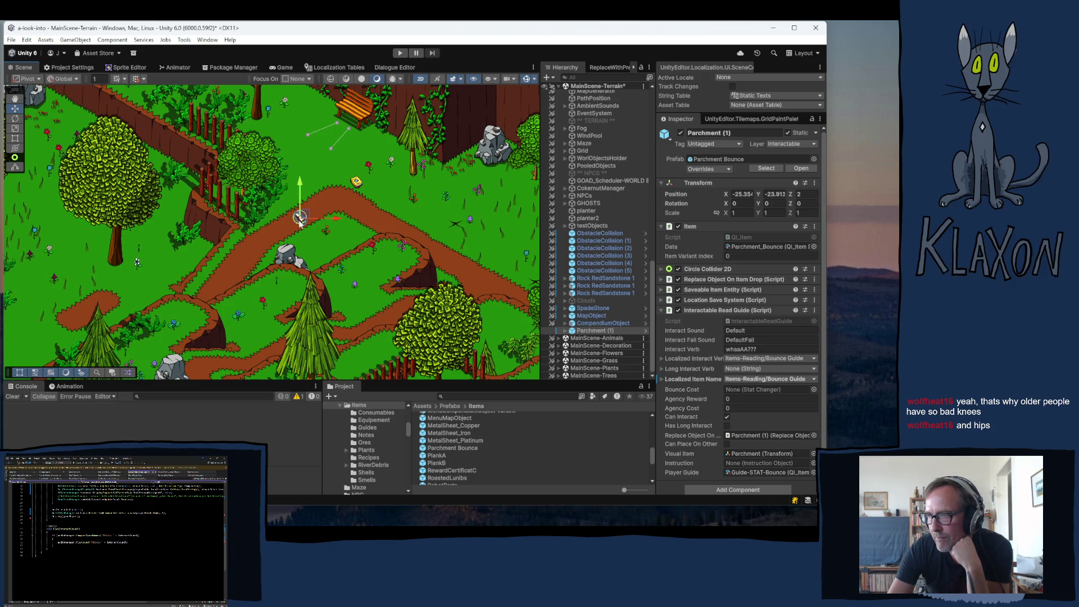
pyautogui.scroll(4, 300, 223)
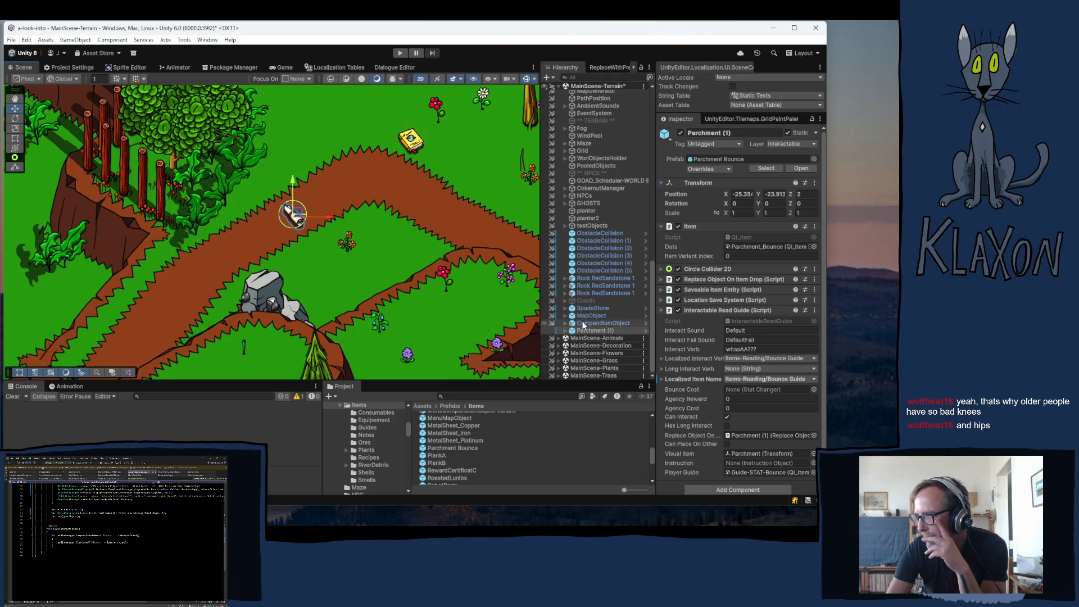
pyautogui.click(565, 330)
# - Locate the child's Parchment sprite in the Sprites/UI project folder and select the Notifications asset
pyautogui.click(597, 338)
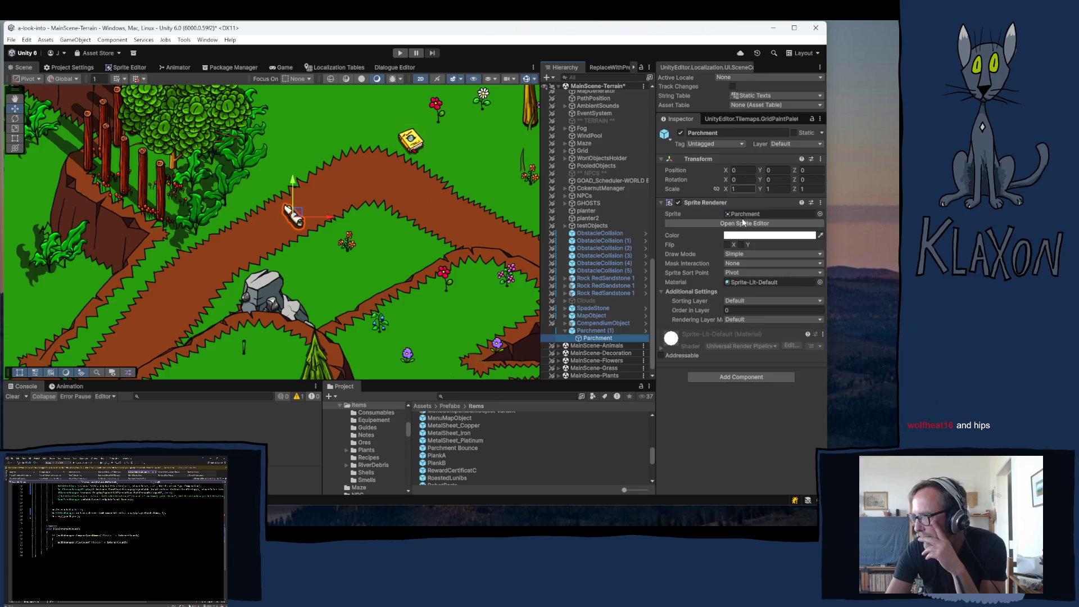
pyautogui.click(742, 214)
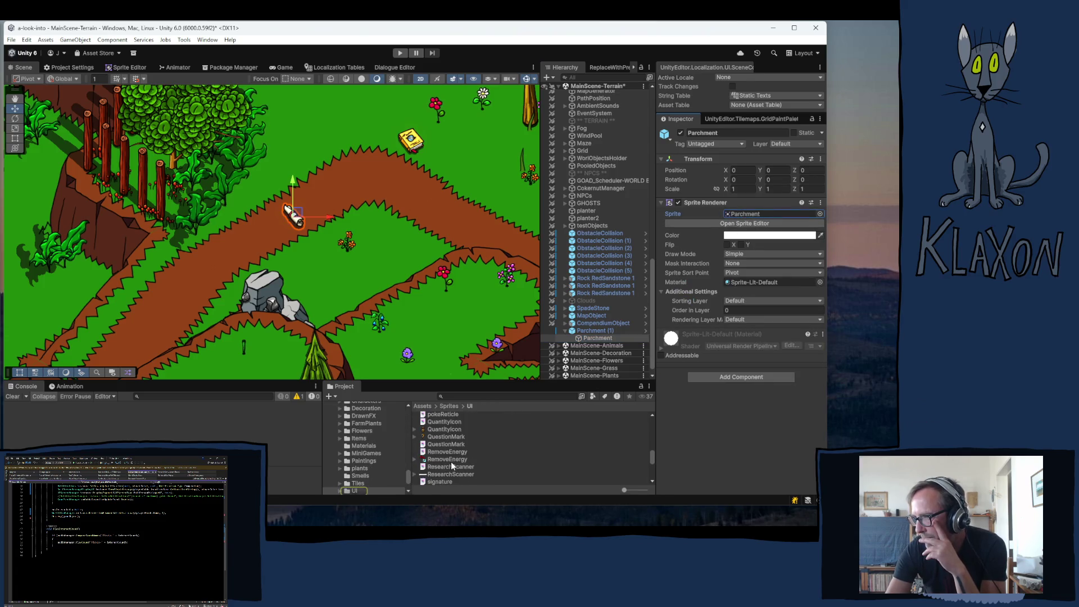
pyautogui.scroll(-3, 487, 460)
pyautogui.scroll(5, 487, 460)
pyautogui.scroll(-2, 481, 461)
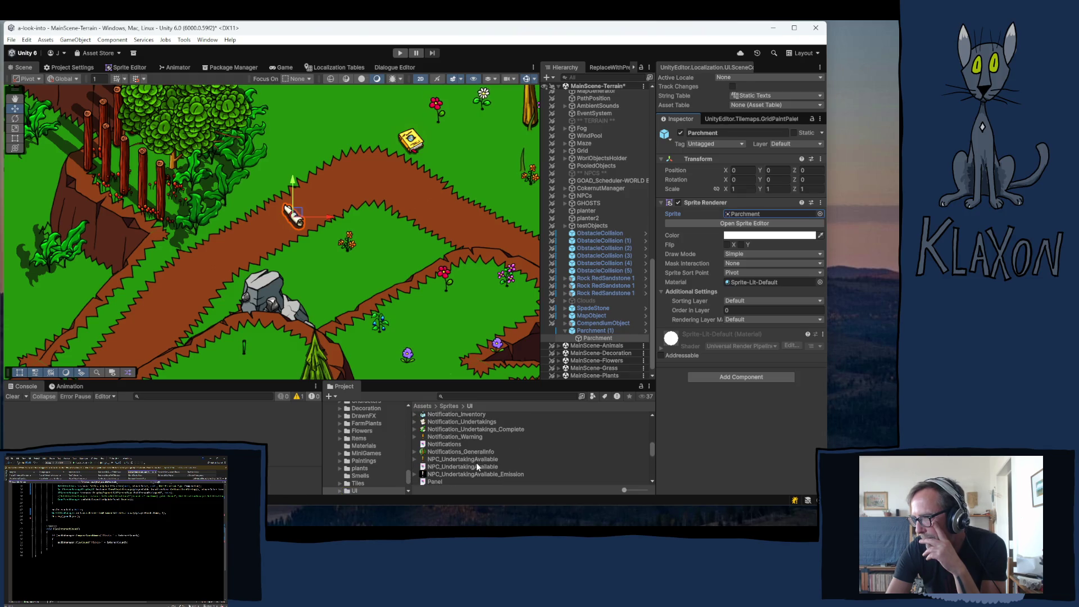
pyautogui.click(446, 443)
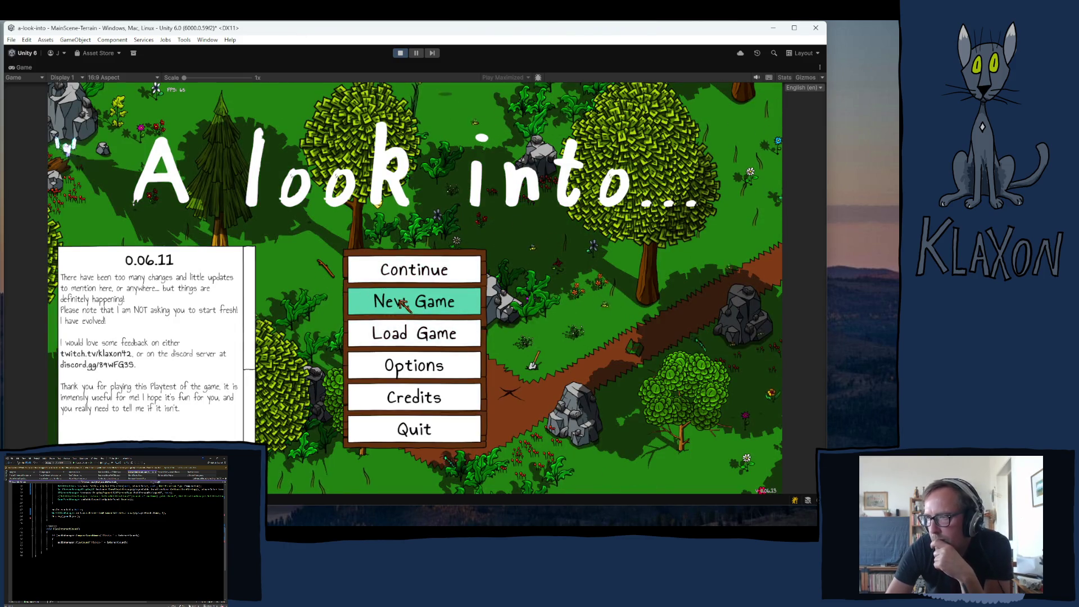
# - Start a New Game, accept the character, play briefly in the forest, then stop Play mode
pyautogui.click(396, 309)
pyautogui.click(382, 350)
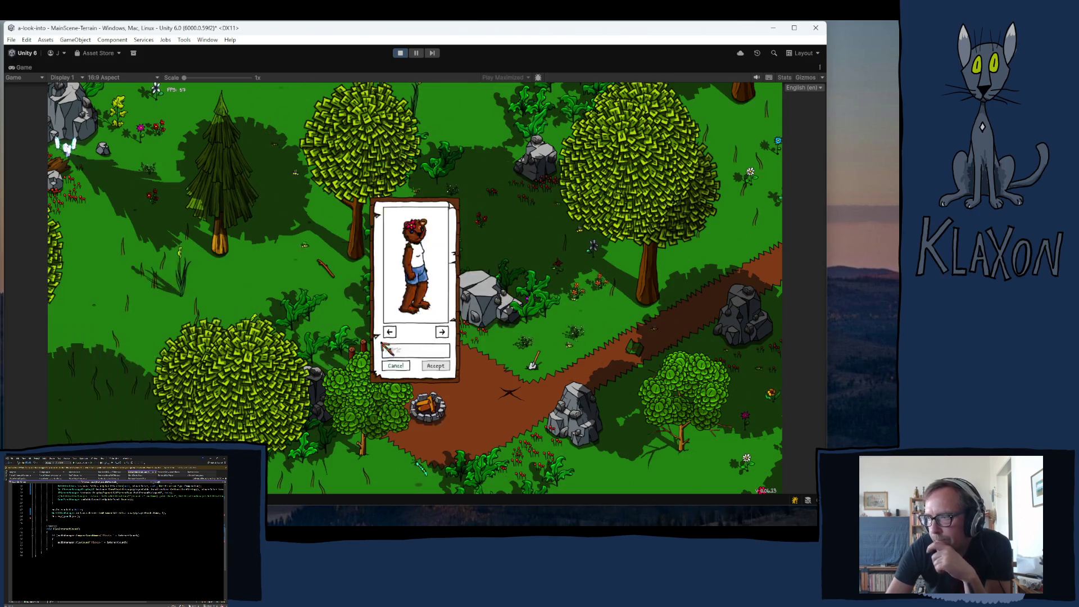
pyautogui.click(430, 366)
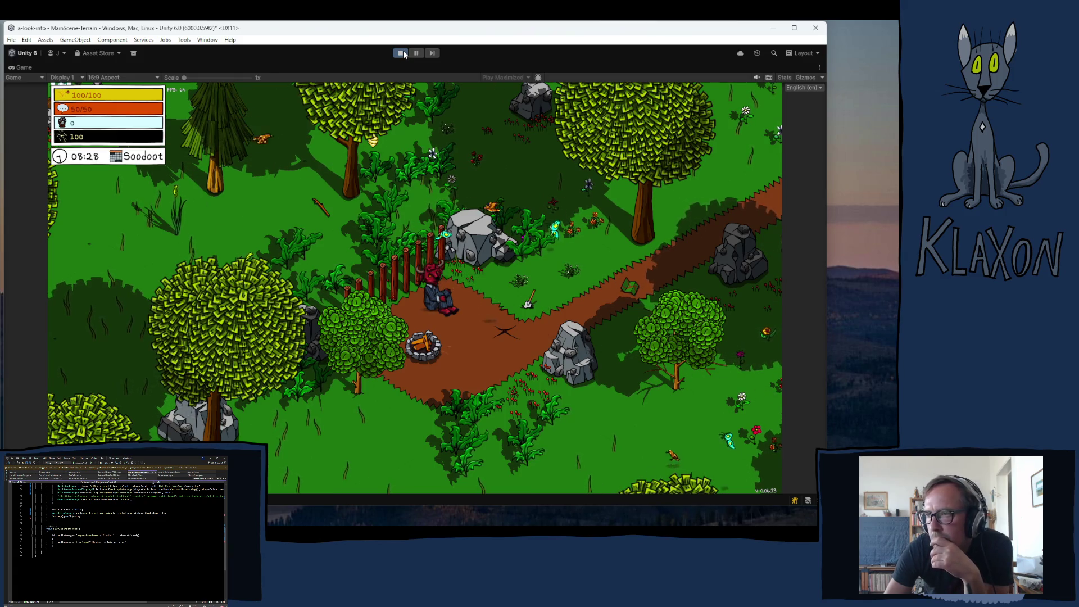
pyautogui.click(404, 53)
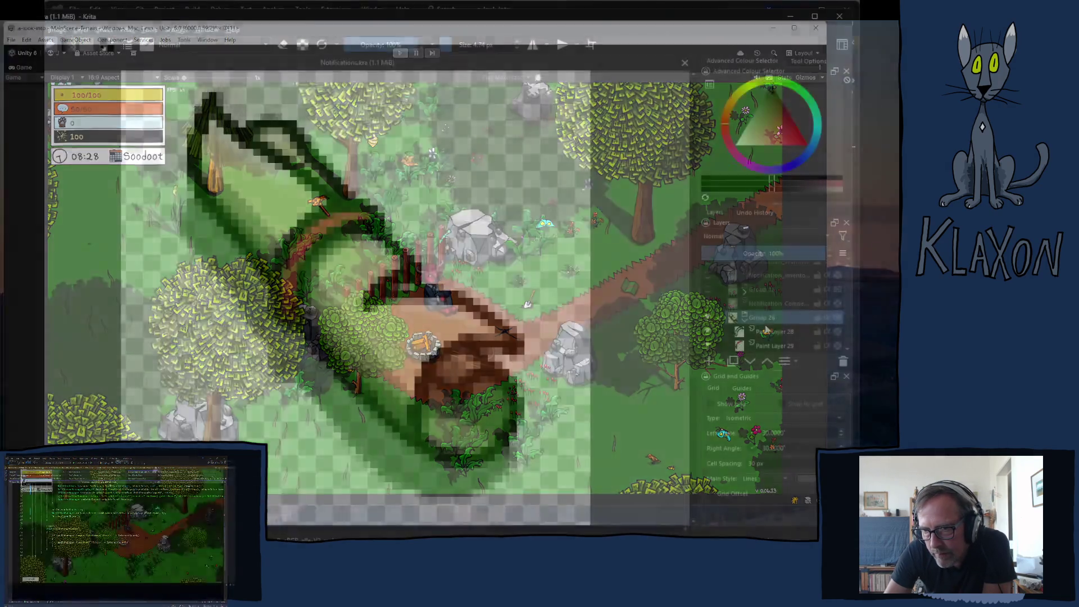
# - Preview a lowered Threshold filter on Paint Layer 29, then cancel it
pyautogui.scroll(1, 785, 298)
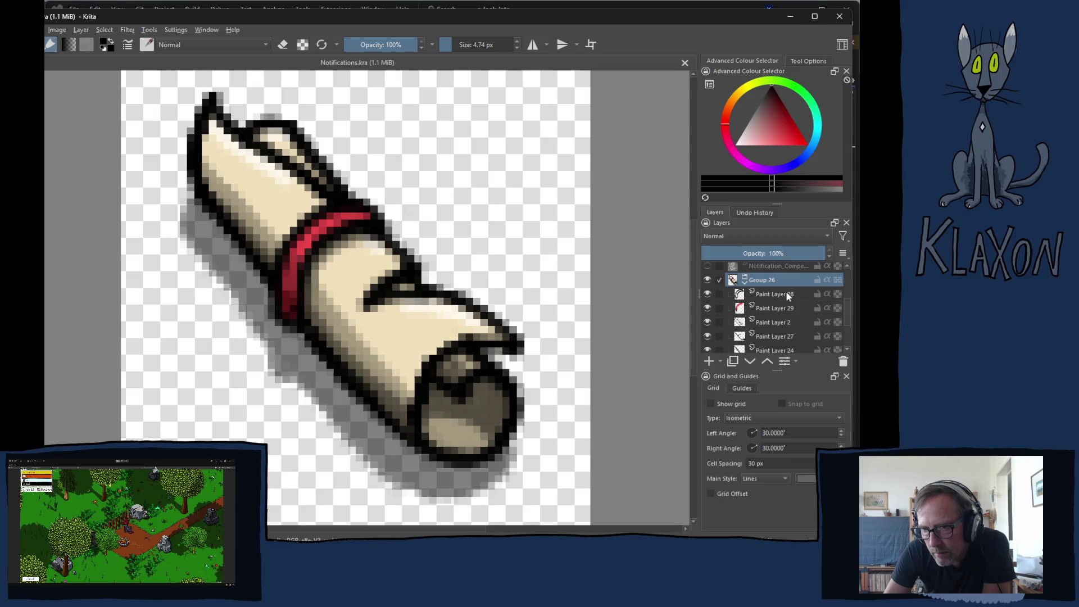
pyautogui.click(770, 308)
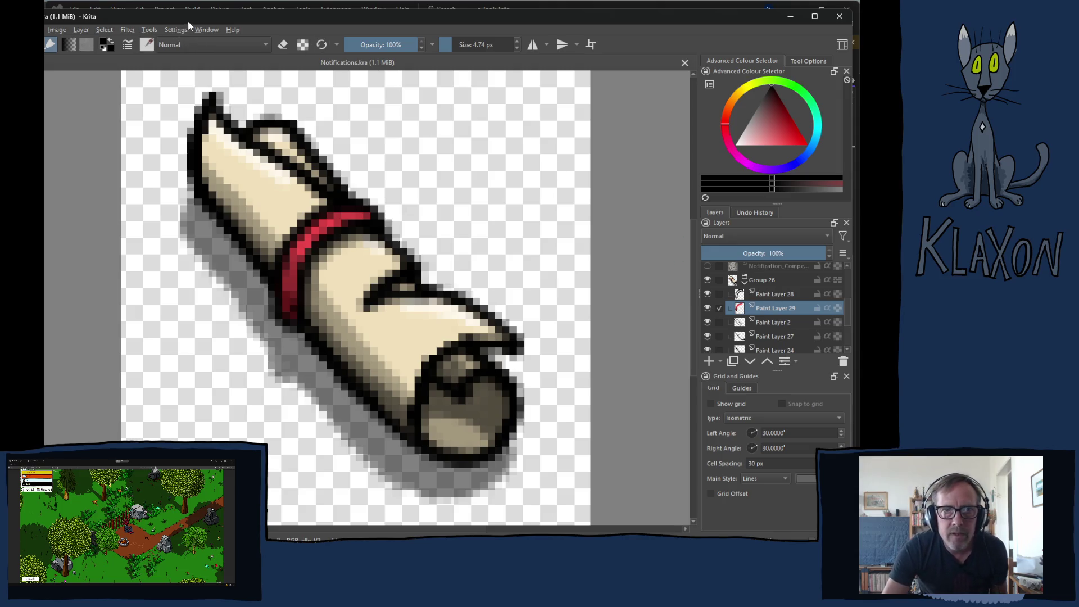
pyautogui.click(127, 30)
pyautogui.click(128, 30)
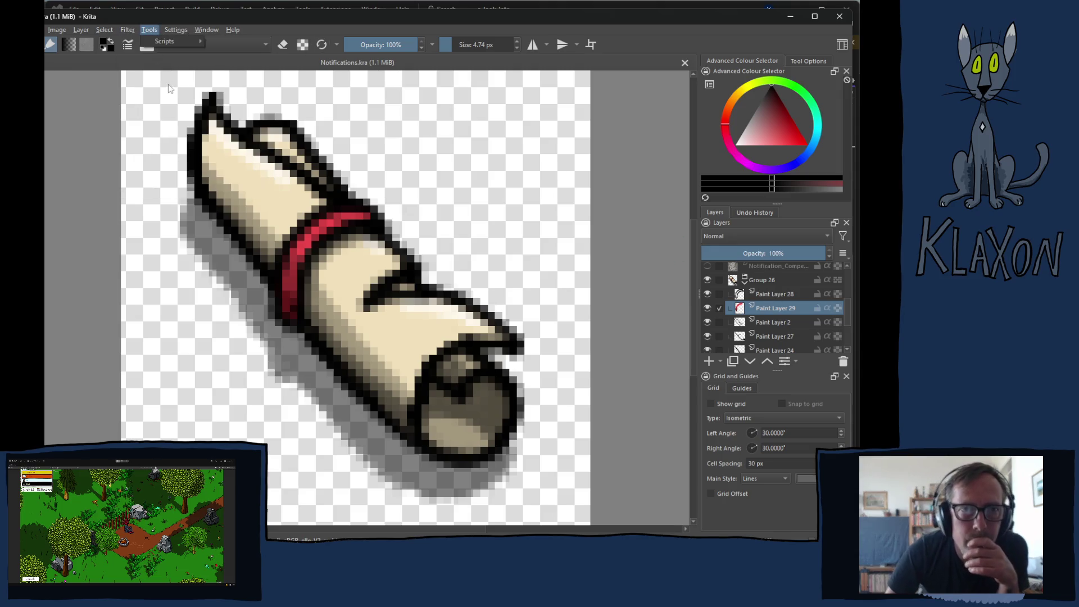
pyautogui.click(132, 31)
pyautogui.moveTo(157, 68)
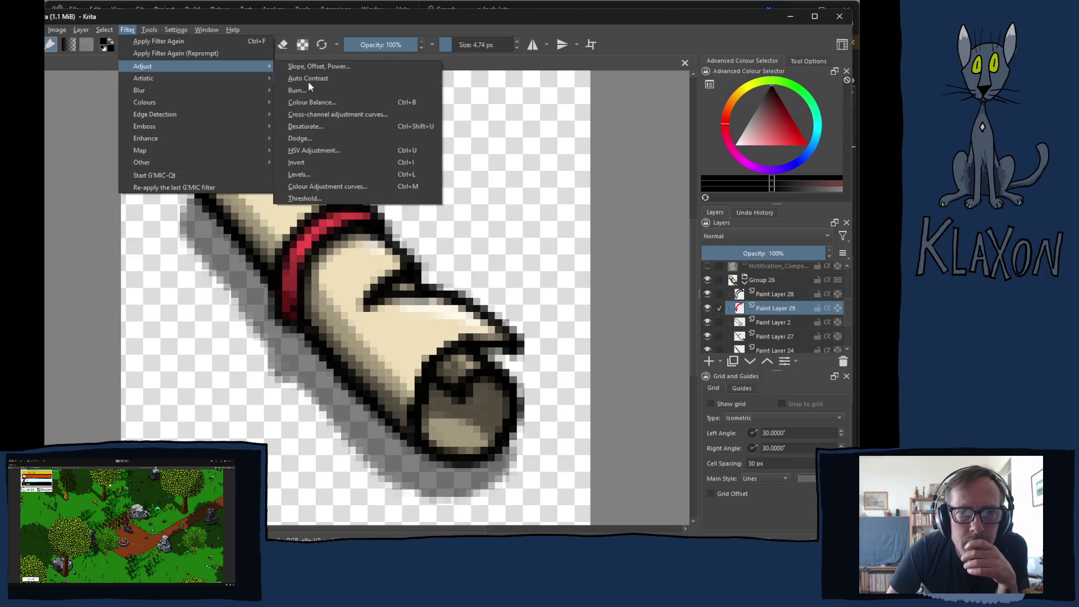
pyautogui.click(306, 200)
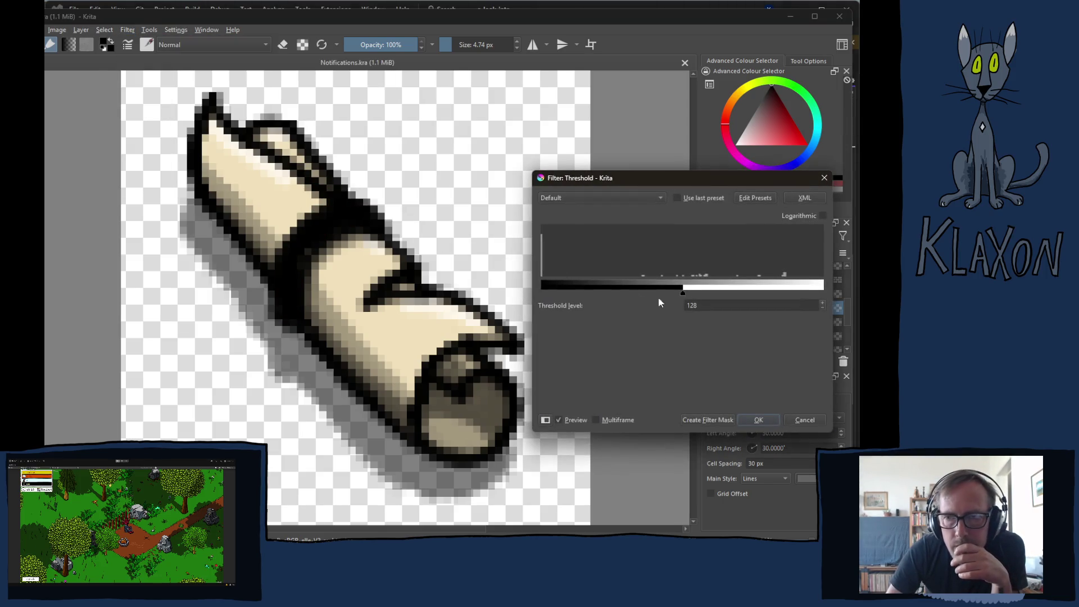
pyautogui.moveTo(682, 292)
pyautogui.mouseDown()
pyautogui.moveTo(555, 299)
pyautogui.moveTo(670, 294)
pyautogui.moveTo(619, 291)
pyautogui.mouseUp()
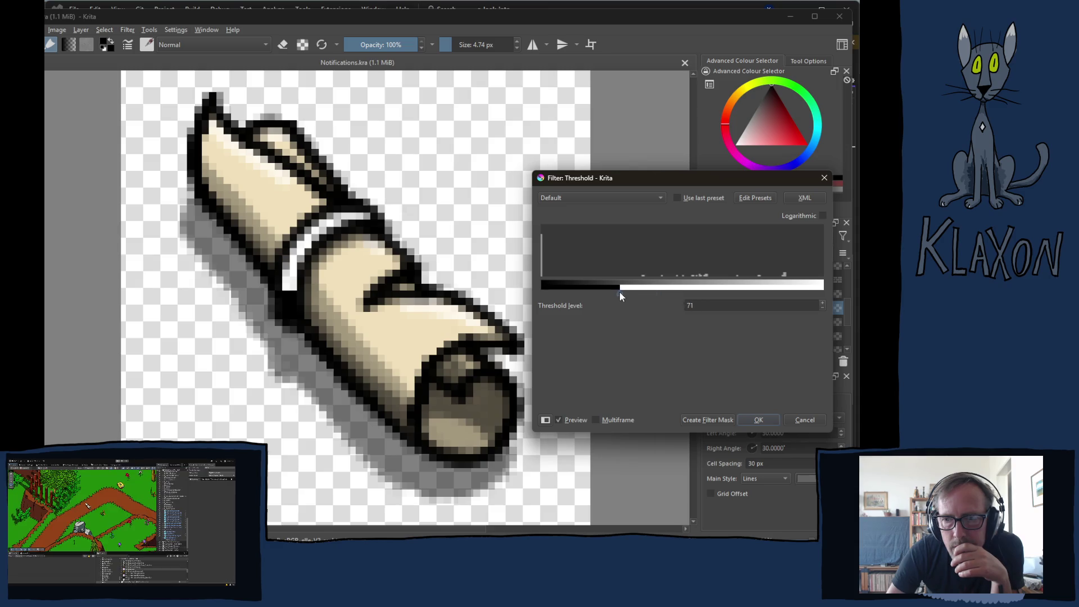
pyautogui.click(813, 423)
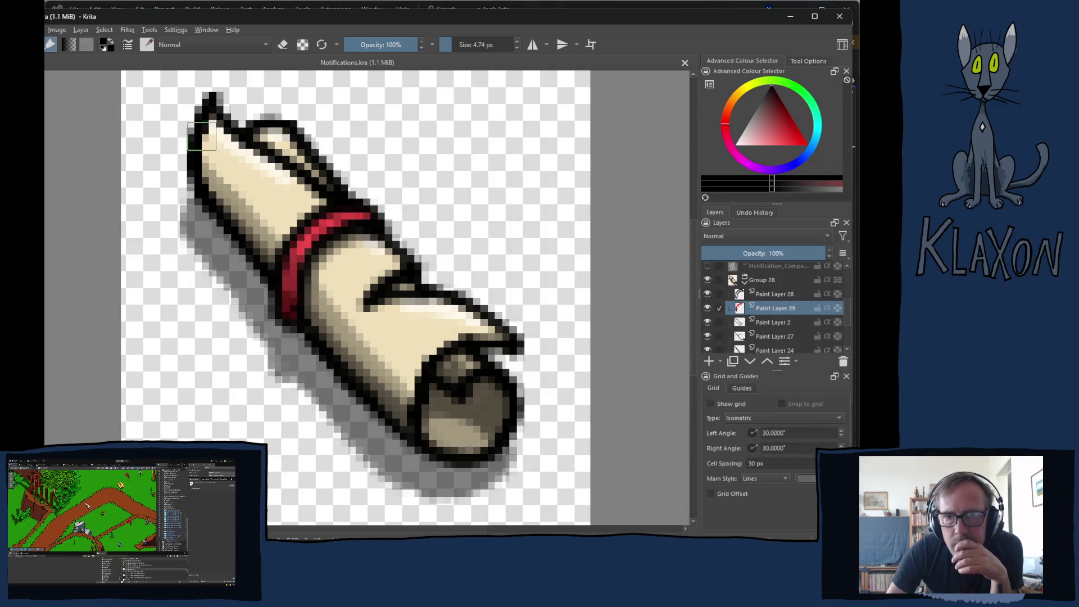
# - Apply the Desaturate filter to the band layer using the Max method
pyautogui.click(129, 30)
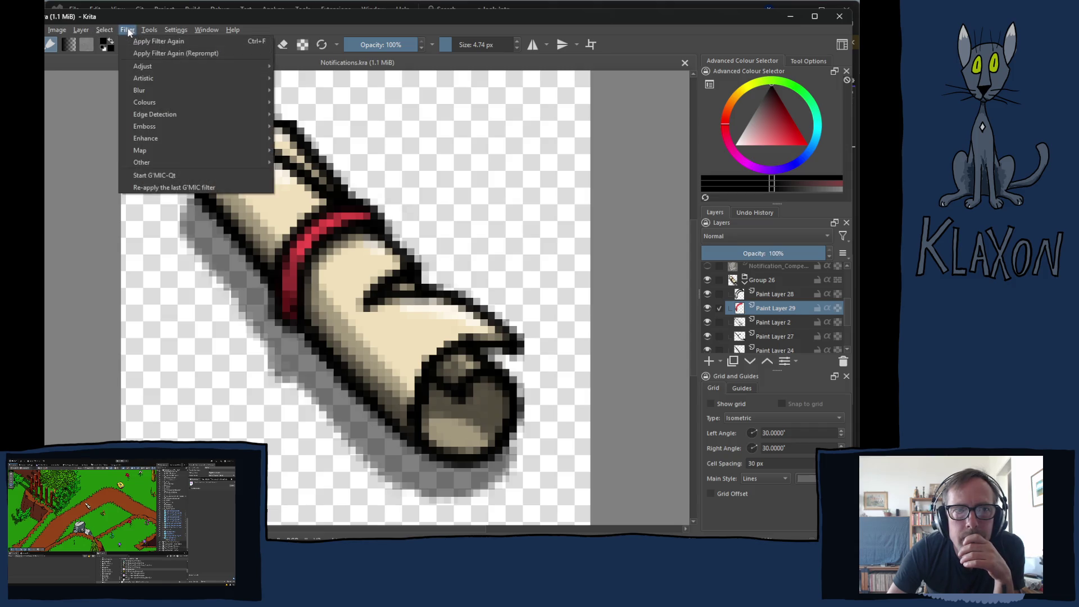
pyautogui.moveTo(142, 68)
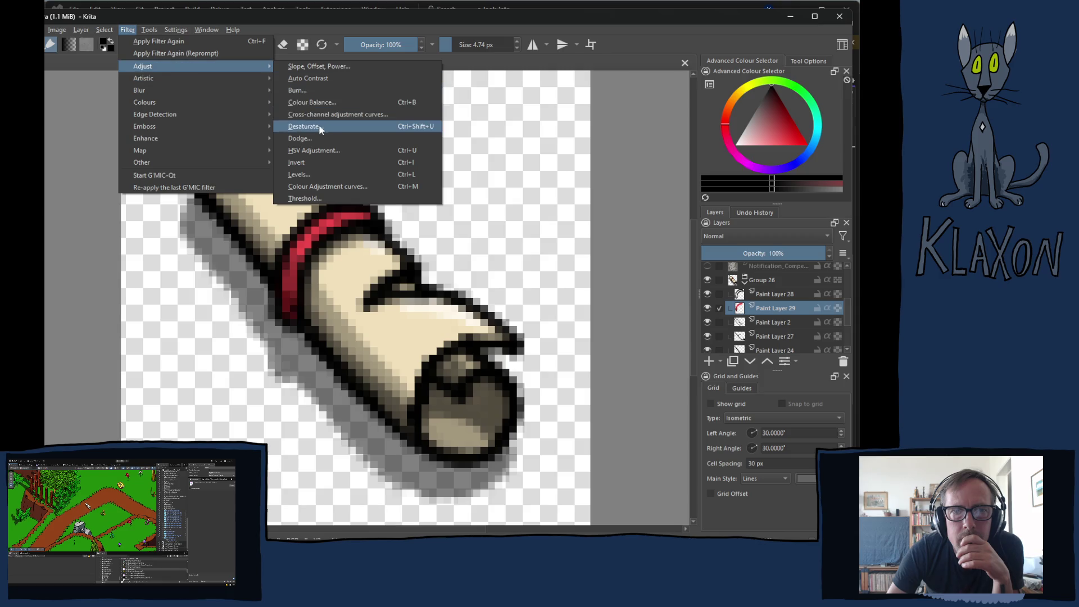
pyautogui.click(313, 127)
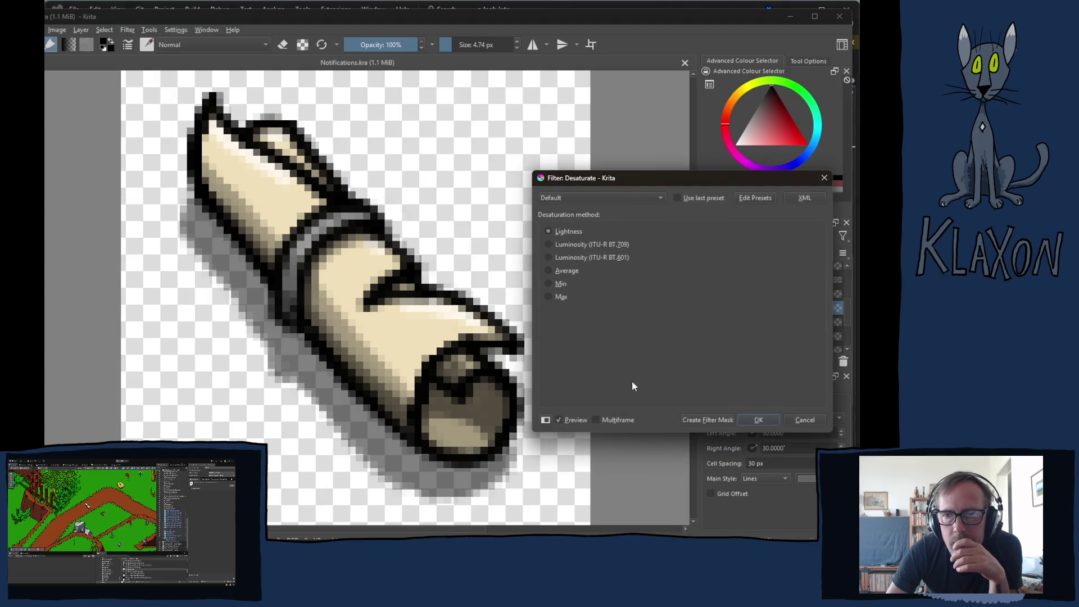
pyautogui.click(567, 246)
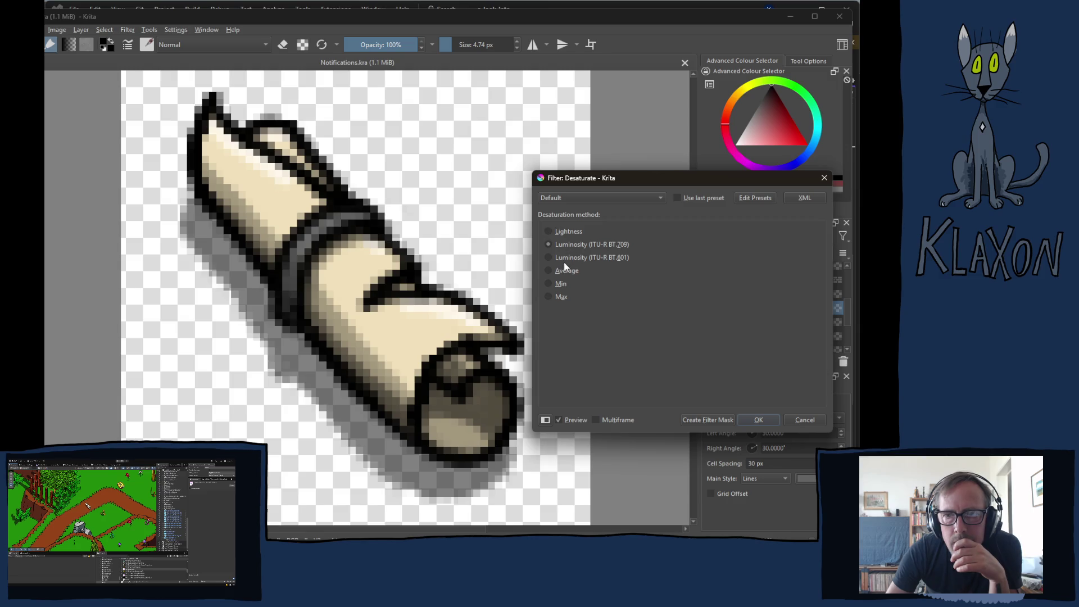
pyautogui.click(561, 284)
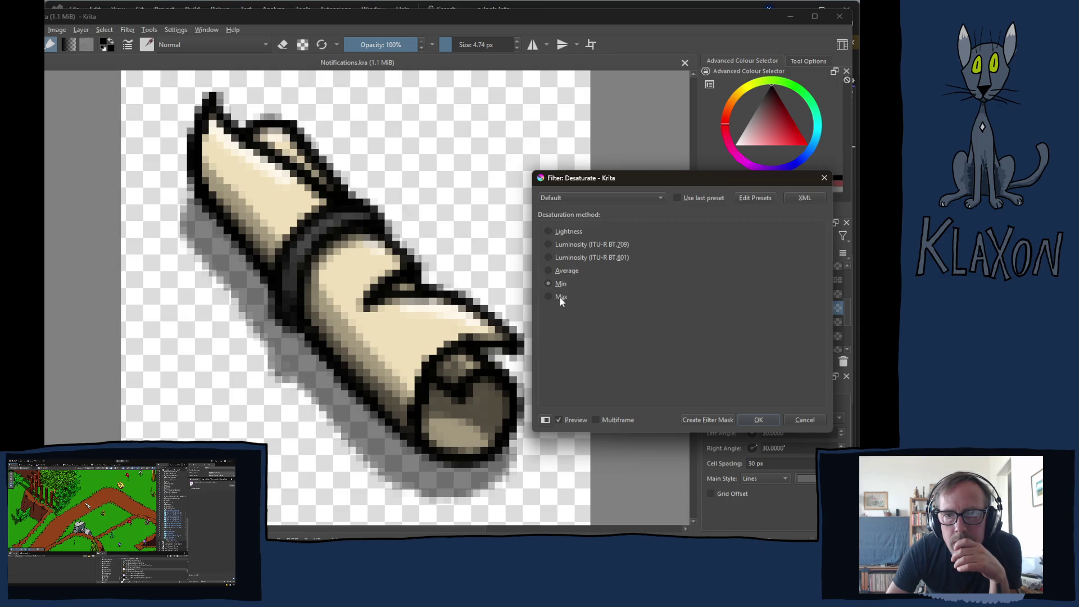
pyautogui.click(561, 297)
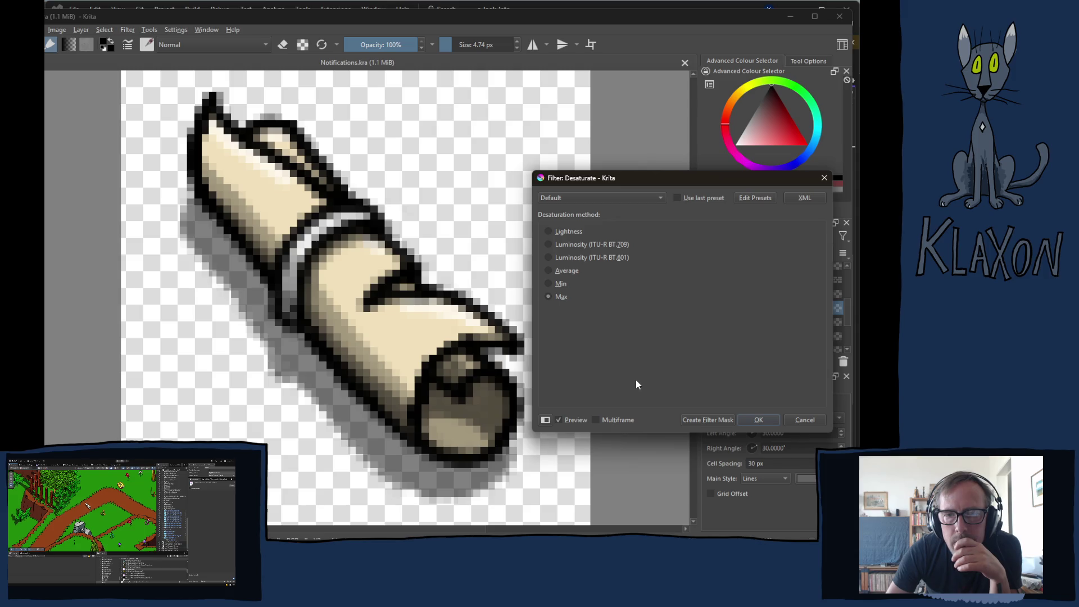
pyautogui.click(760, 421)
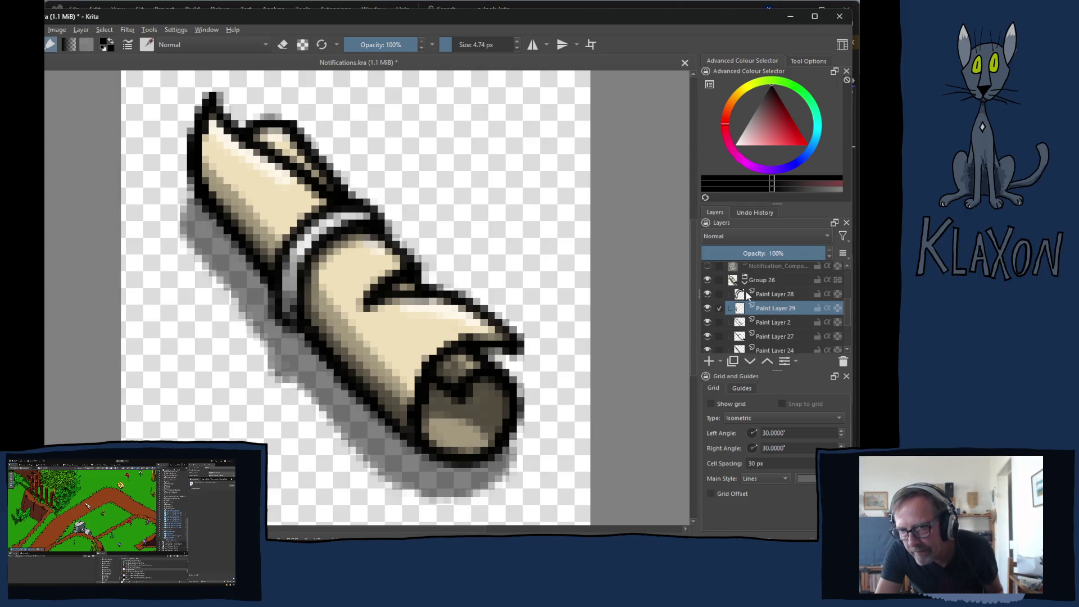
# - Group Paint Layers 28 and 29 into Group 30 after checking the other layers' visibility
pyautogui.keyDown('ctrl'); pyautogui.click(764, 296); pyautogui.keyUp('ctrl')
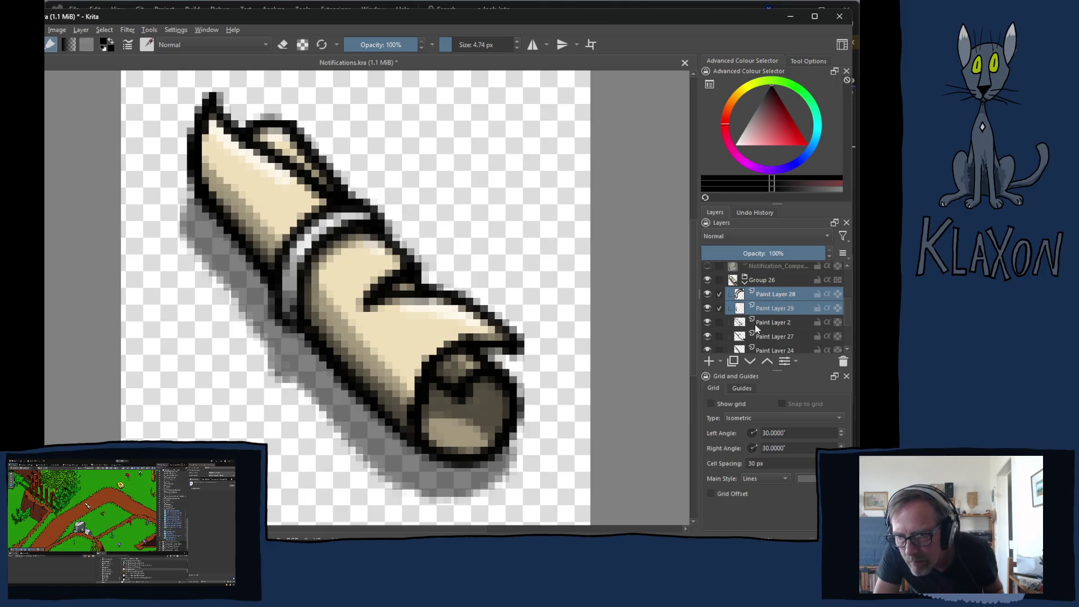
pyautogui.click(708, 322)
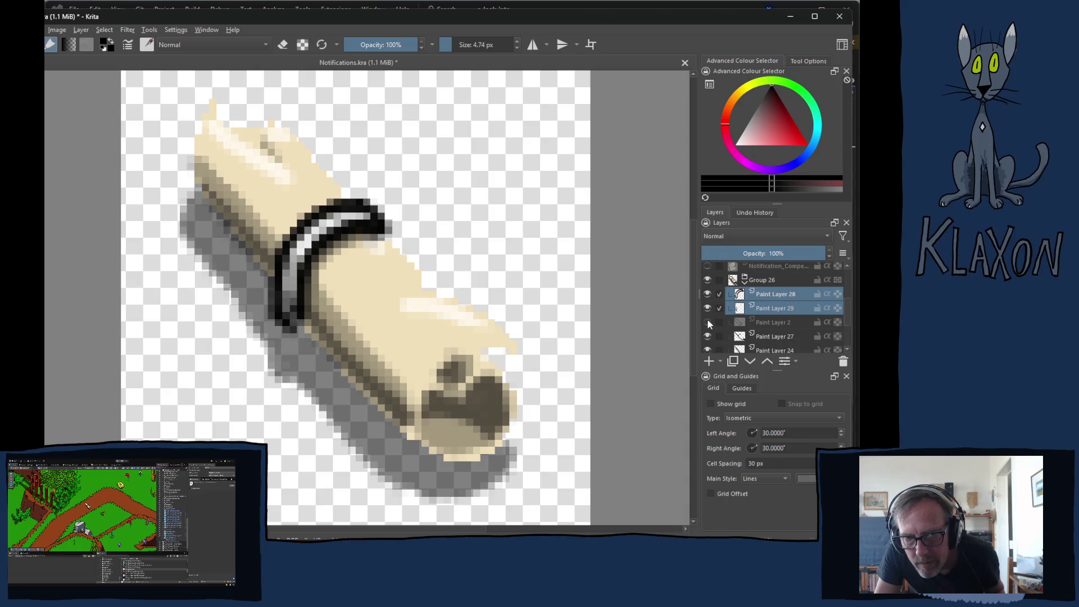
pyautogui.click(708, 322)
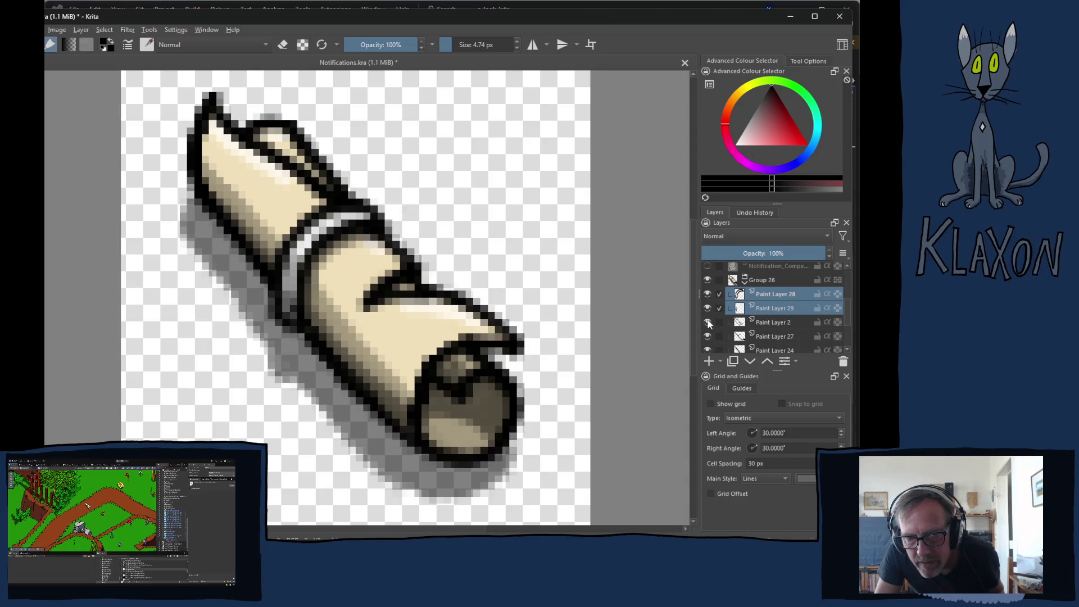
pyautogui.click(708, 322)
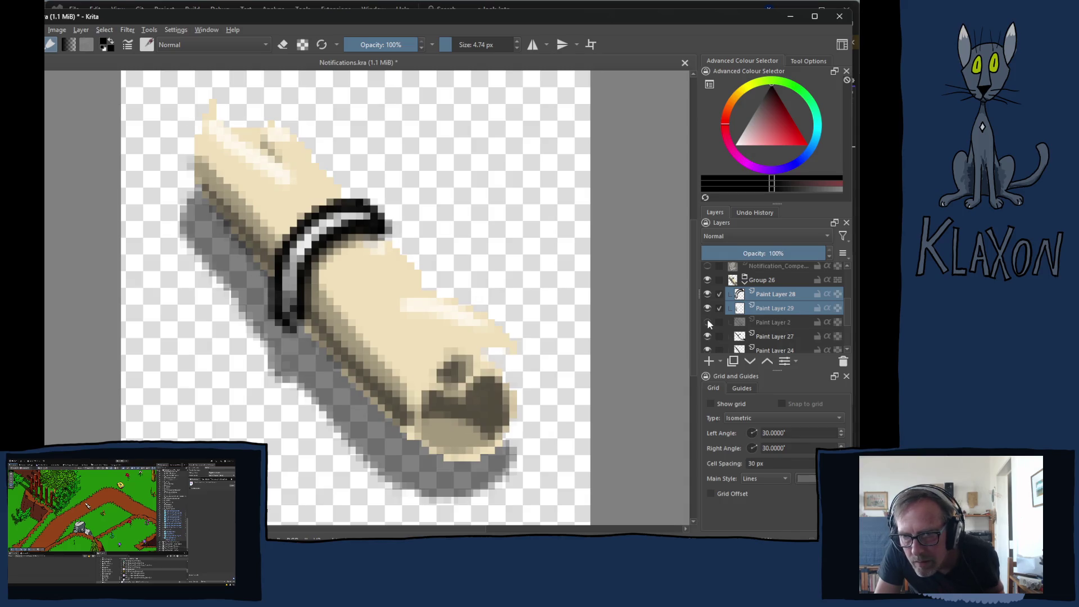
pyautogui.click(707, 322)
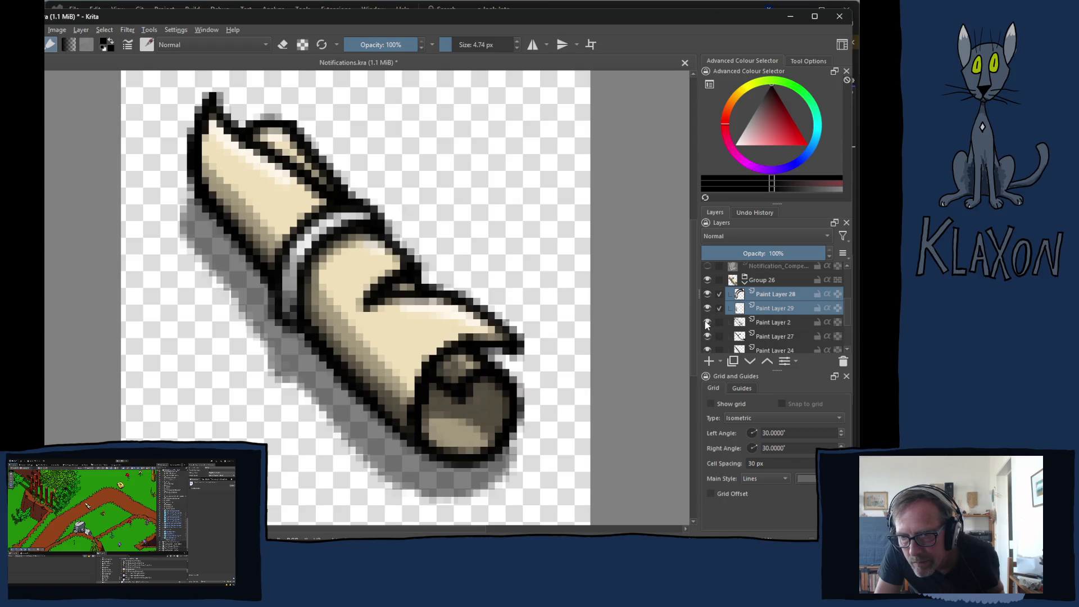
pyautogui.click(707, 336)
pyautogui.click(708, 336)
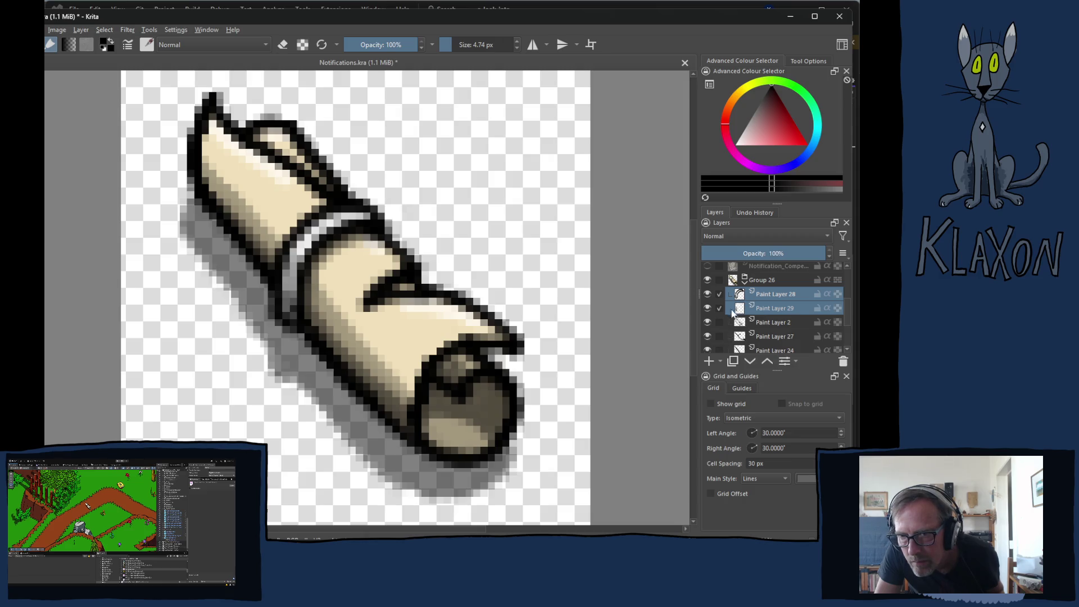
pyautogui.click(771, 309)
pyautogui.keyDown('ctrl'); pyautogui.click(771, 296); pyautogui.keyUp('ctrl')
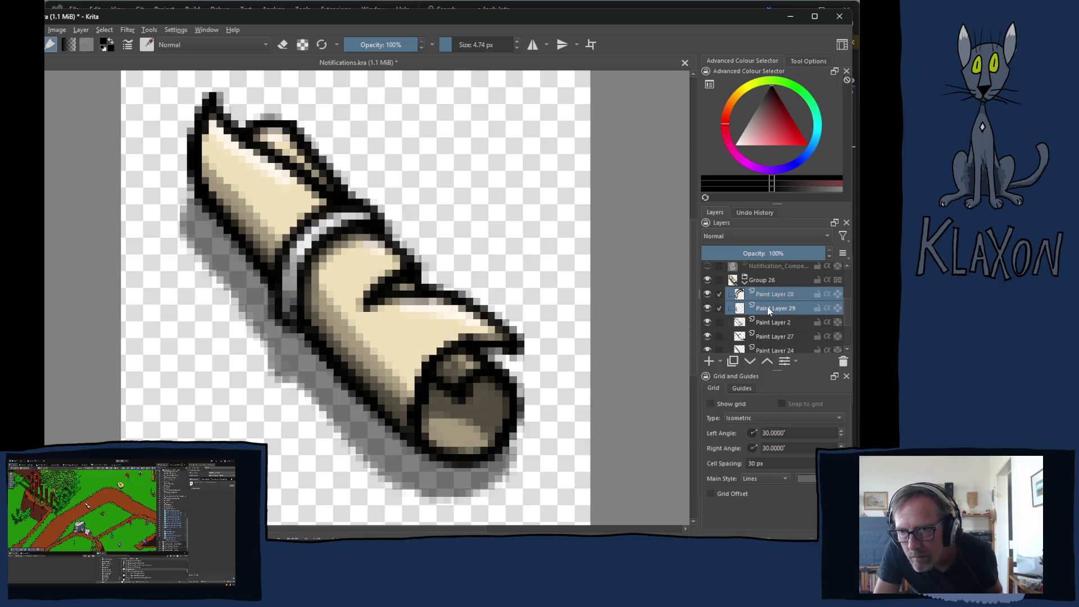
pyautogui.hotkey('ctrl', 'g')
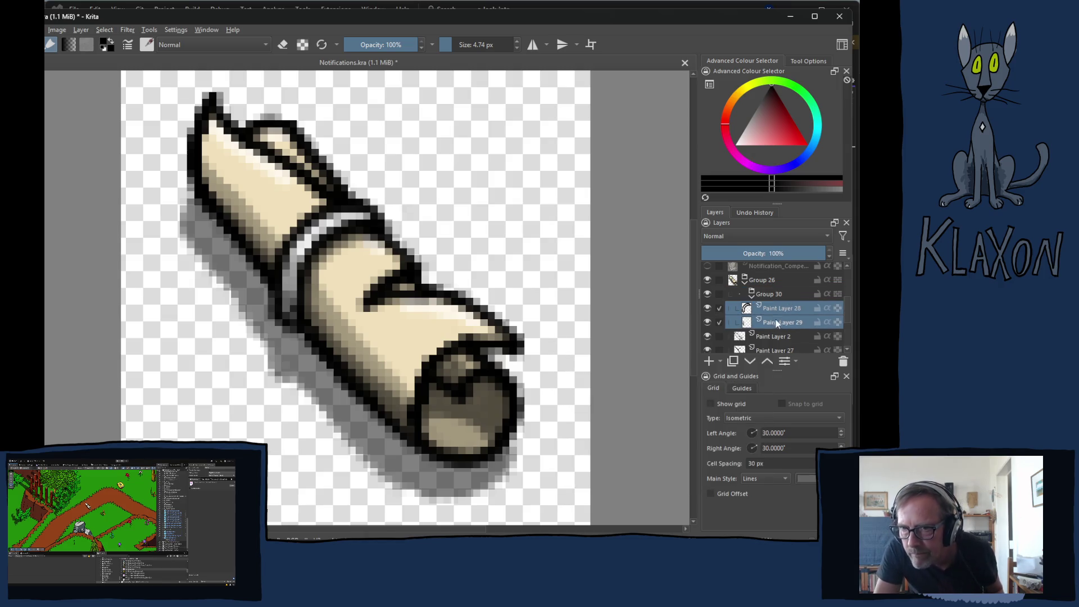
# - Group Paint Layers 2–25 into Group 31 and hide Group 30
pyautogui.click(752, 296)
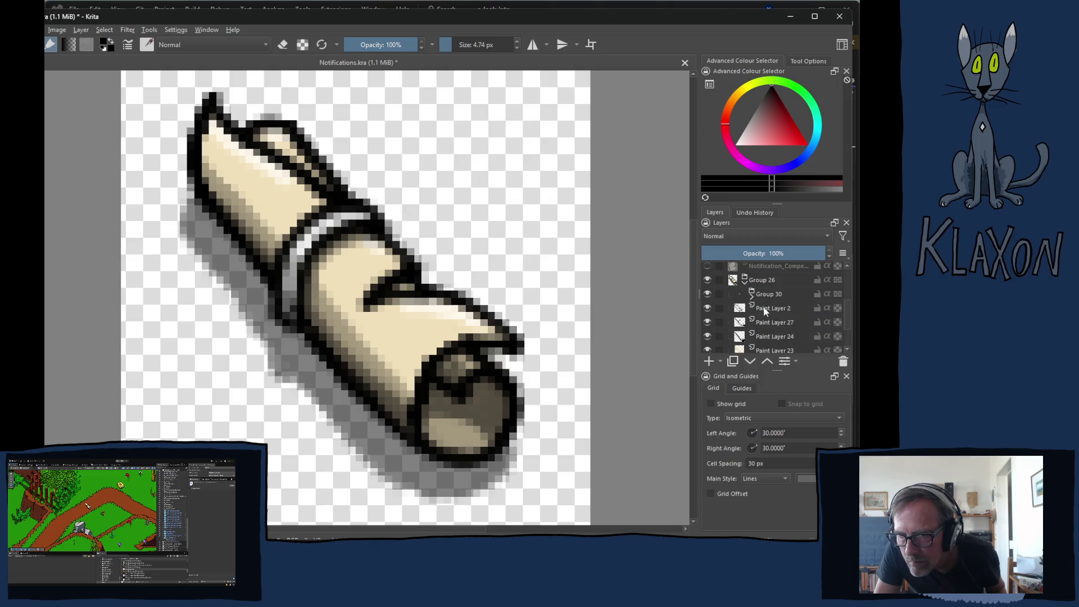
pyautogui.click(764, 309)
pyautogui.scroll(-1, 770, 323)
pyautogui.keyDown('shift'); pyautogui.click(770, 318); pyautogui.keyUp('shift')
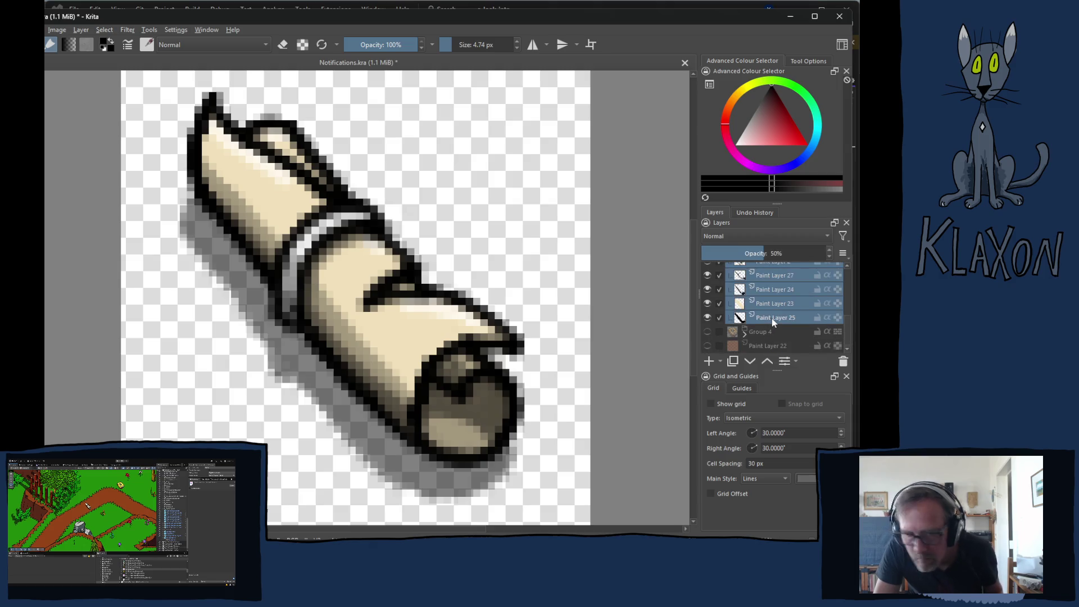
pyautogui.hotkey('ctrl', 'g')
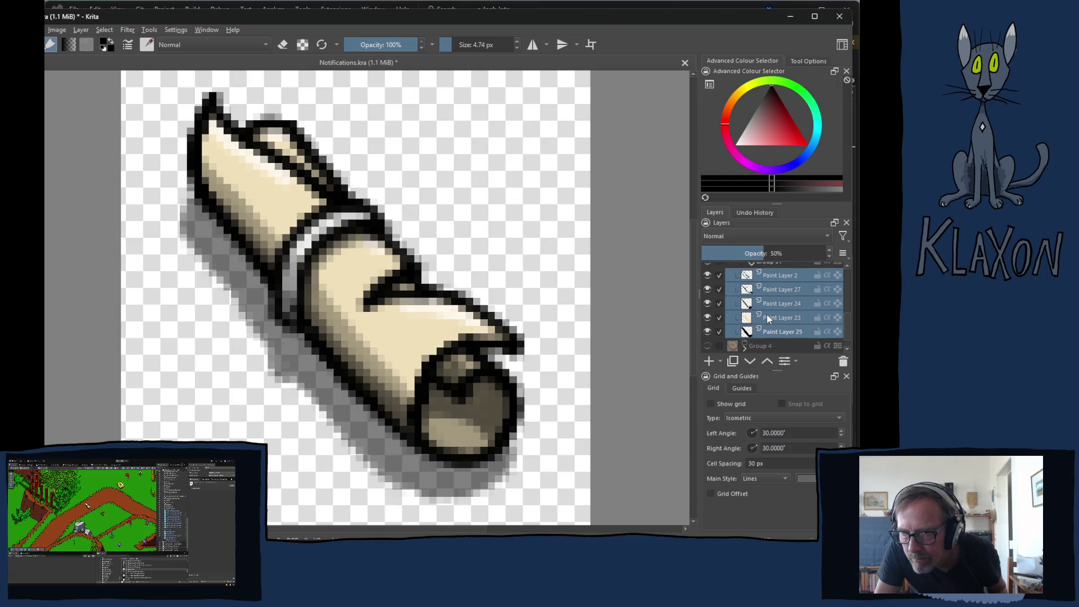
pyautogui.scroll(2, 767, 317)
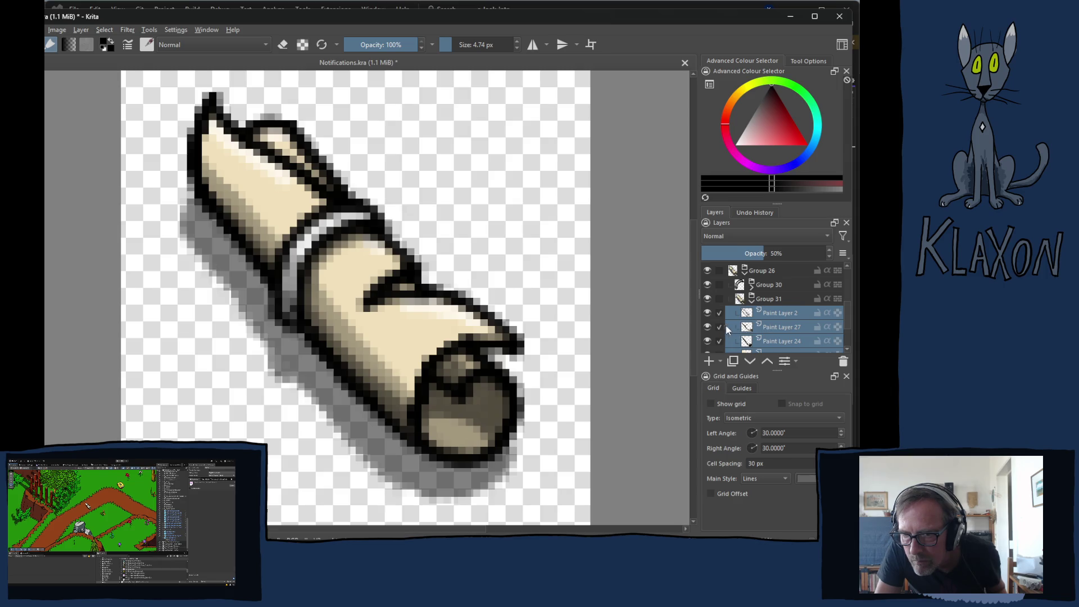
pyautogui.click(770, 327)
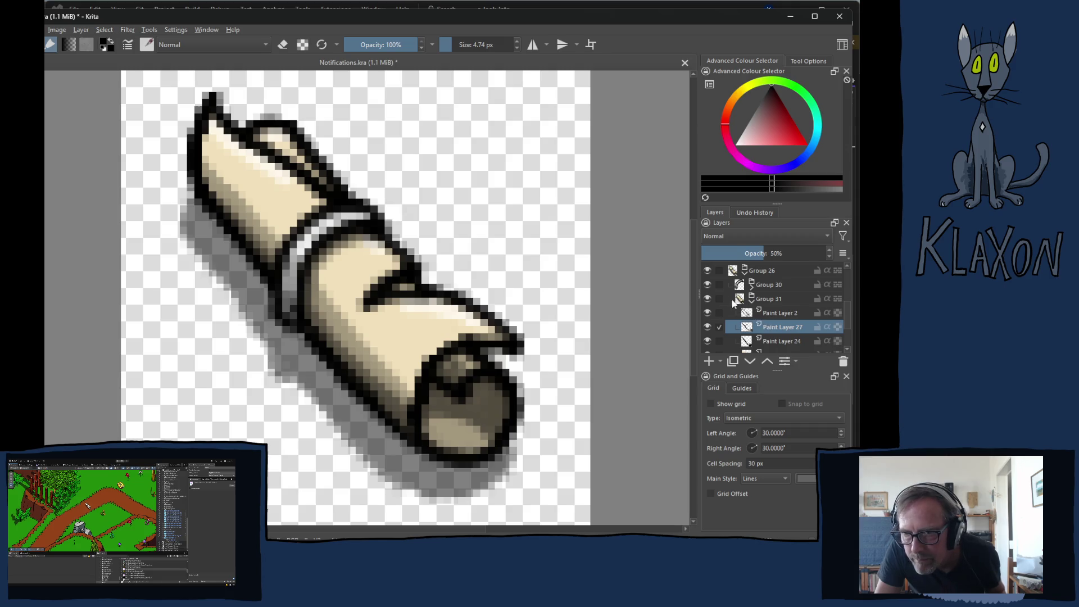
pyautogui.click(708, 285)
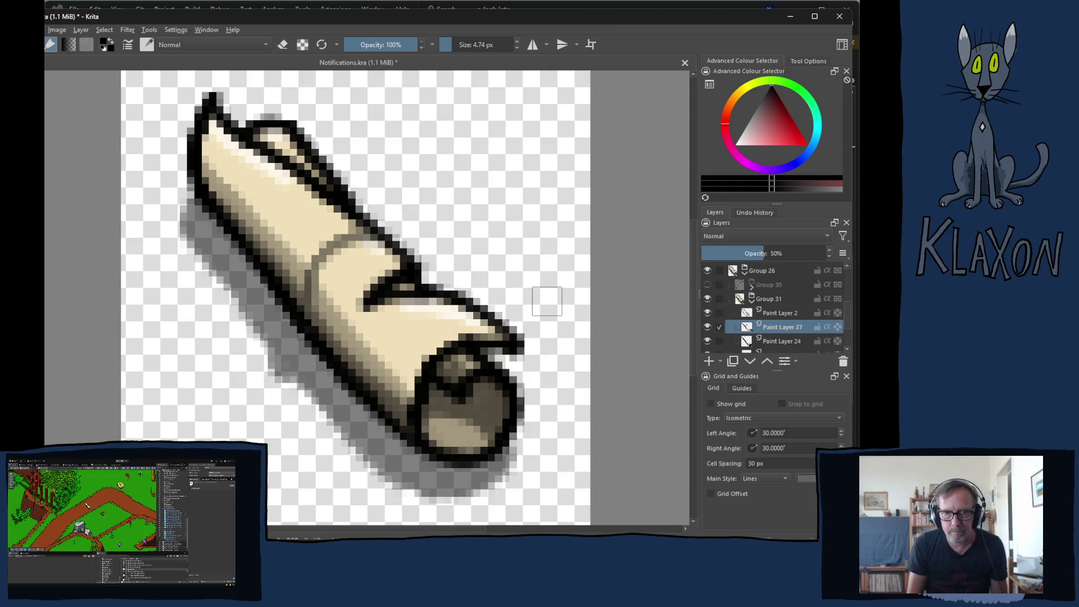
# - Erase the grey band line and leftover pixel on the scroll, then pick the cream colour
pyautogui.press('XF86AudioLowerVolume')
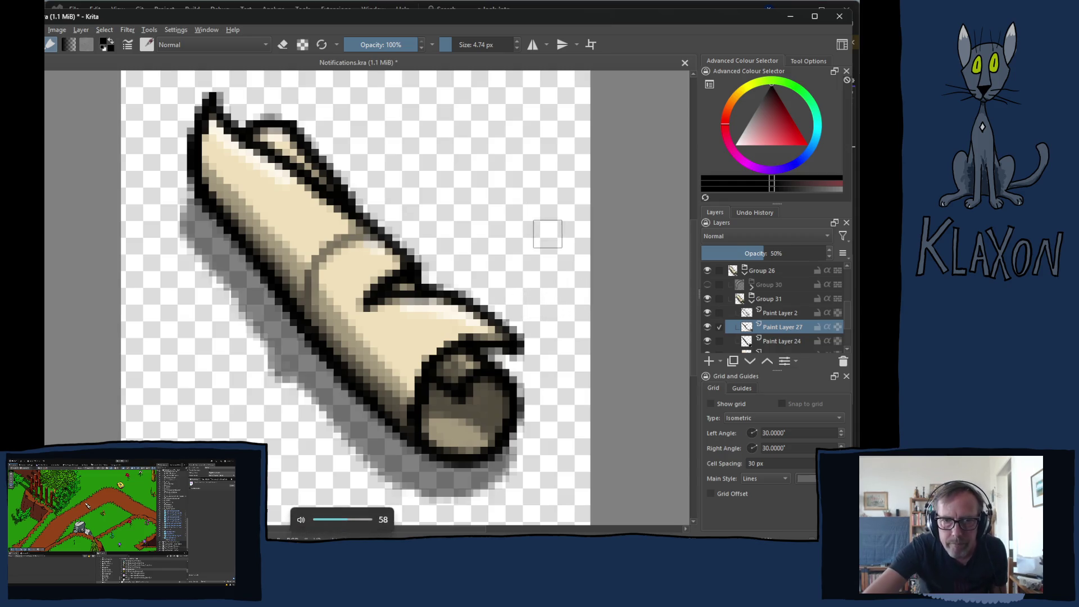
pyautogui.press('e')
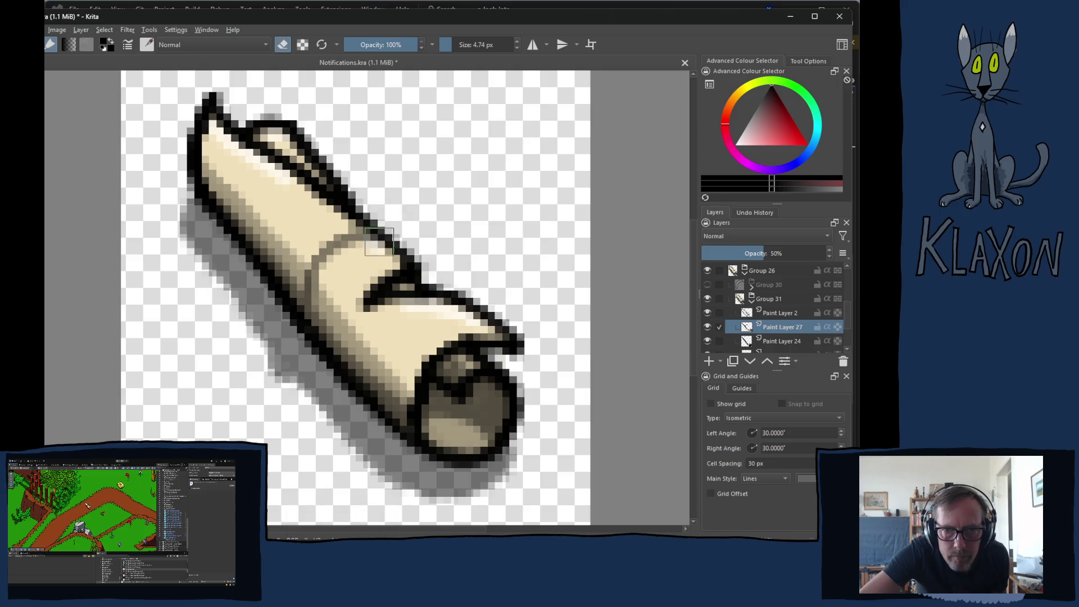
pyautogui.moveTo(336, 243)
pyautogui.mouseDown()
pyautogui.moveTo(363, 236)
pyautogui.moveTo(345, 263)
pyautogui.moveTo(316, 267)
pyautogui.moveTo(315, 283)
pyautogui.mouseUp()
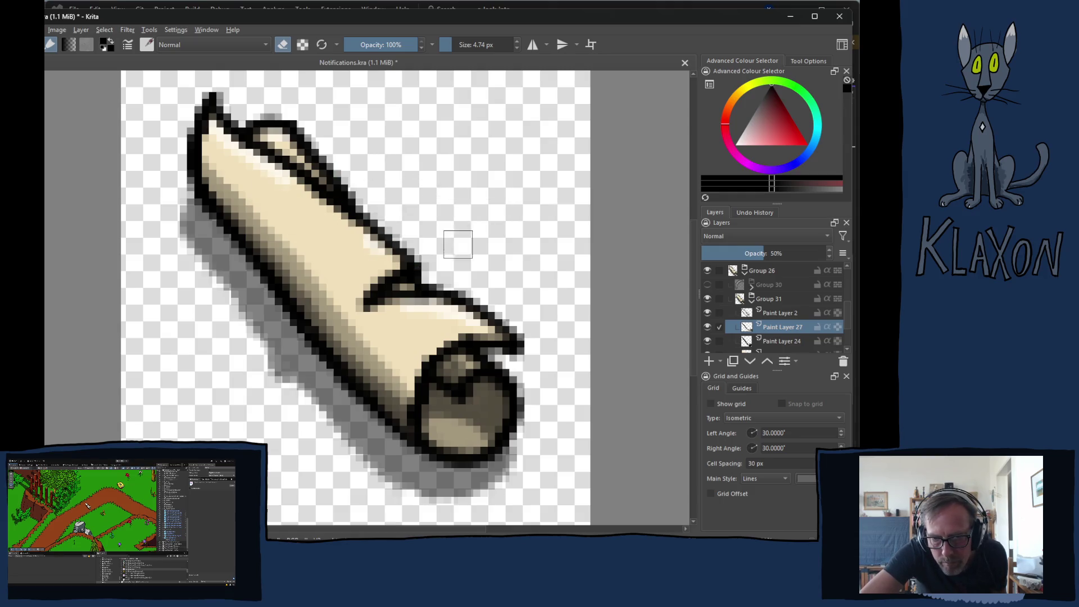
pyautogui.click(466, 334)
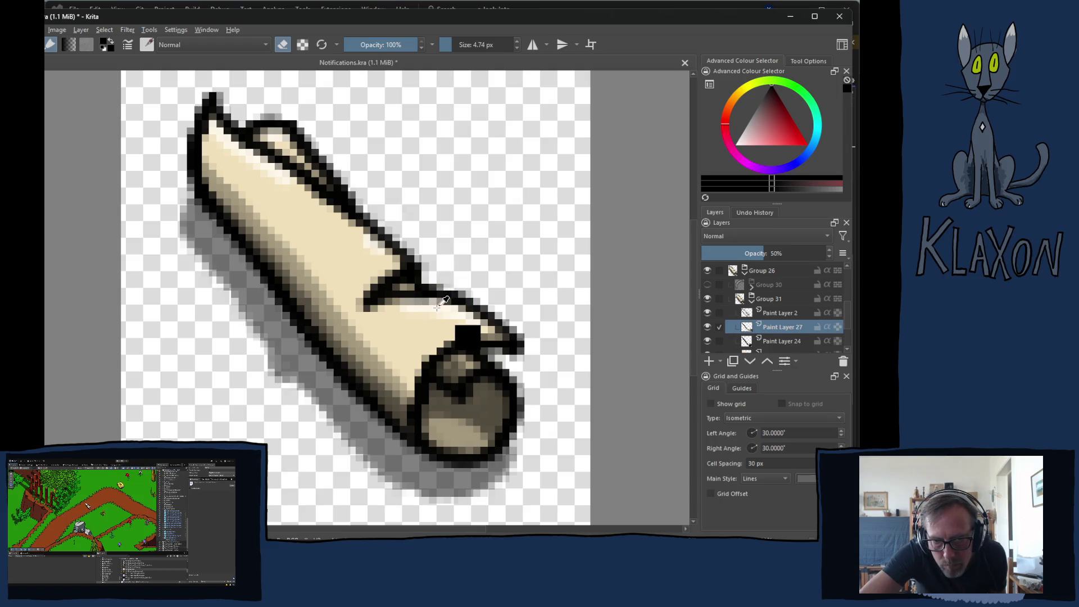
pyautogui.keyDown('ctrl'); pyautogui.click(441, 301); pyautogui.keyUp('ctrl')
pyautogui.press('e')
pyautogui.hotkey('ctrl', 'z')
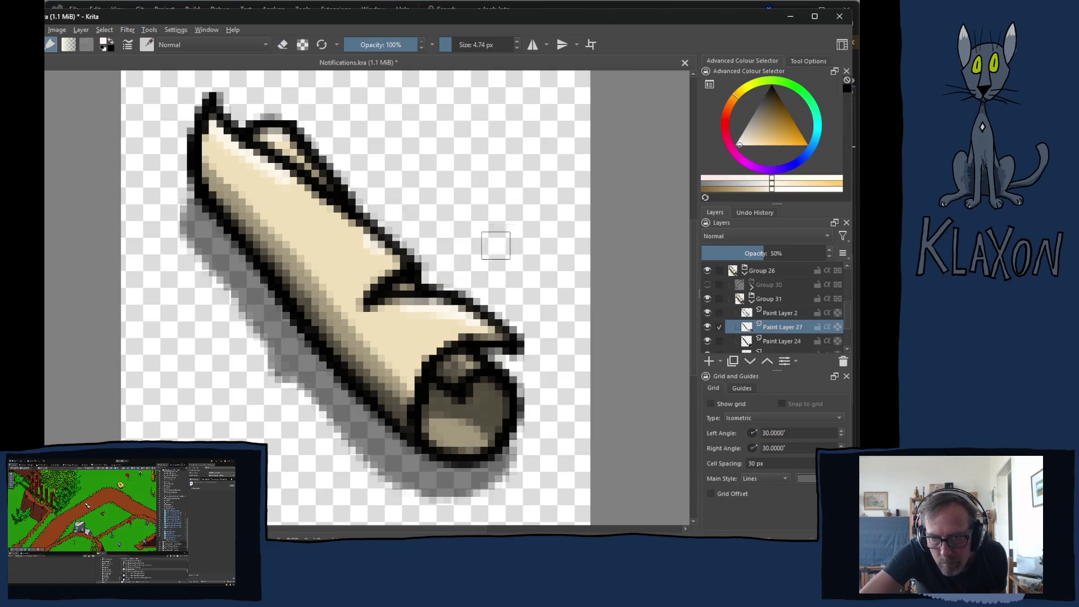
pyautogui.hotkey('ctrl', 'shift', 'z')
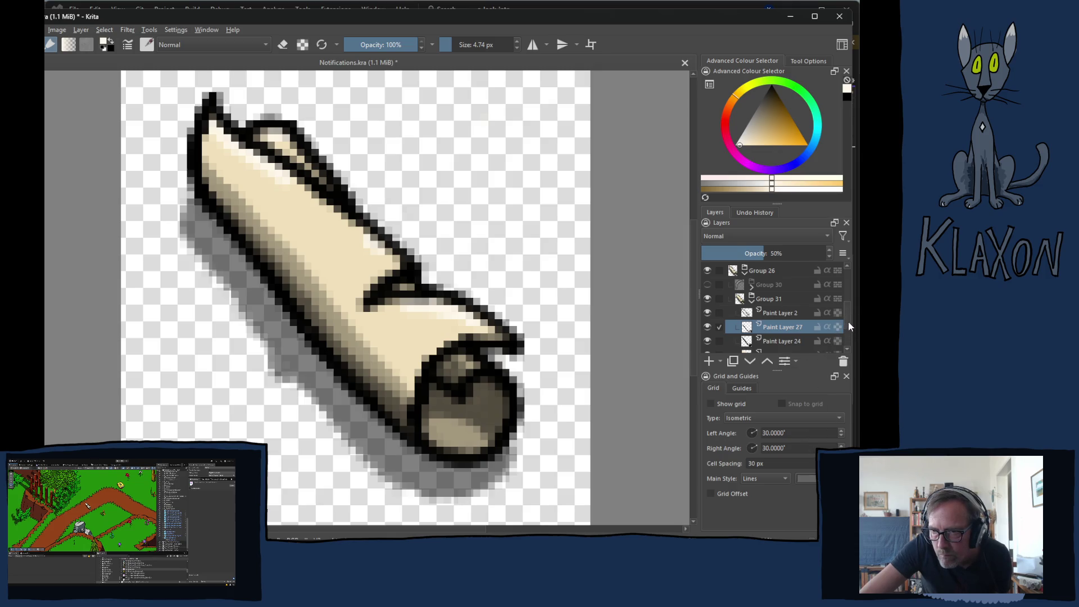
pyautogui.scroll(-3, 849, 331)
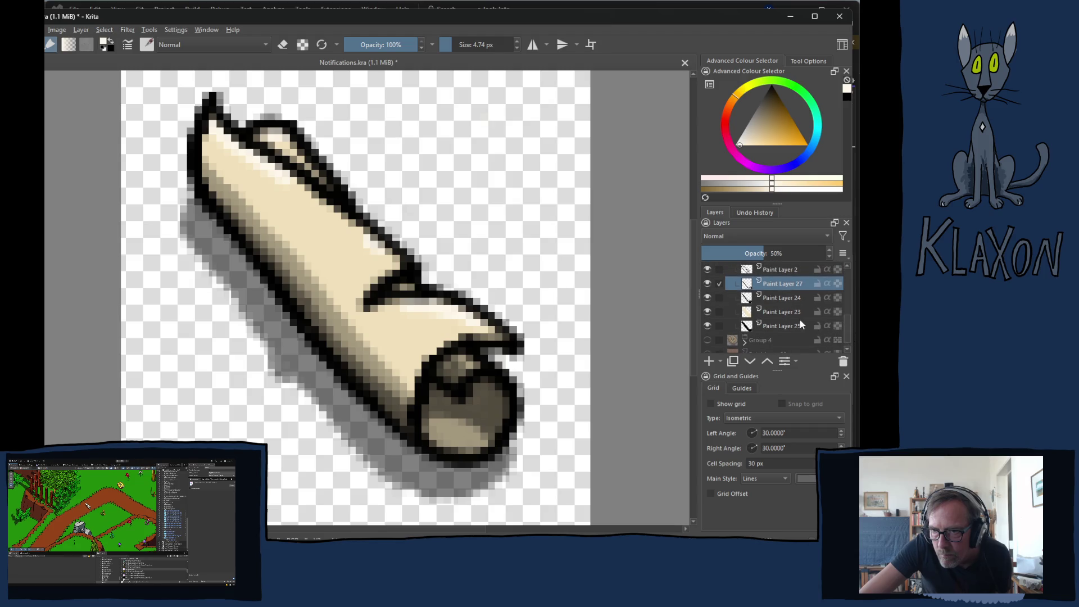
# - On Paint Layer 23, repaint the scroll's lower curl a lighter cream tan
pyautogui.click(793, 312)
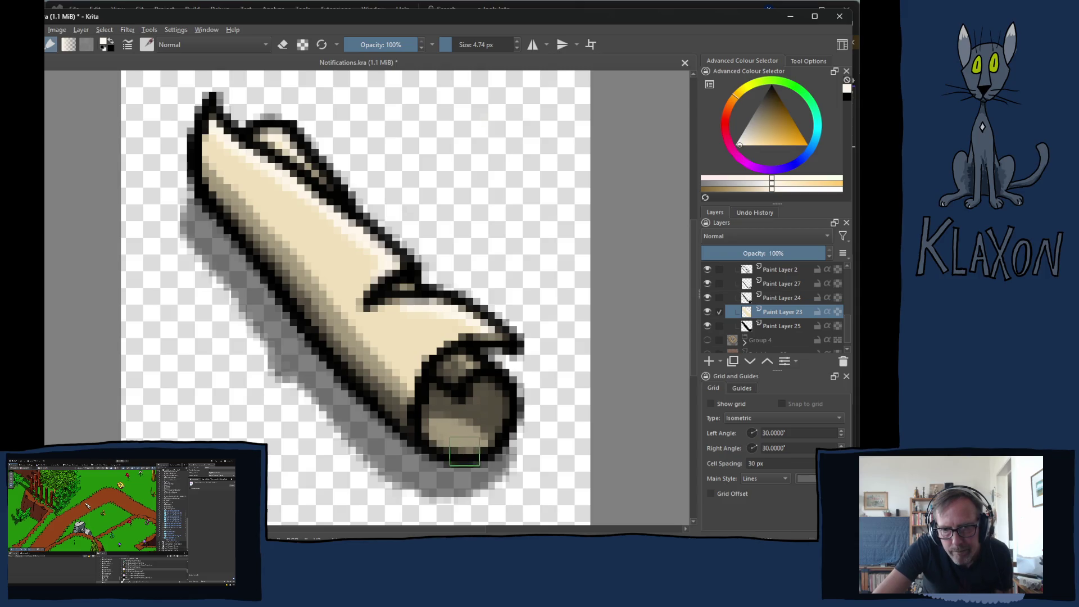
pyautogui.keyDown('ctrl'); pyautogui.click(488, 416); pyautogui.keyUp('ctrl')
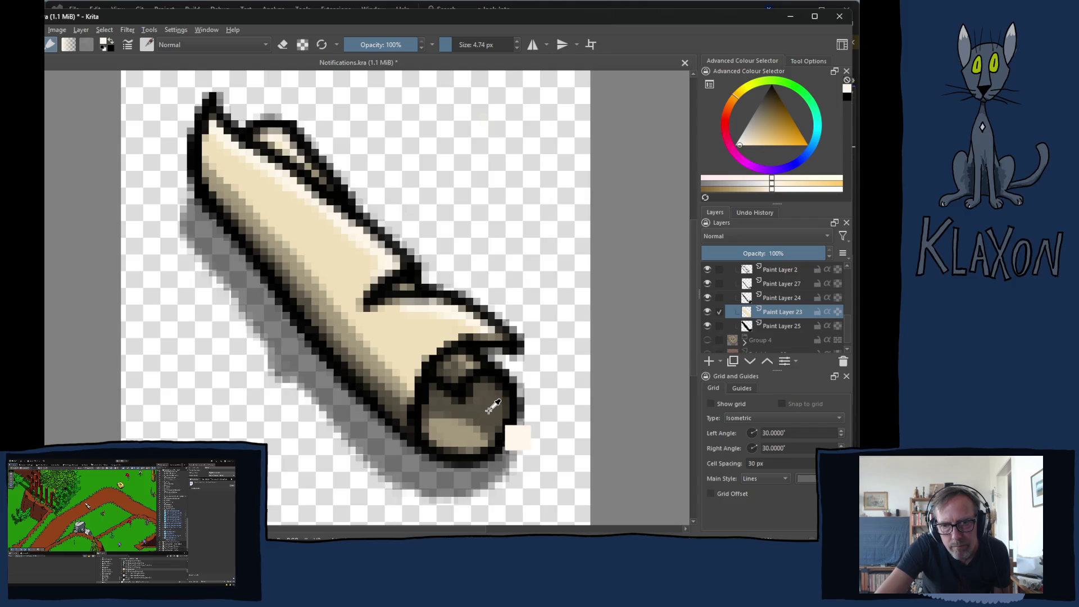
pyautogui.keyDown('ctrl'); pyautogui.moveTo(488, 416); pyautogui.dragTo(486, 419); pyautogui.keyUp('ctrl')
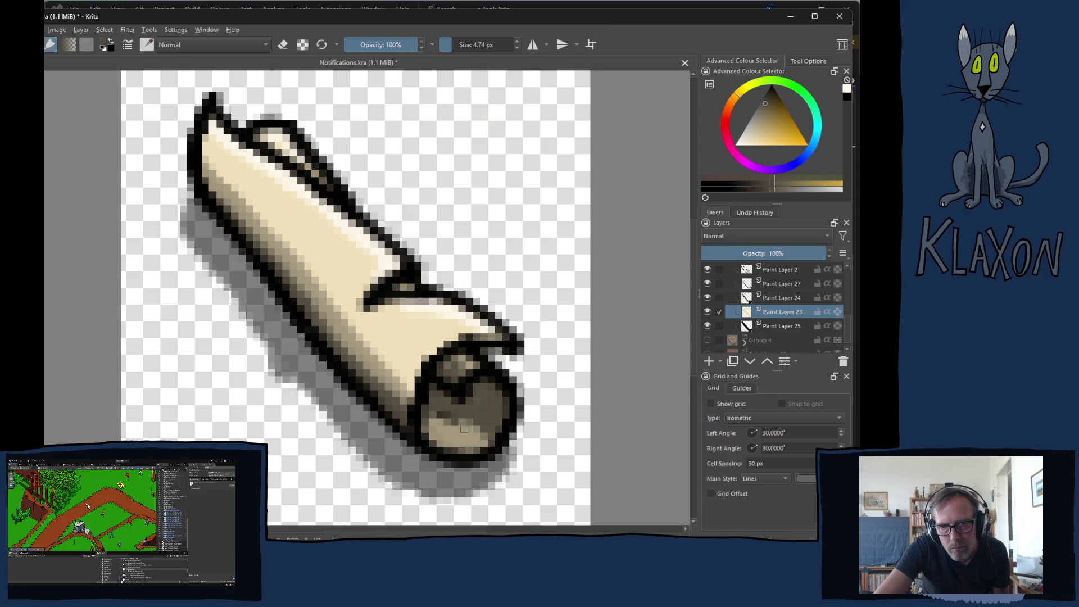
pyautogui.keyDown('ctrl'); pyautogui.click(473, 433); pyautogui.keyUp('ctrl')
pyautogui.moveTo(474, 433); pyautogui.dragTo(450, 432)
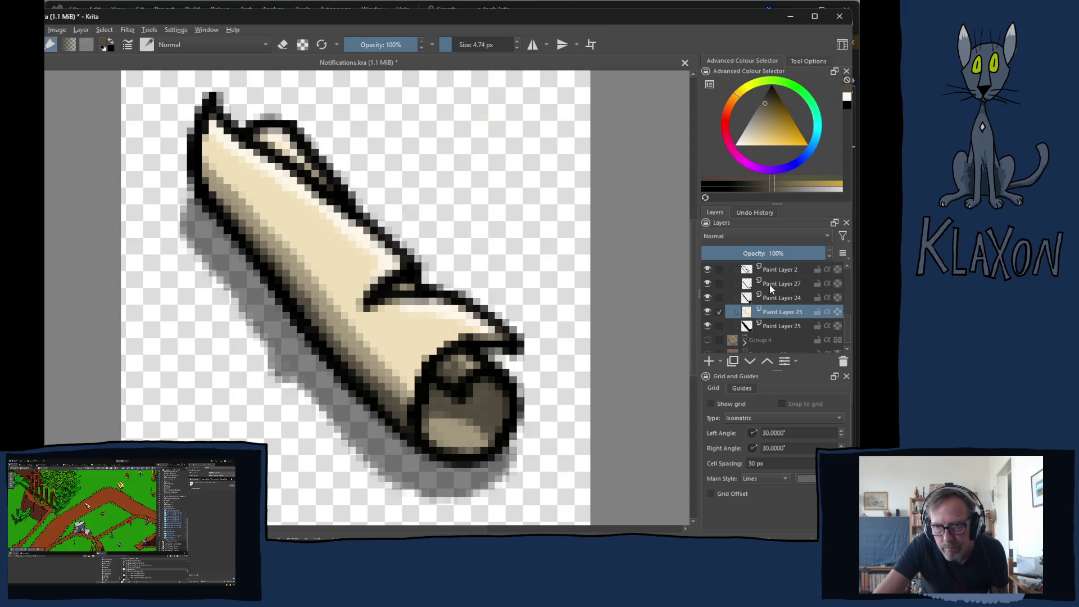
# - Collapse Group 31, show and expand Group 30, and select Paint Layer 29
pyautogui.moveTo(751, 298)
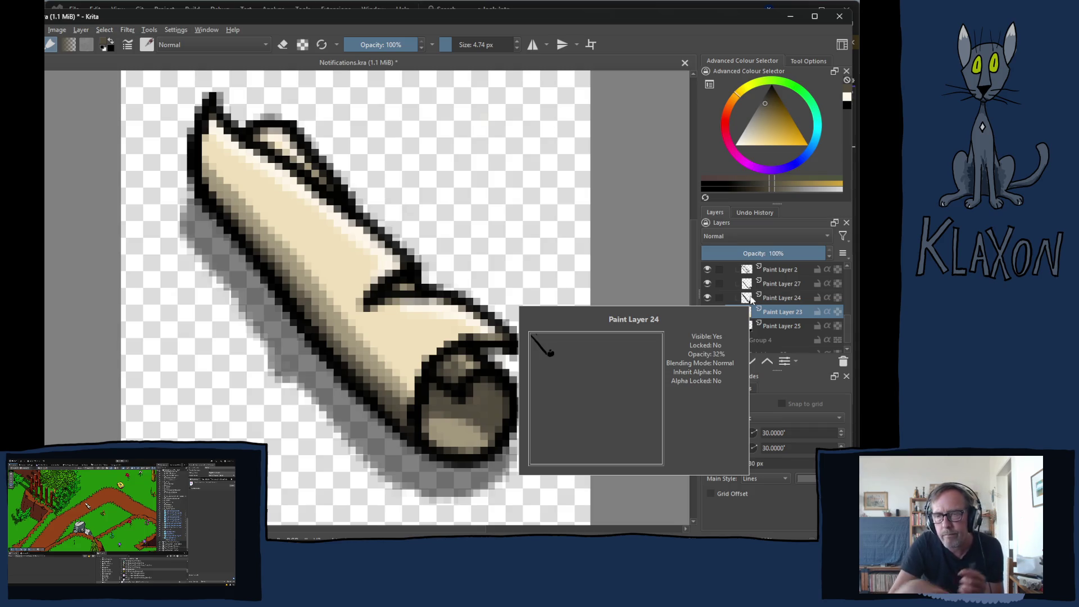
pyautogui.scroll(2, 782, 282)
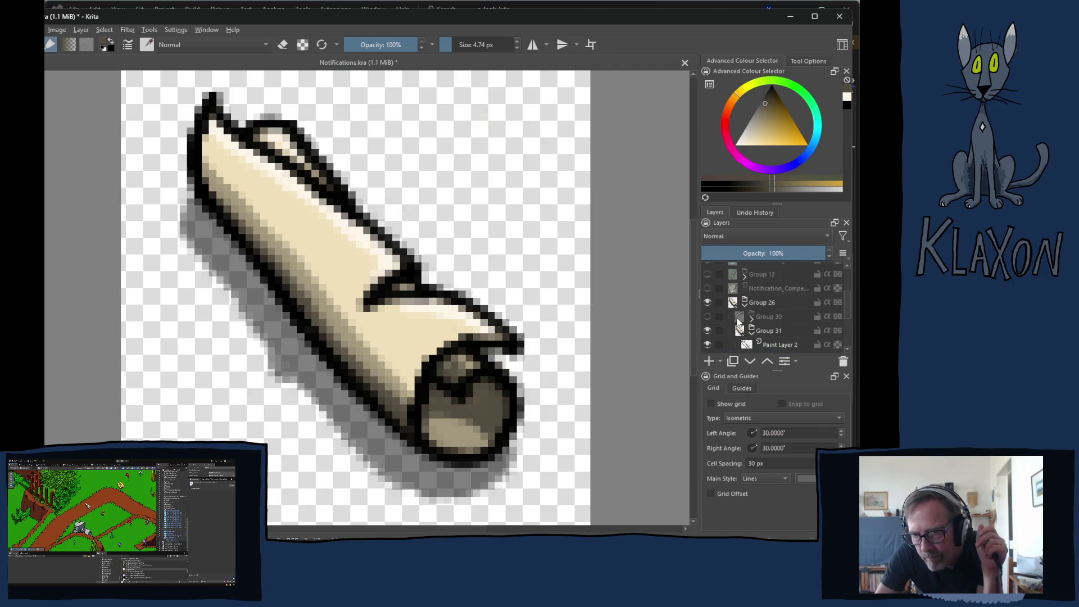
pyautogui.click(752, 335)
pyautogui.click(707, 317)
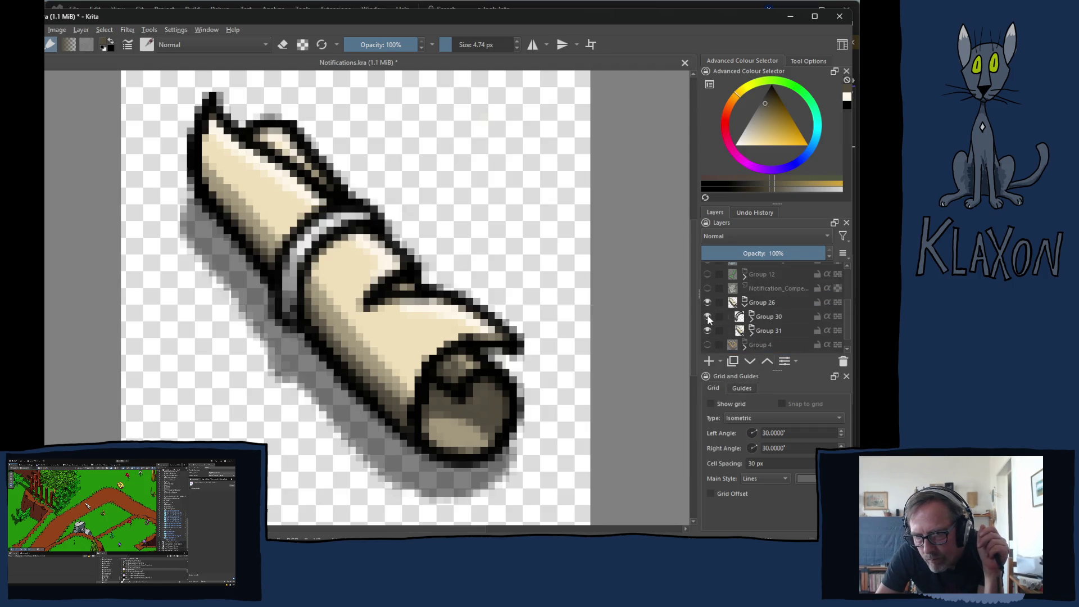
pyautogui.click(752, 319)
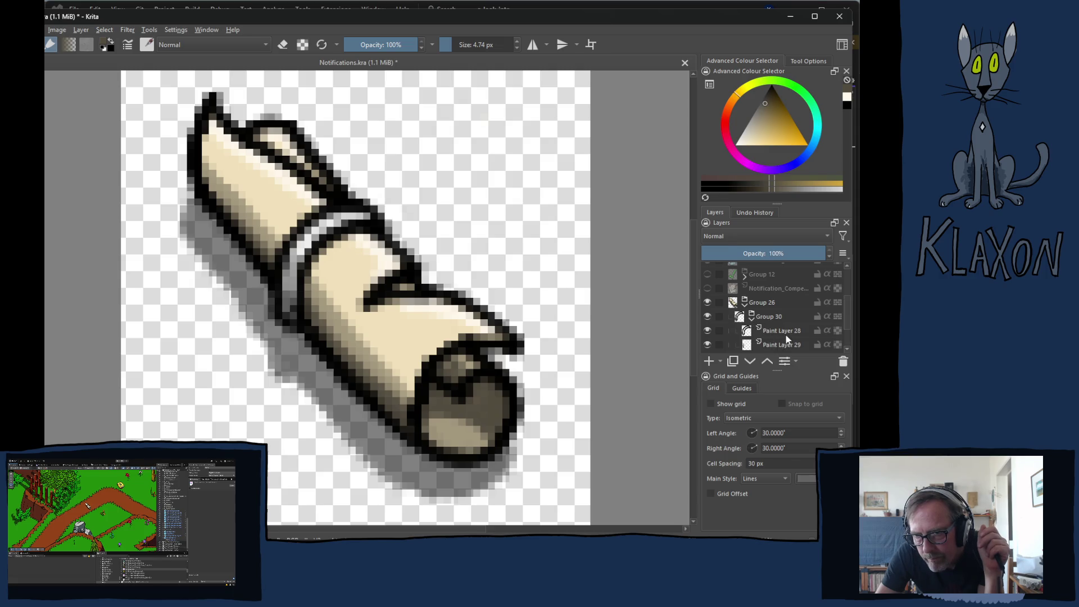
pyautogui.scroll(-1, 781, 337)
pyautogui.click(779, 309)
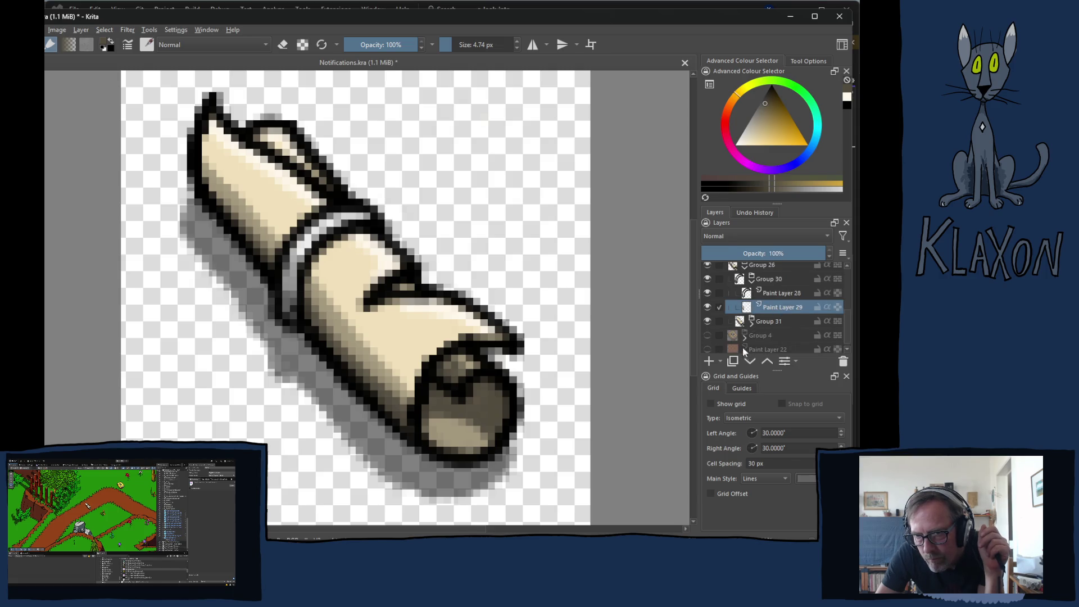
# - Add a 50%-opacity layer below Paint Layer 29, with a darker colour and 3.19 px brush
pyautogui.click(709, 361)
pyautogui.click(750, 361)
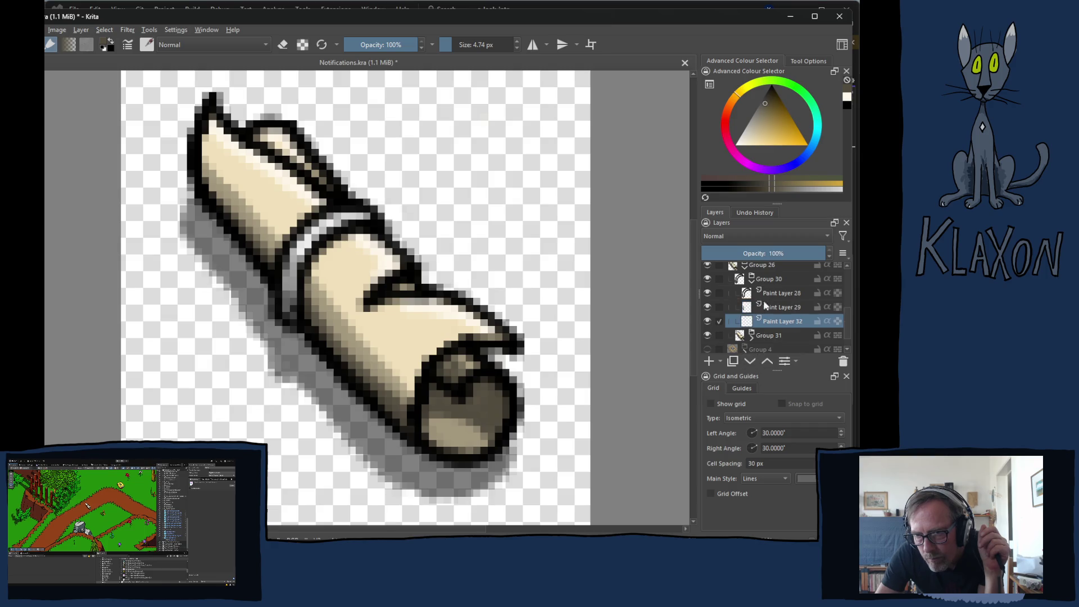
pyautogui.moveTo(772, 253); pyautogui.dragTo(774, 254)
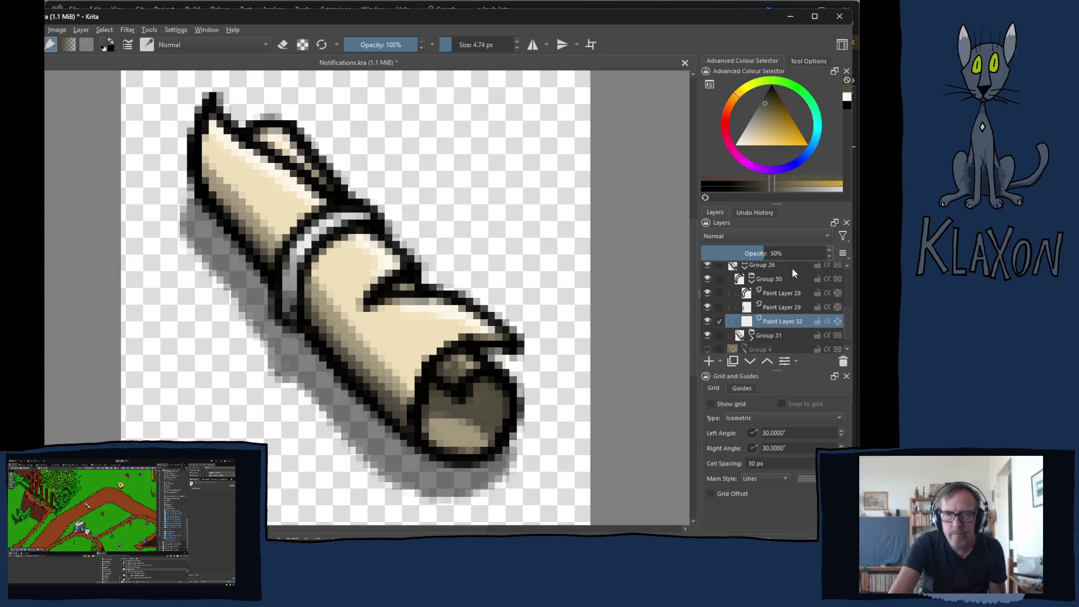
pyautogui.press('e')
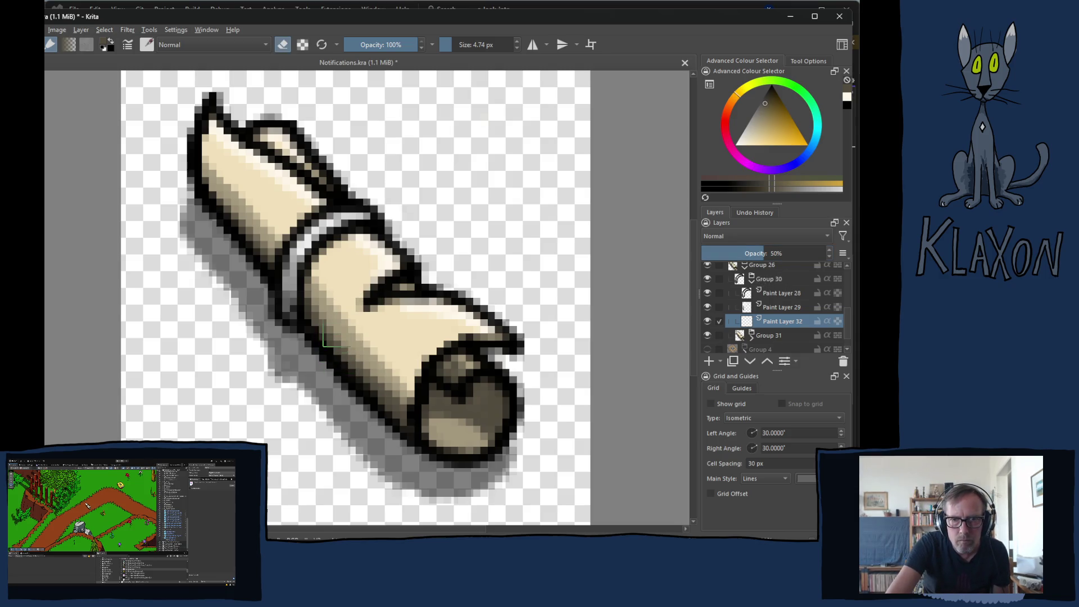
pyautogui.press('e')
pyautogui.rightClick(344, 334)
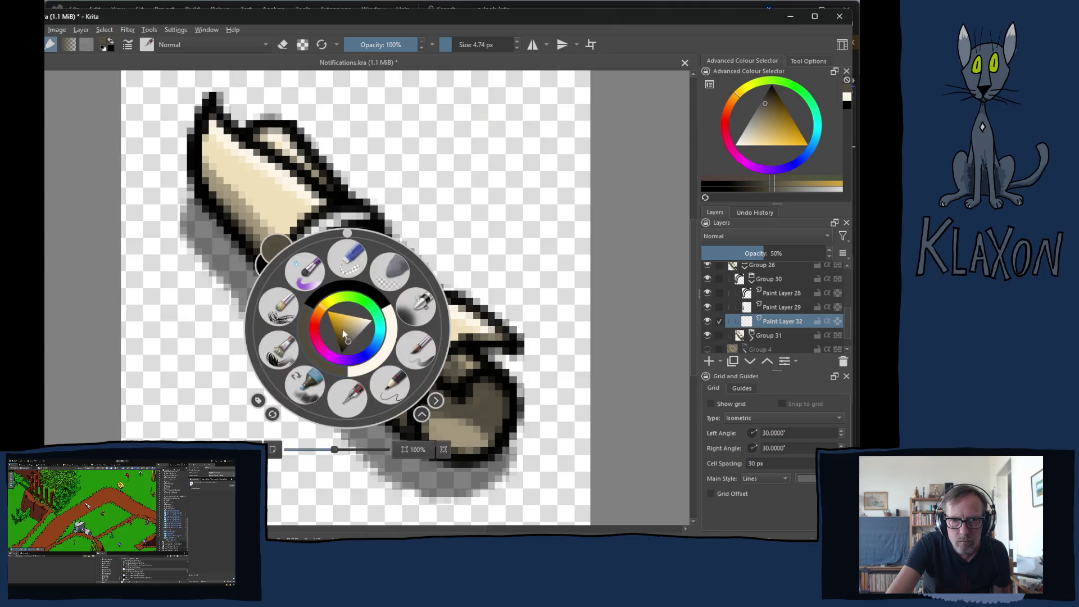
pyautogui.click(356, 289)
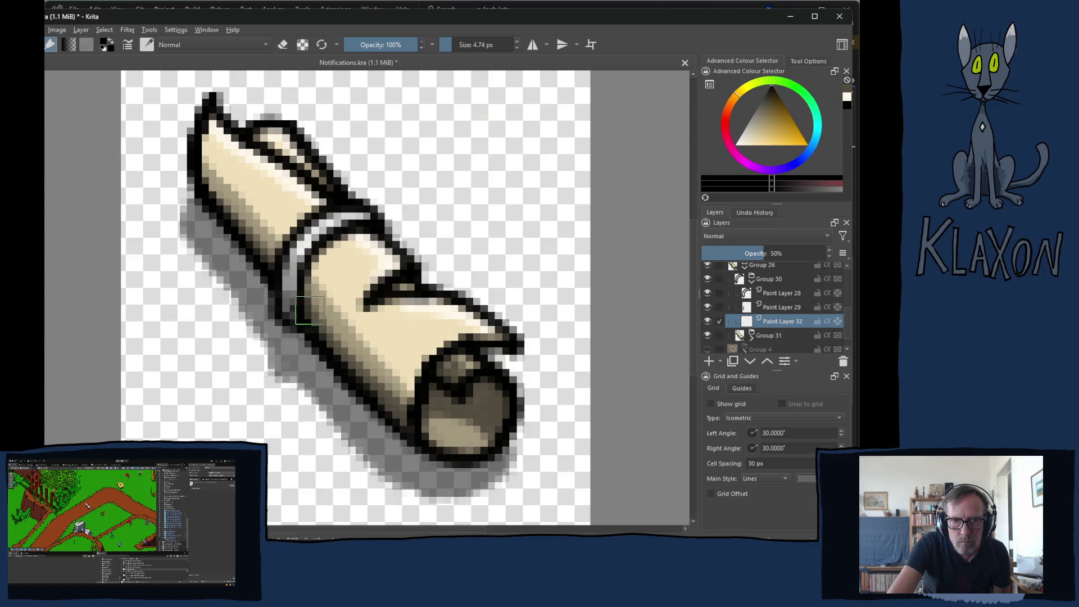
pyautogui.press('[')
pyautogui.press('x')
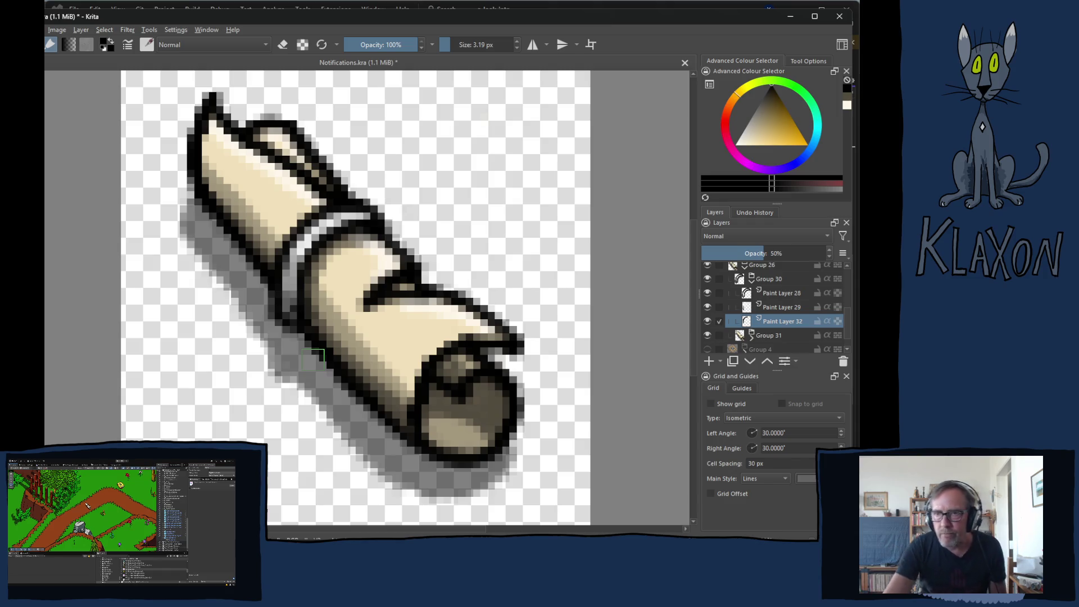
pyautogui.click(753, 282)
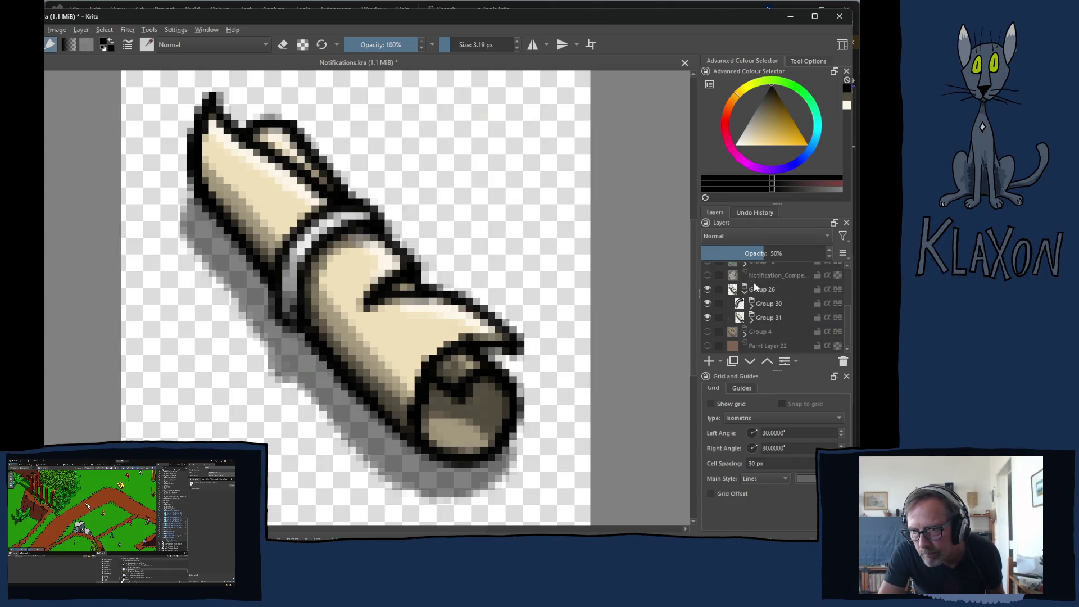
# - Hide Group 30 and export the scroll as PNG, overwriting Parchment.png in Sprites/UI
pyautogui.click(707, 304)
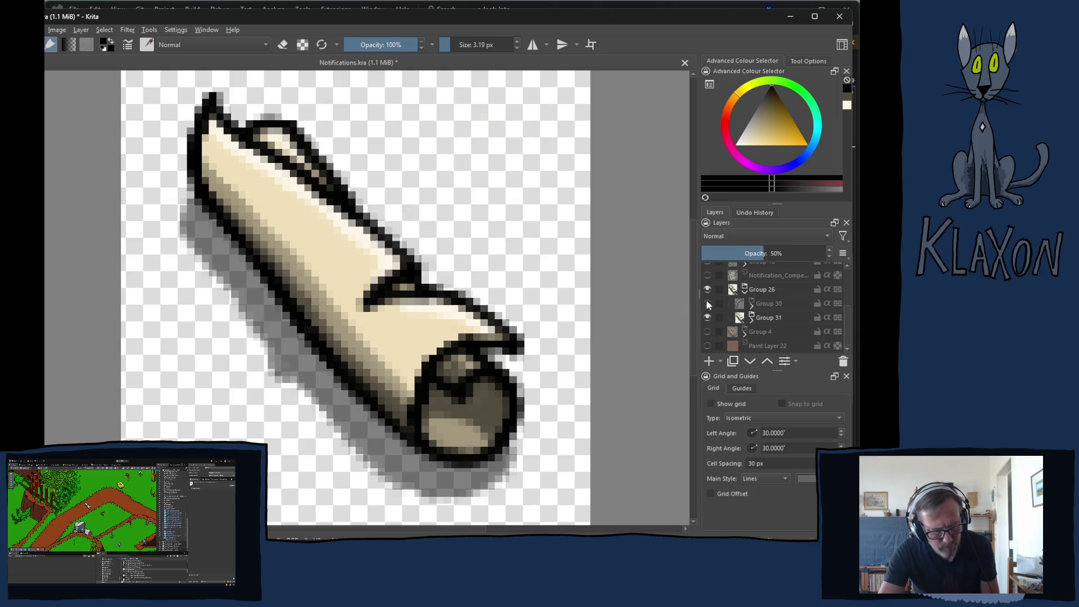
pyautogui.hotkey('ctrl', 'shift', 's')
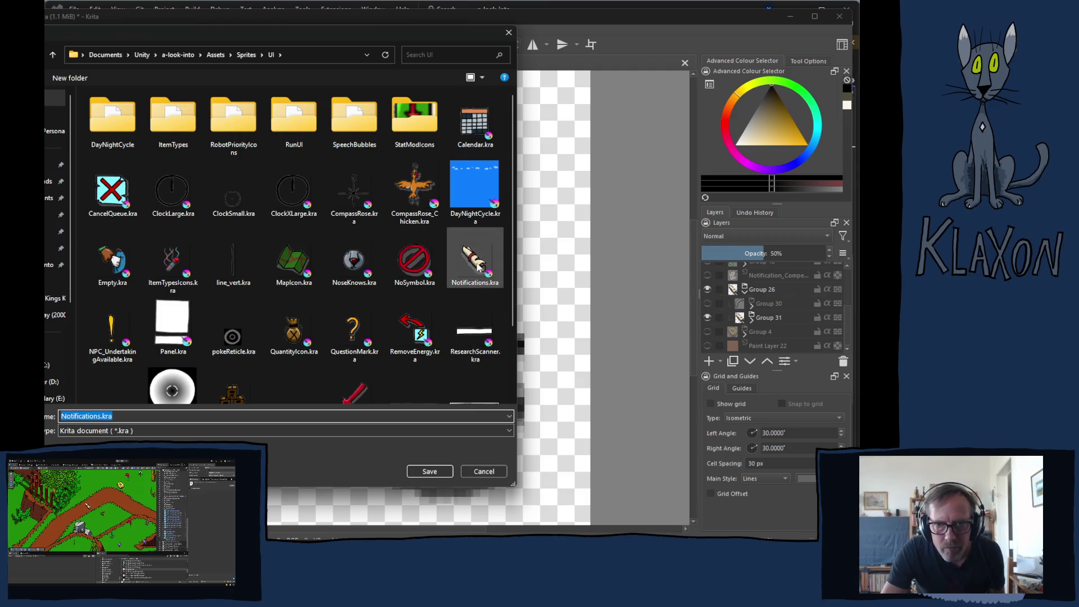
pyautogui.click(474, 269)
pyautogui.scroll(-1, 200, 308)
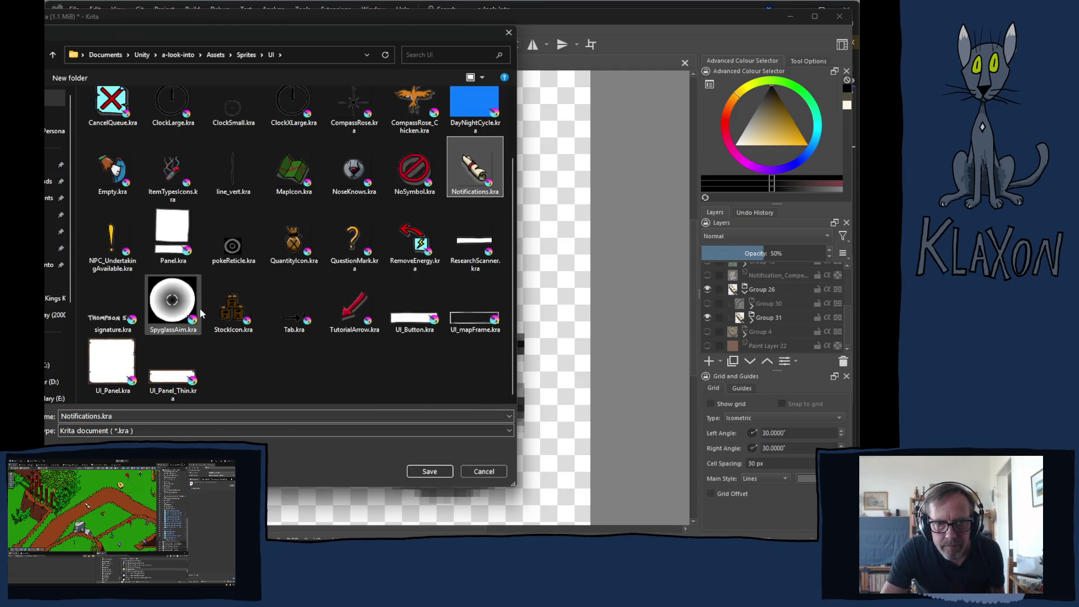
pyautogui.scroll(1, 317, 327)
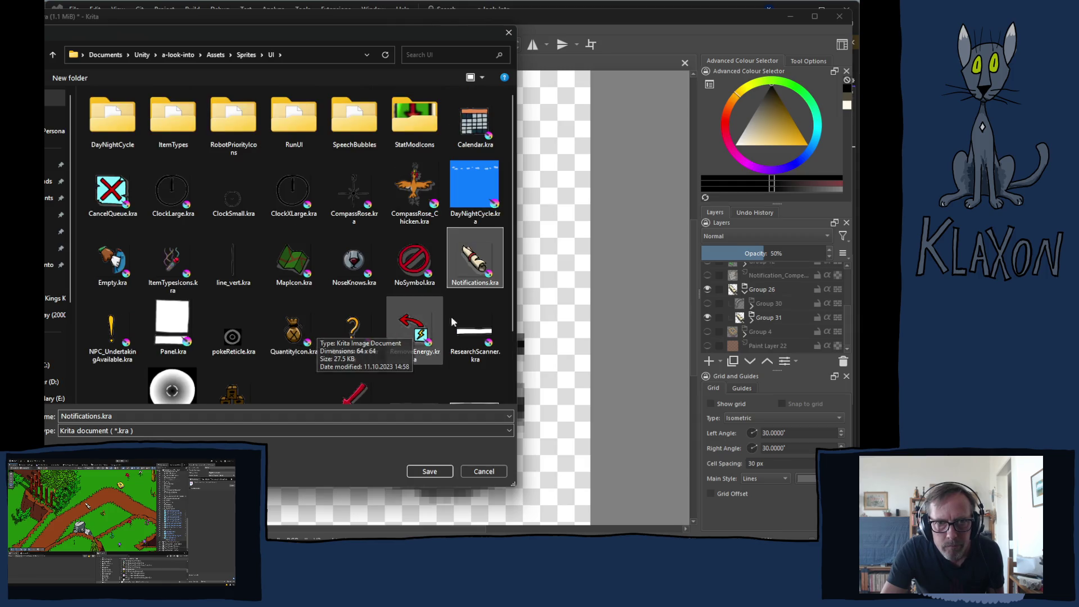
pyautogui.click(132, 431)
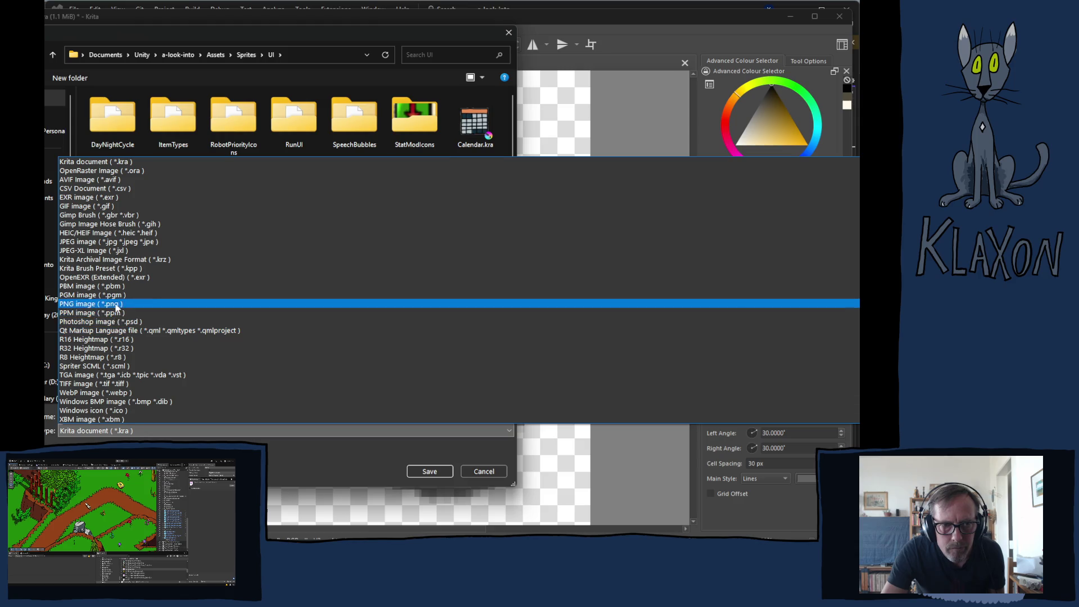
pyautogui.click(117, 305)
pyautogui.scroll(-3, 405, 311)
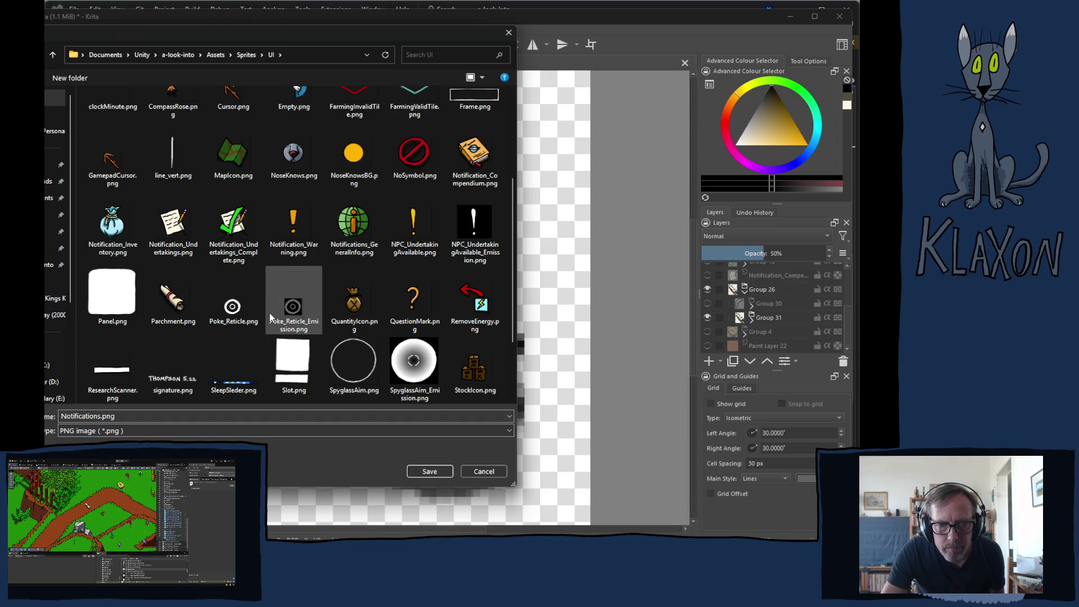
pyautogui.scroll(-3, 209, 320)
pyautogui.click(181, 171)
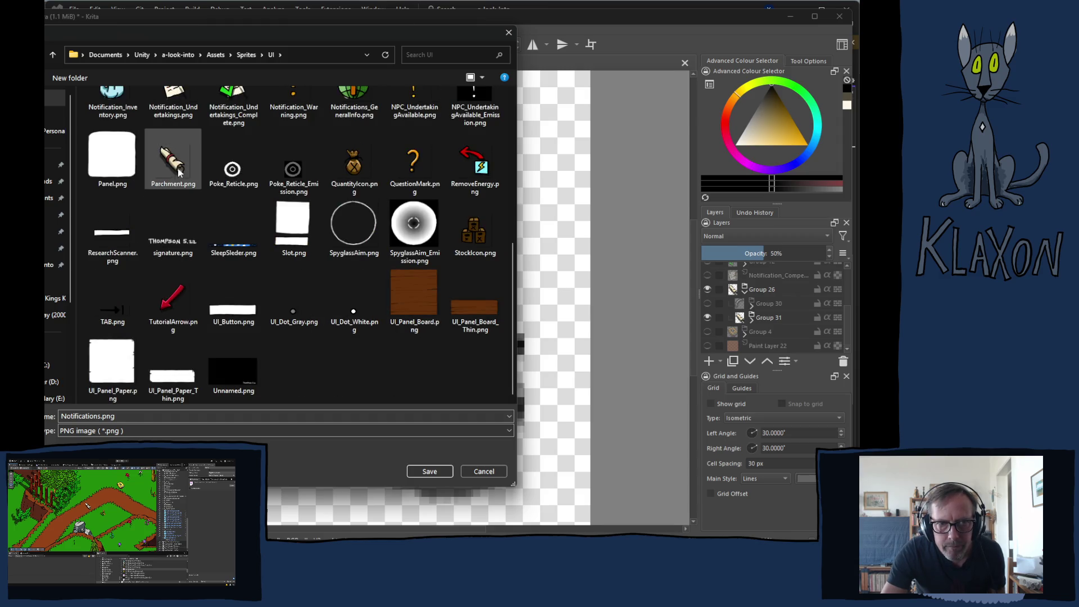
pyautogui.click(422, 471)
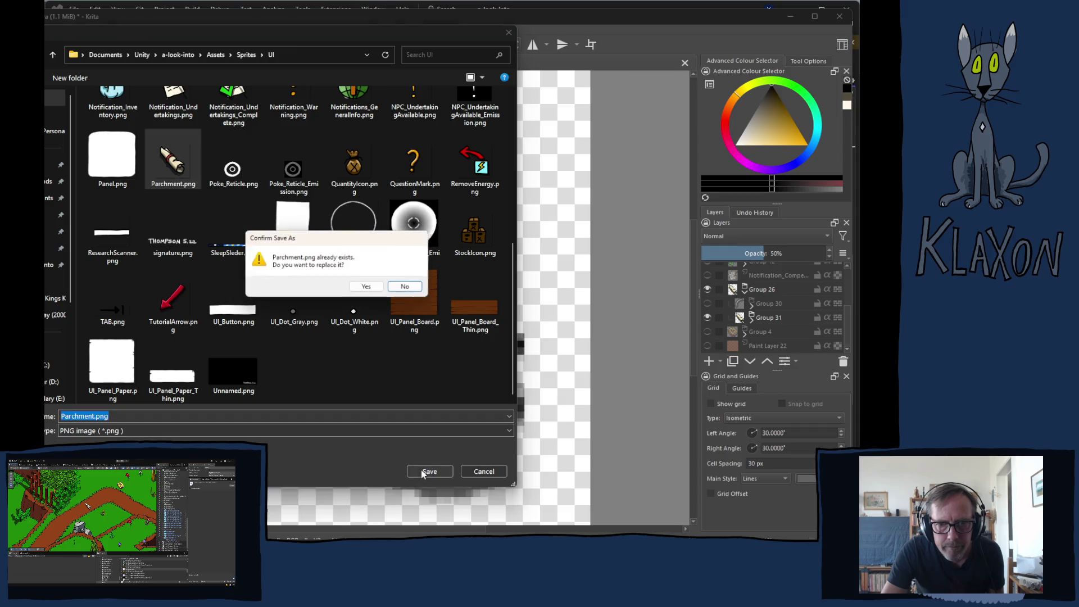
pyautogui.click(368, 286)
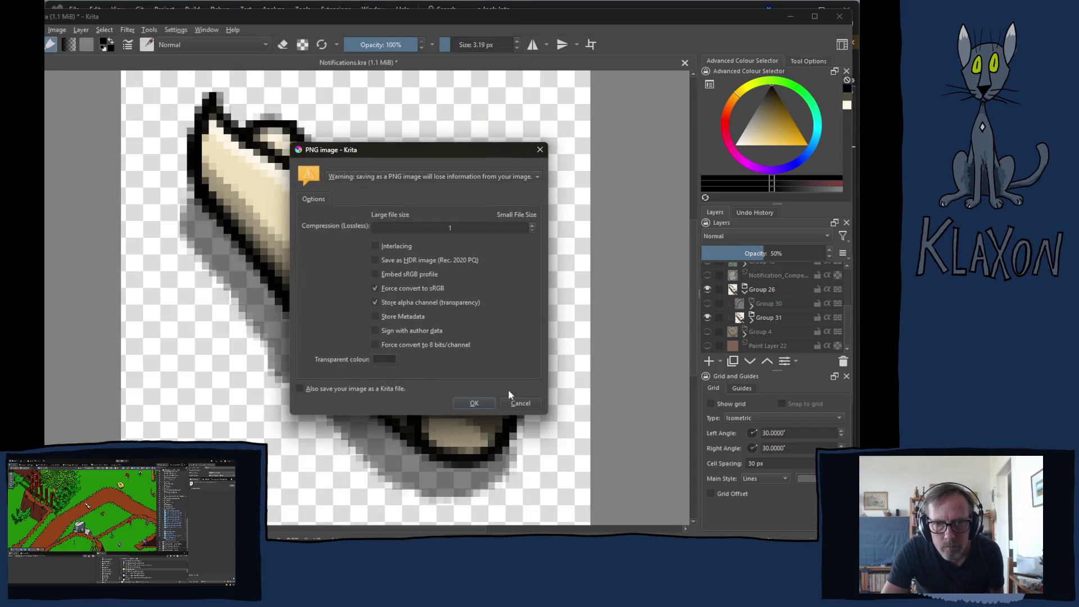
pyautogui.click(474, 403)
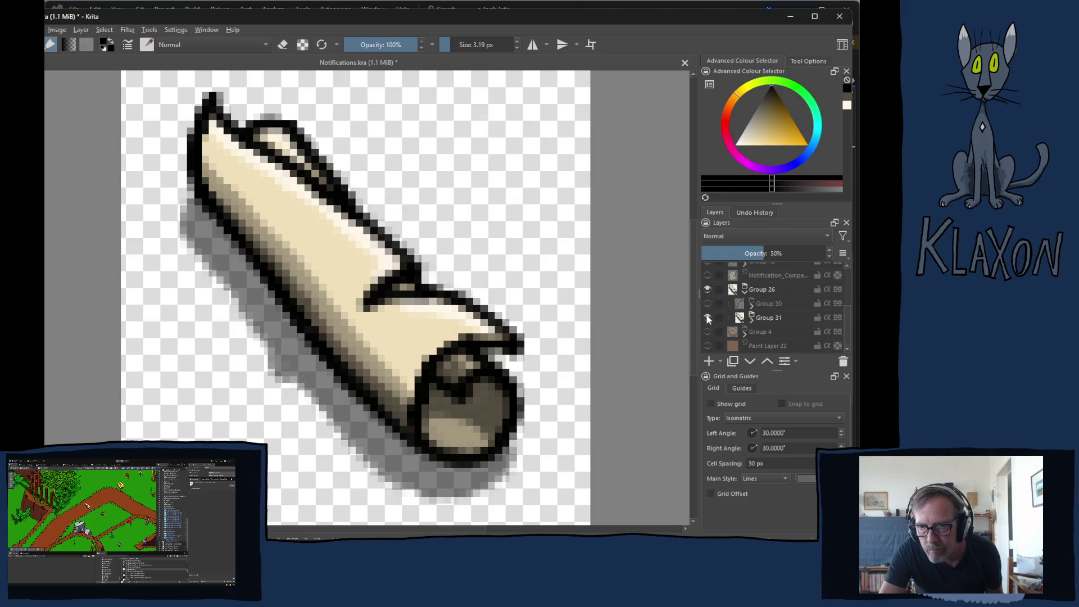
# - Show only the Group 30 band layer and start a PNG export based on Parchment.png
pyautogui.click(707, 318)
pyautogui.click(707, 303)
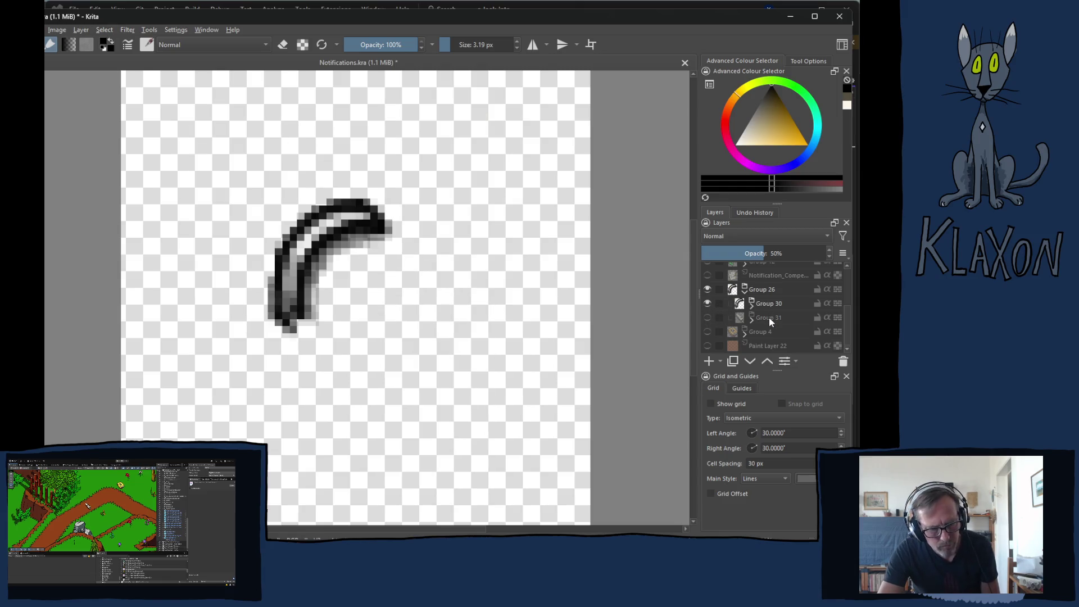
pyautogui.hotkey('ctrl', 'shift', 'e')
pyautogui.scroll(-5, 238, 304)
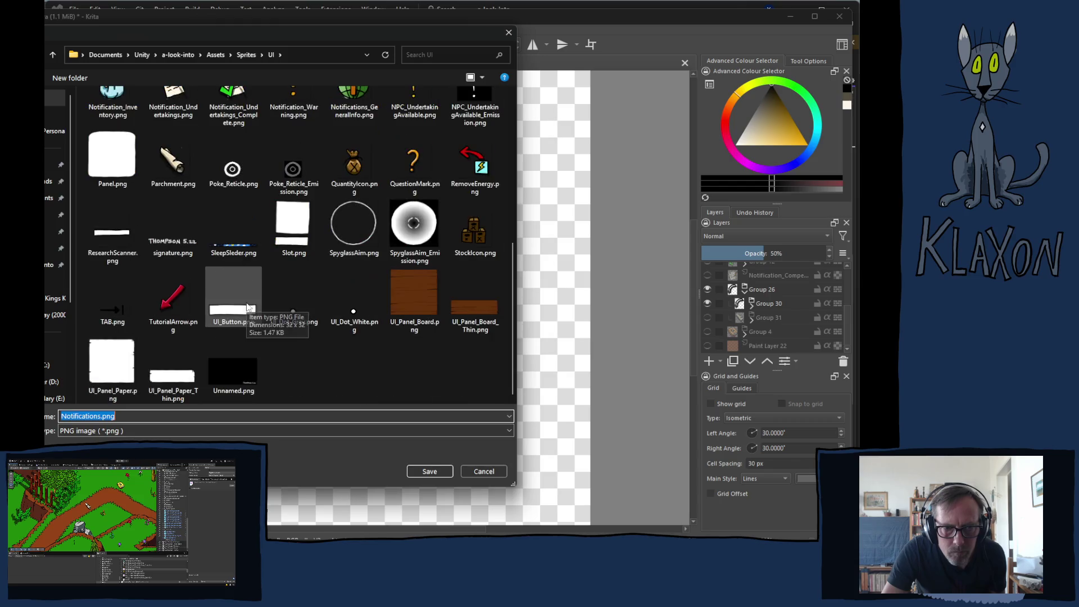
pyautogui.click(173, 160)
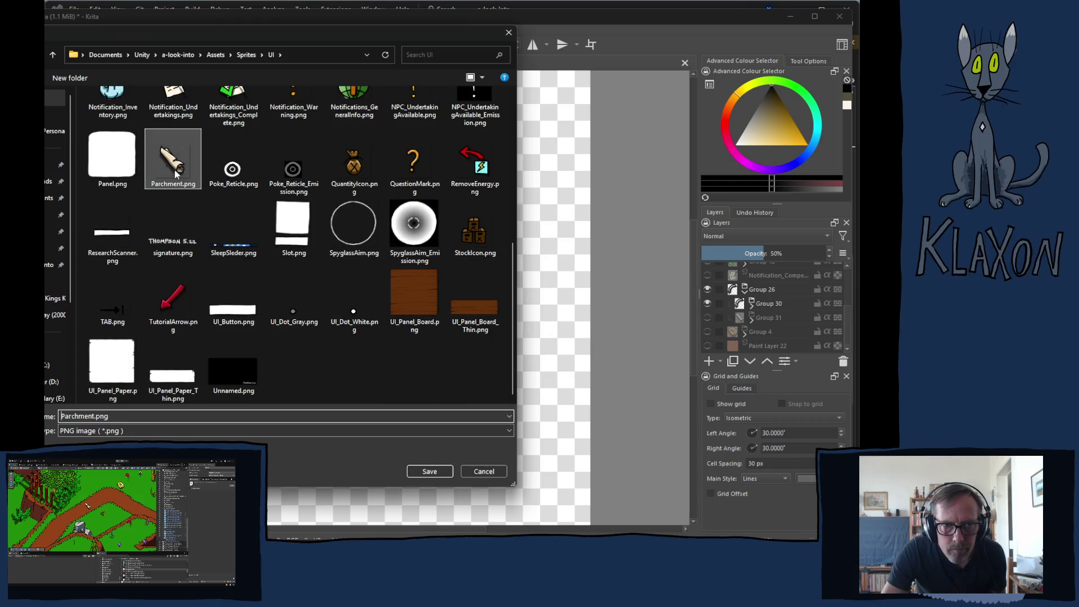
# - Add an underscore suffix to the Parchment file name and export the PNG with alpha kept
pyautogui.doubleClick(94, 416)
pyautogui.click(96, 417)
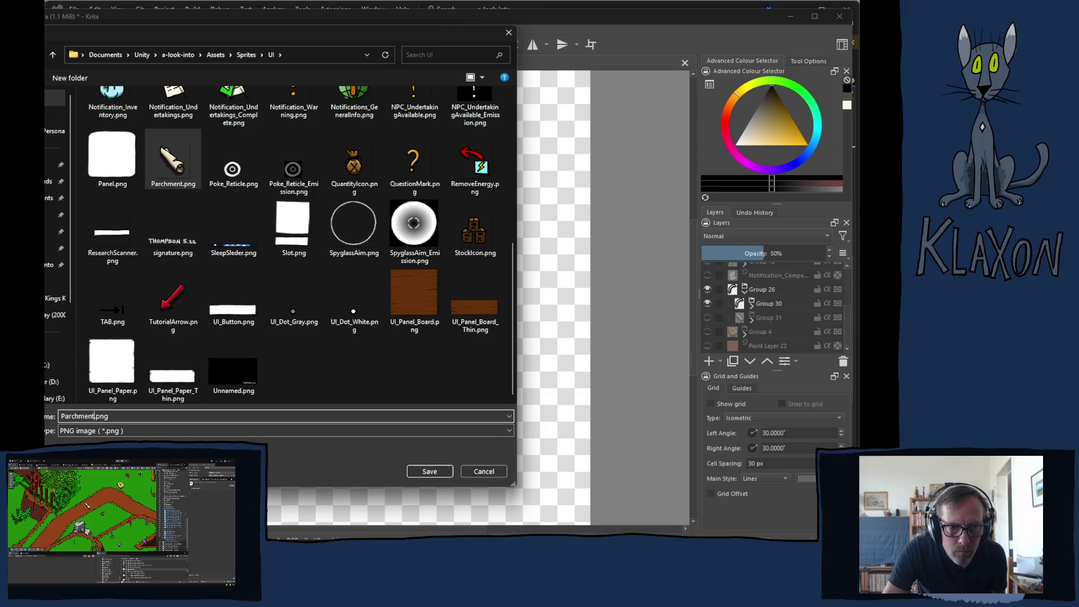
pyautogui.write('_')
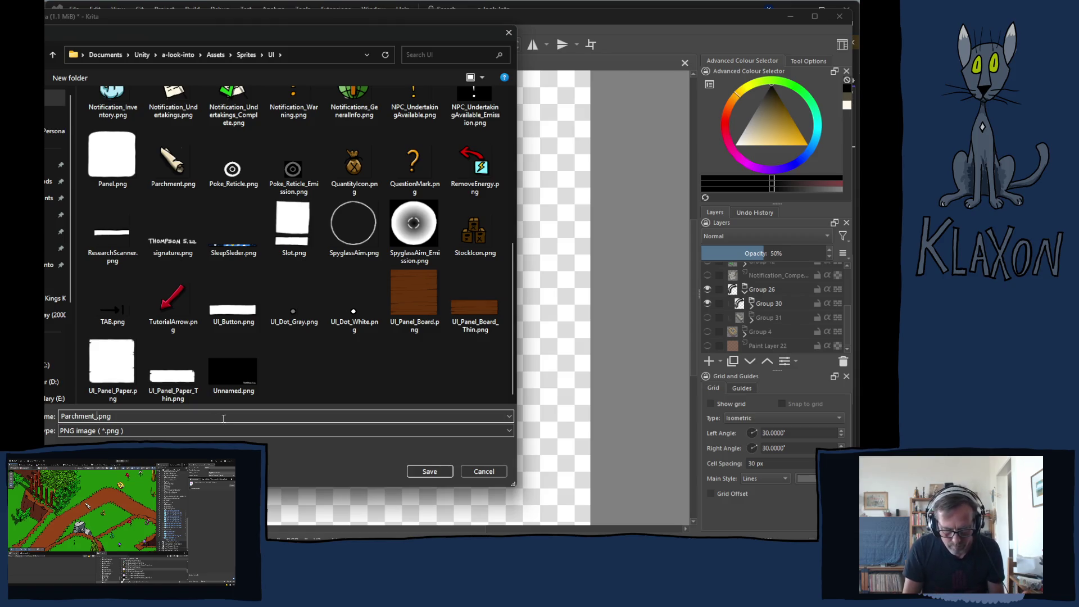
pyautogui.write('attach')
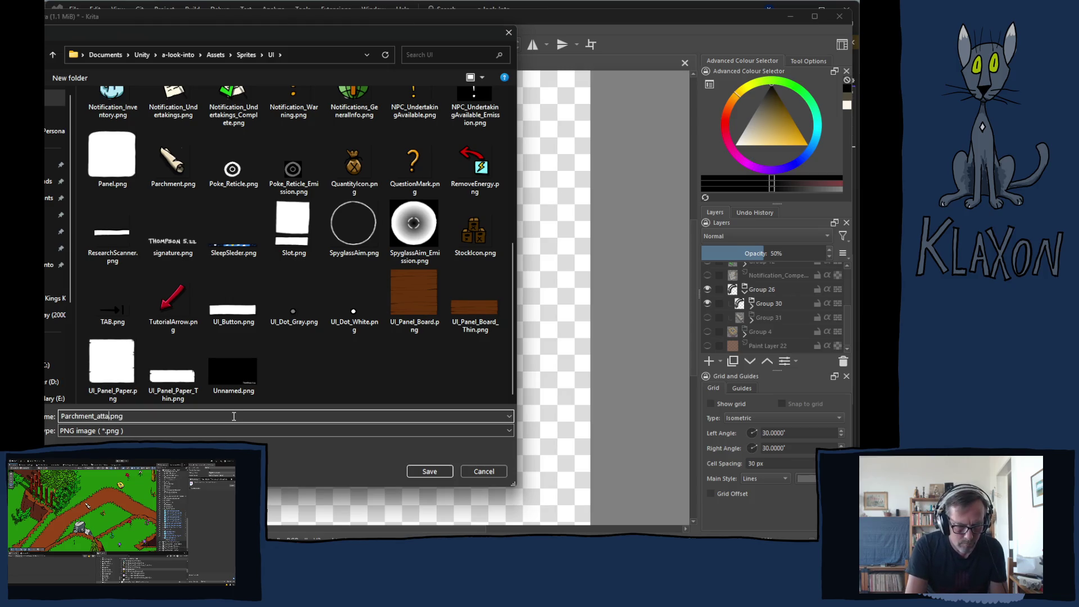
pyautogui.write('ment')
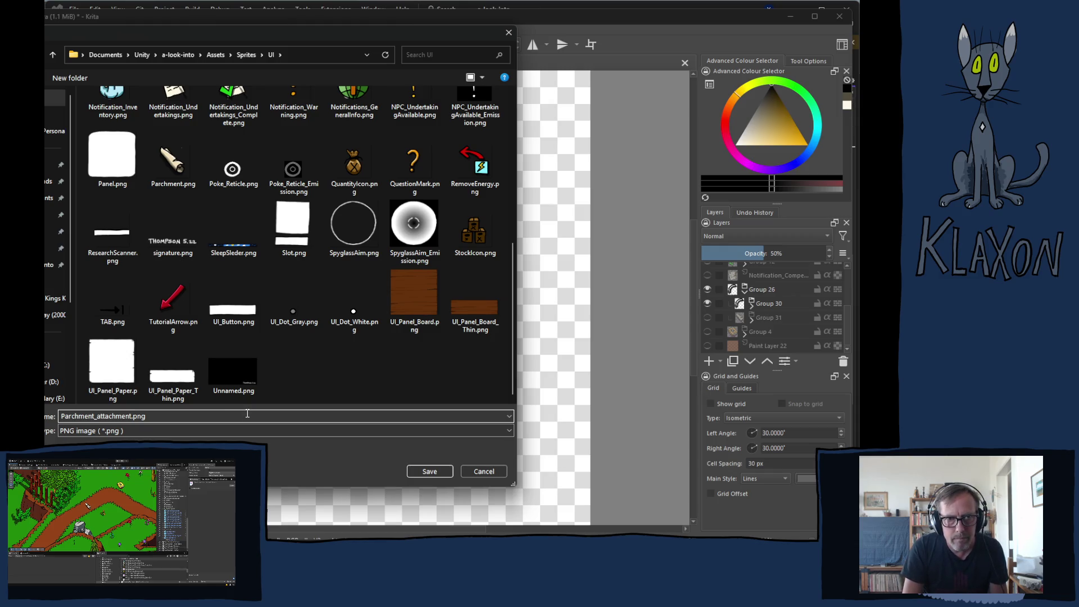
pyautogui.press('BackSpace')
pyautogui.press('BackSpace')
pyautogui.press('BackSpace')
pyautogui.press('BackSpace')
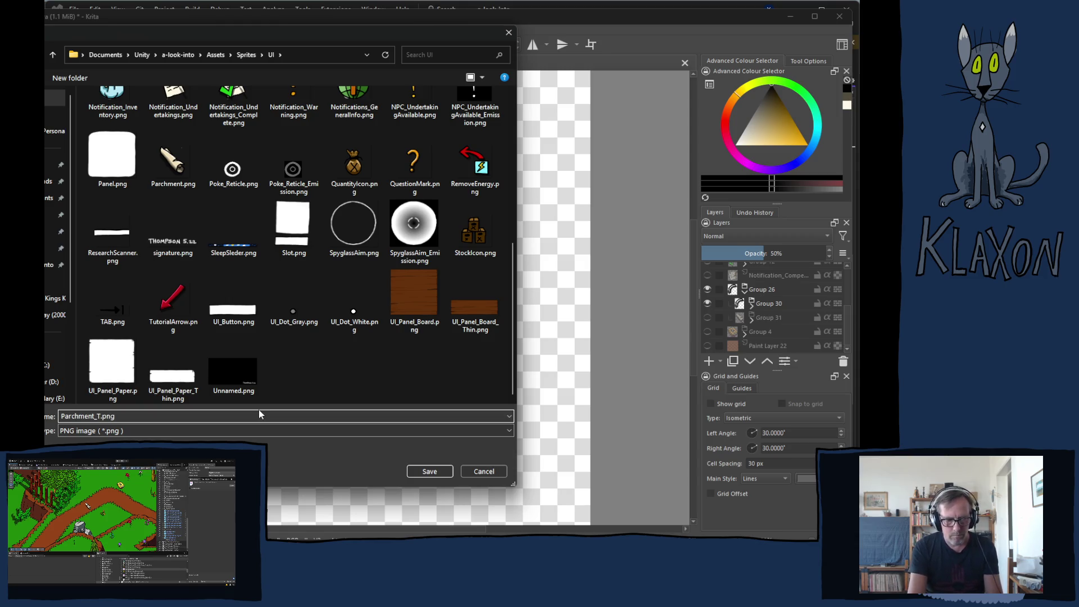
pyautogui.press('Return')
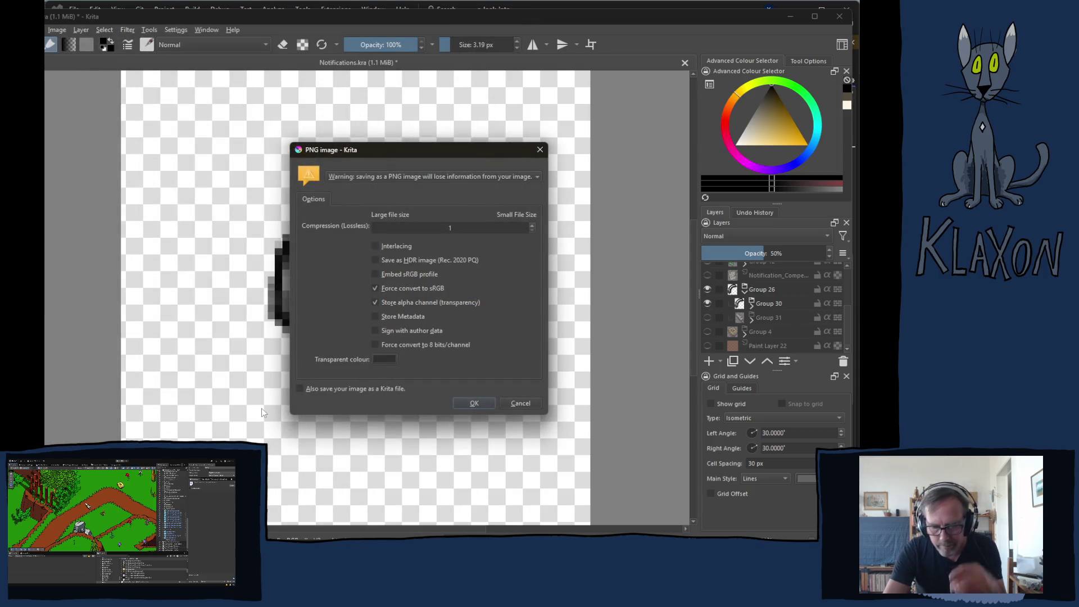
pyautogui.press('Return')
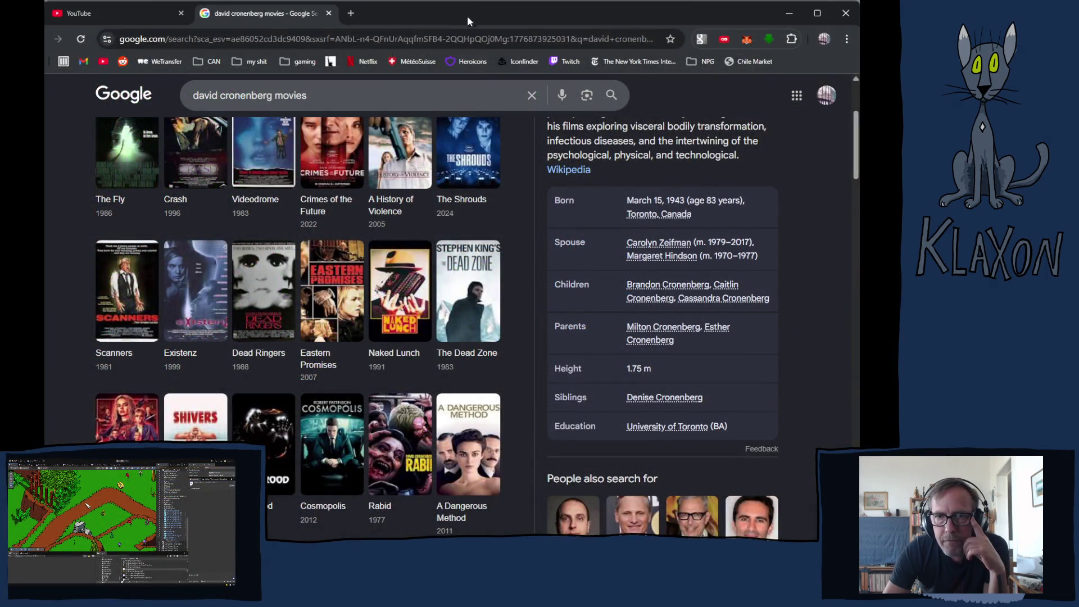
pyautogui.scroll(2, 427, 354)
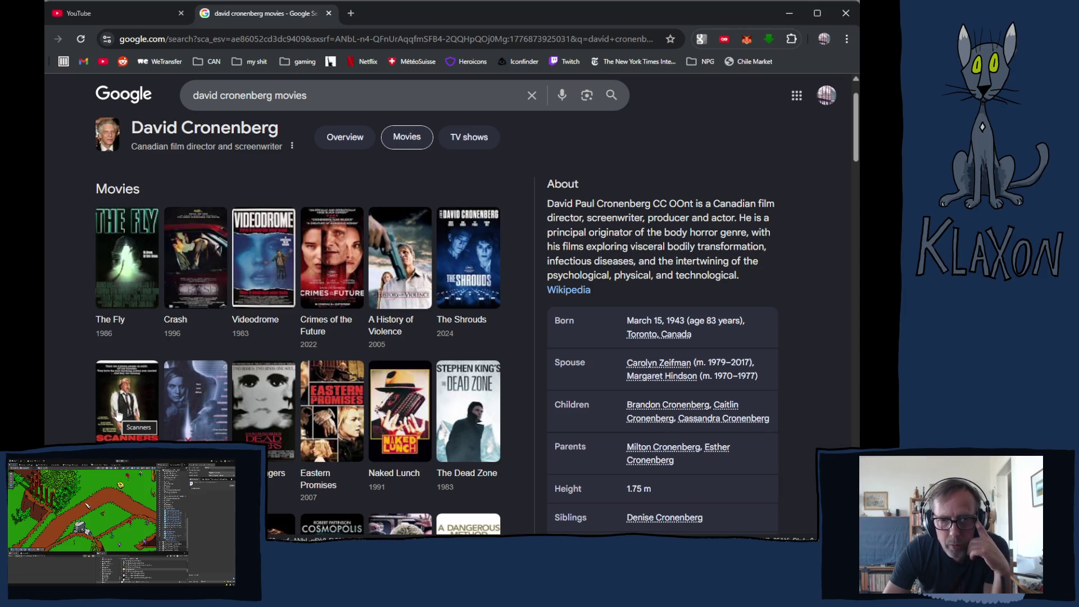
pyautogui.rightClick(118, 415)
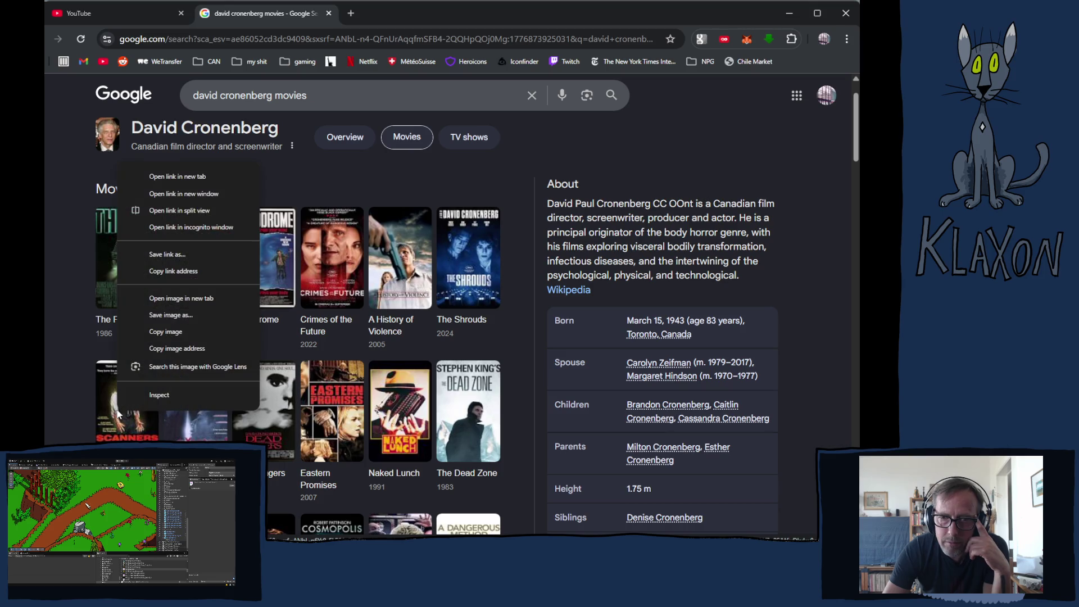
pyautogui.click(48, 423)
pyautogui.scroll(-3, 55, 426)
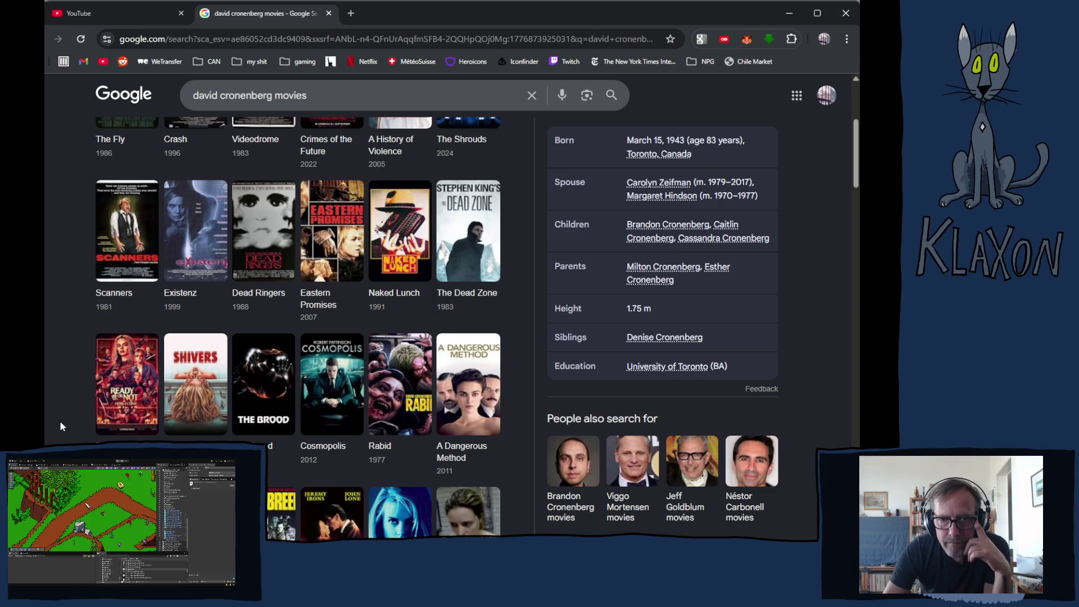
pyautogui.scroll(-1, 334, 348)
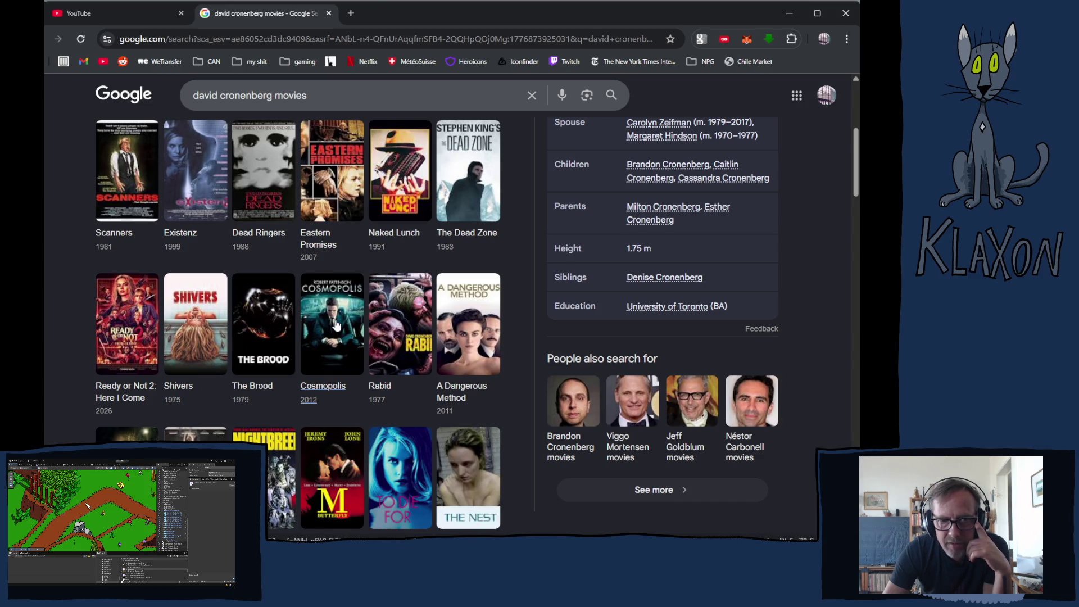
pyautogui.scroll(-1, 308, 369)
pyautogui.scroll(-2, 117, 317)
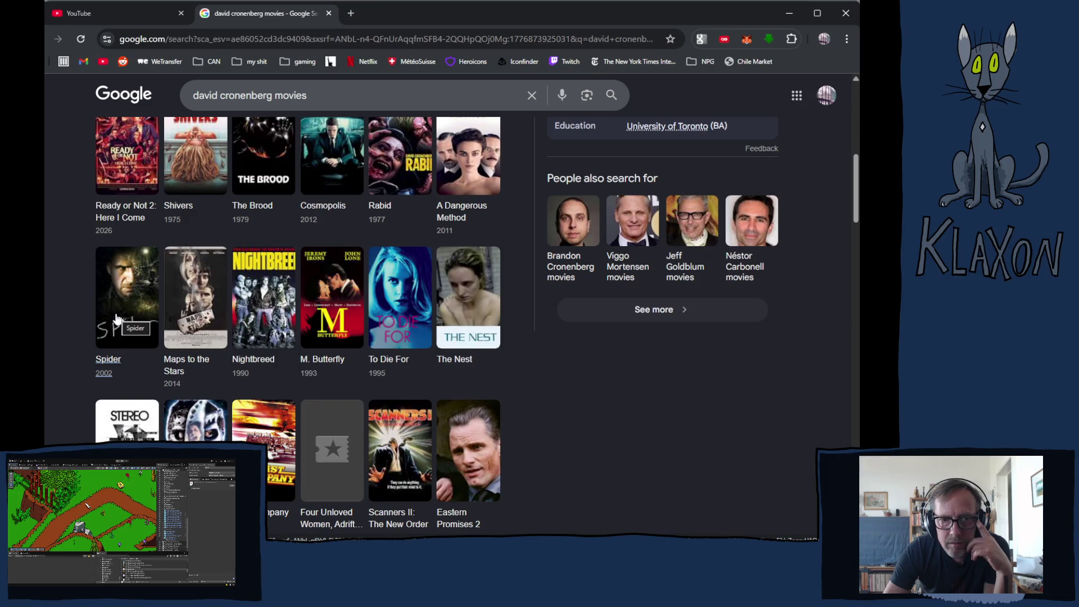
pyautogui.scroll(-3, 117, 318)
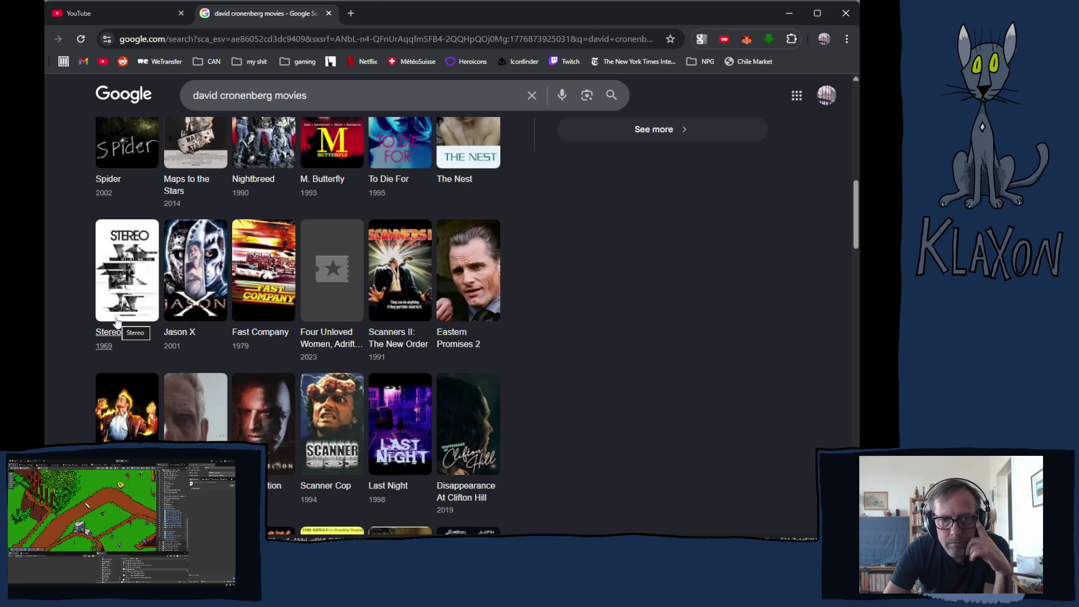
pyautogui.scroll(-3, 117, 322)
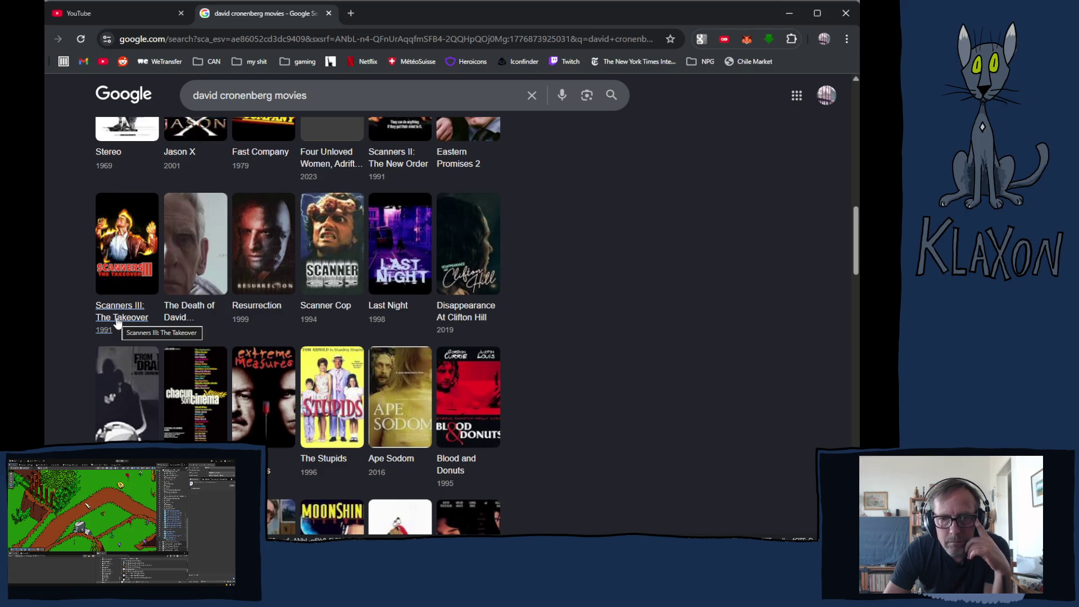
pyautogui.scroll(-2, 117, 321)
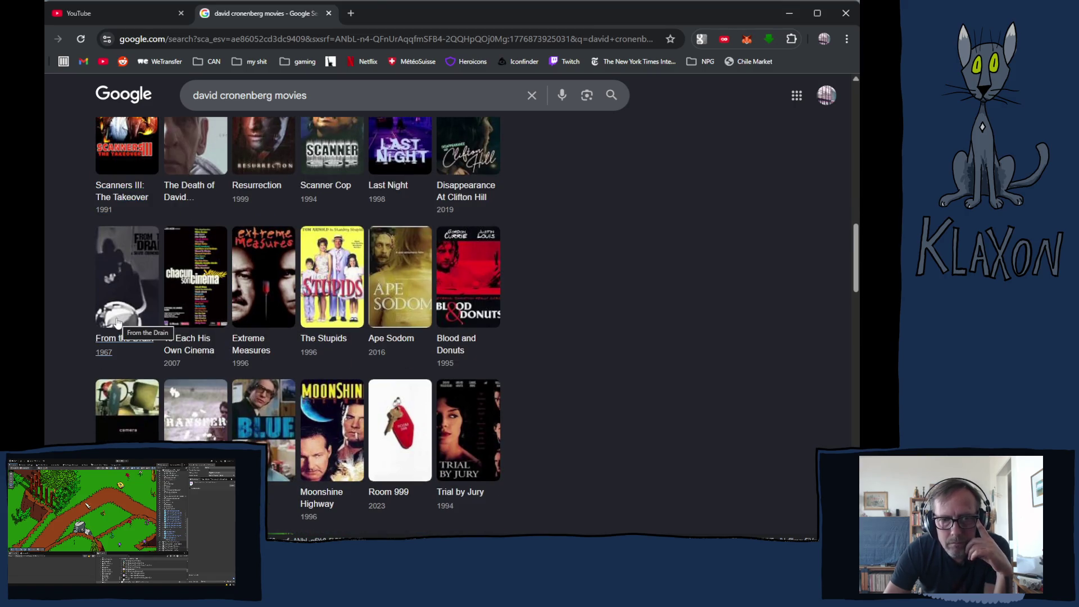
pyautogui.scroll(-2, 117, 321)
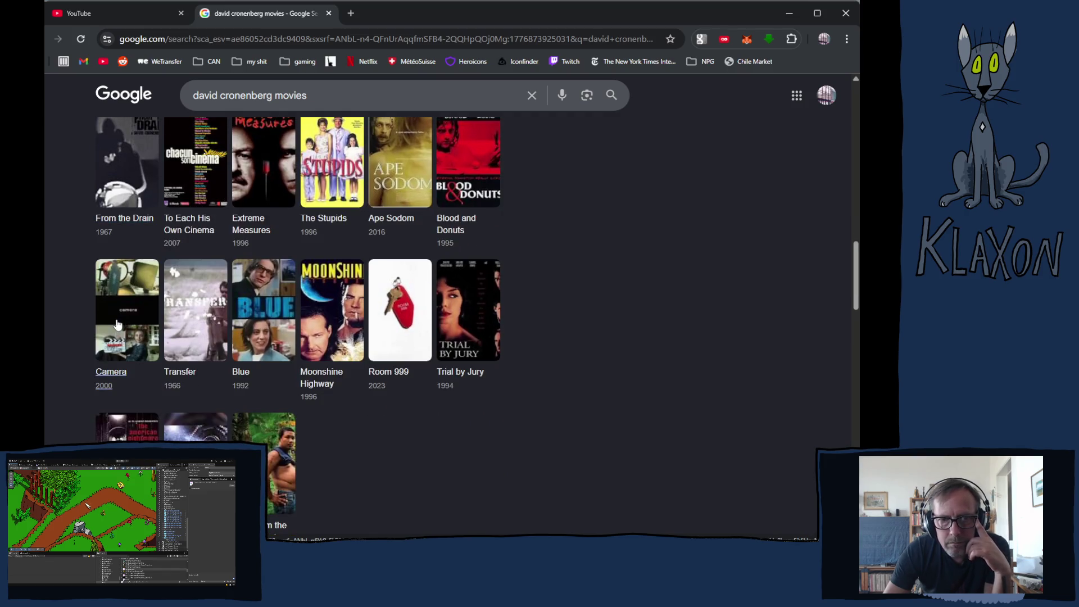
pyautogui.scroll(-1, 116, 325)
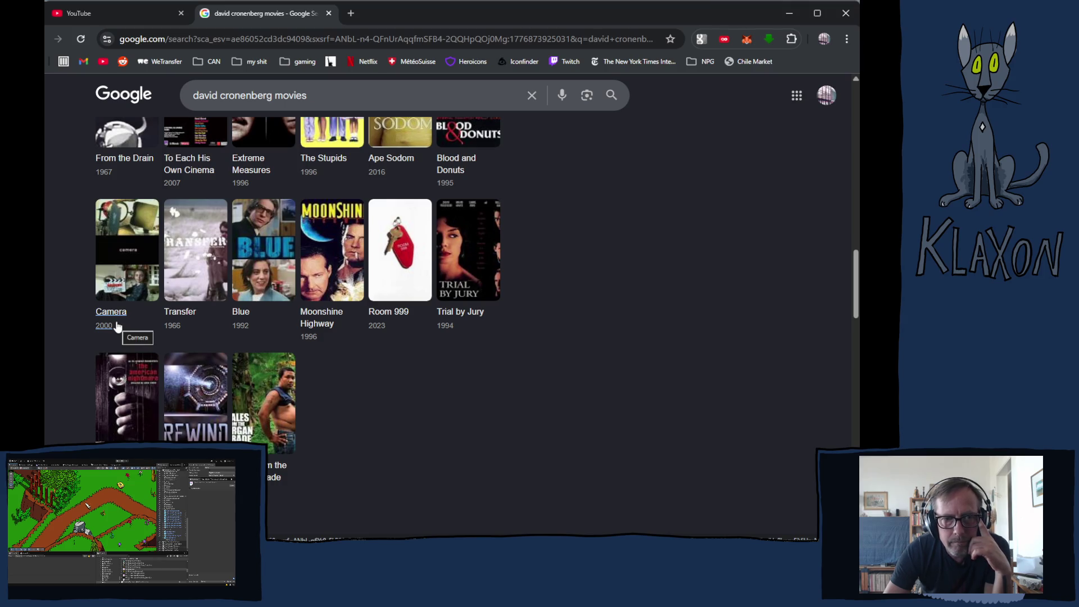
pyautogui.scroll(10, 118, 326)
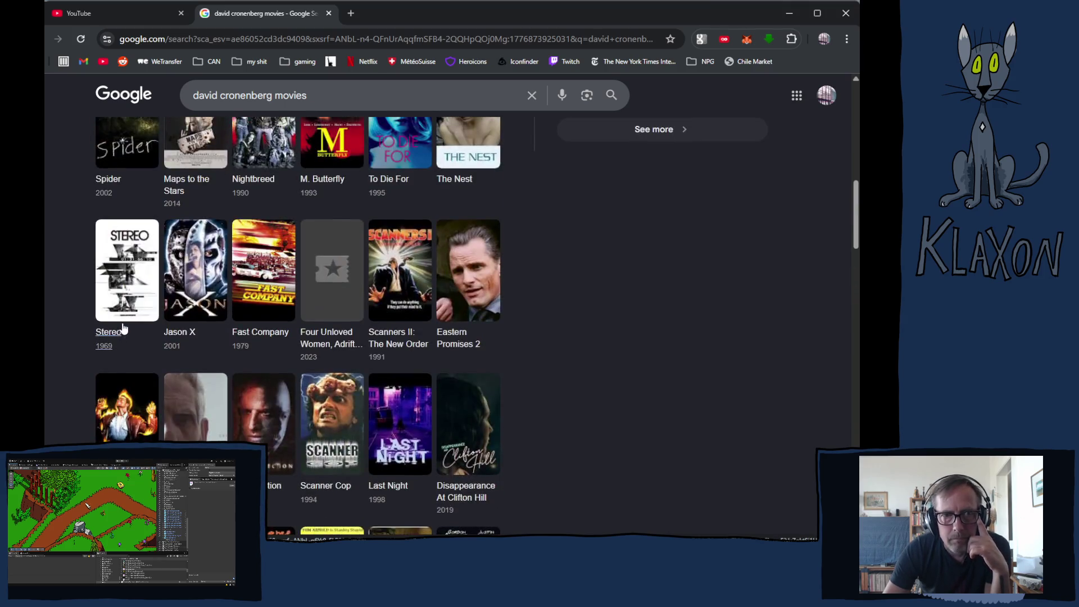
pyautogui.scroll(8, 122, 327)
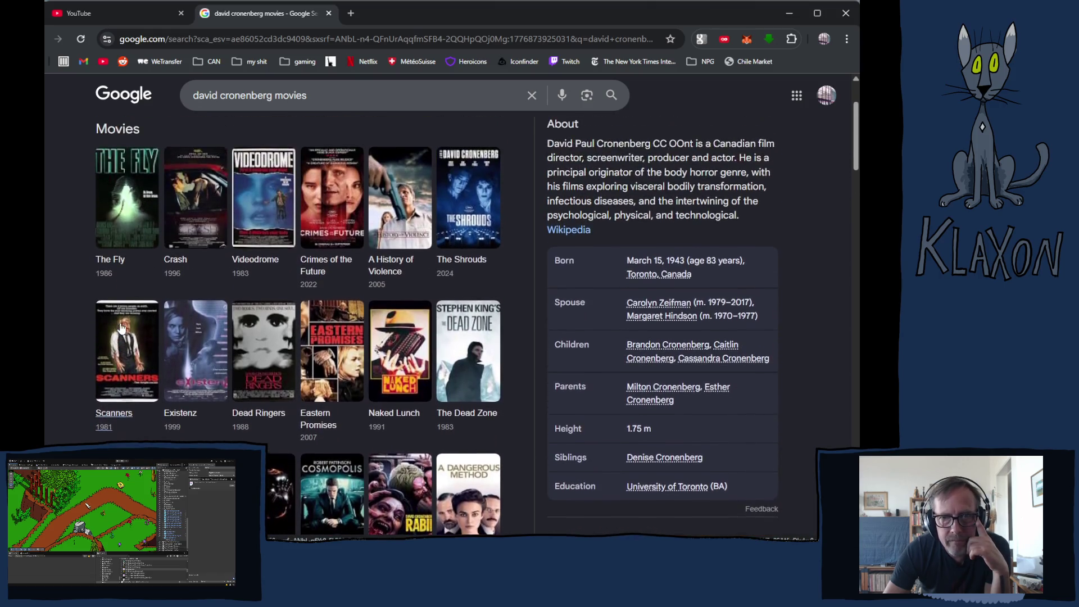
pyautogui.scroll(1, 121, 328)
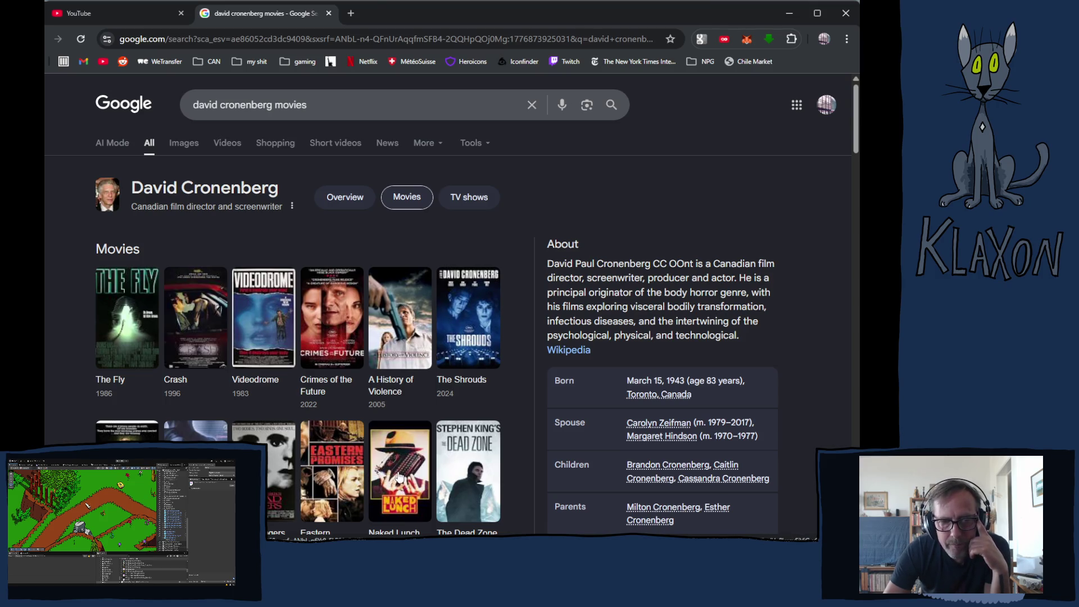
pyautogui.scroll(-2, 126, 364)
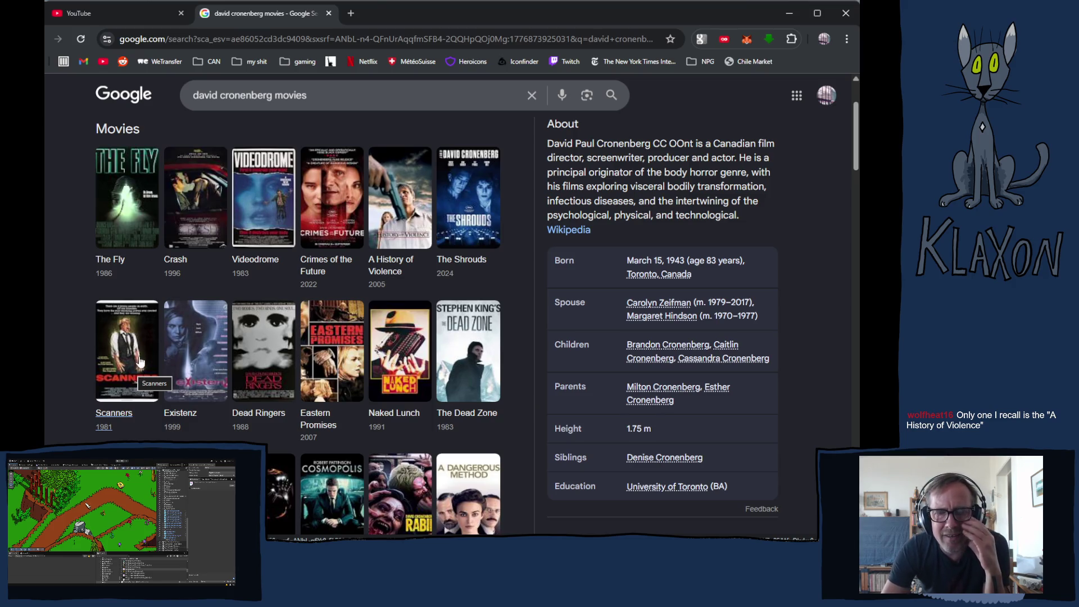
pyautogui.scroll(-4, 145, 359)
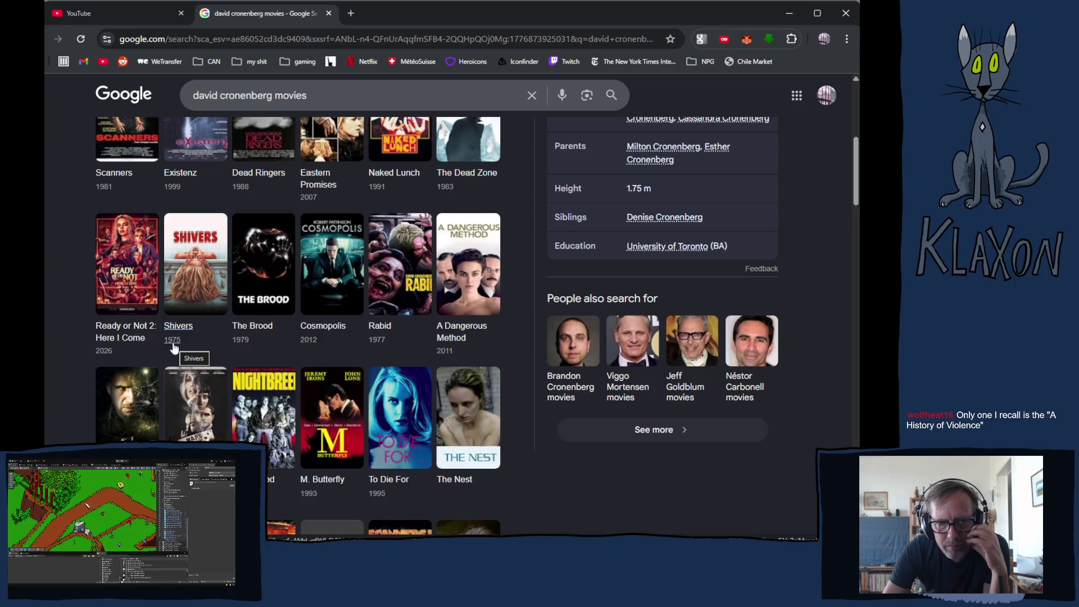
pyautogui.scroll(-2, 174, 349)
pyautogui.scroll(-3, 173, 348)
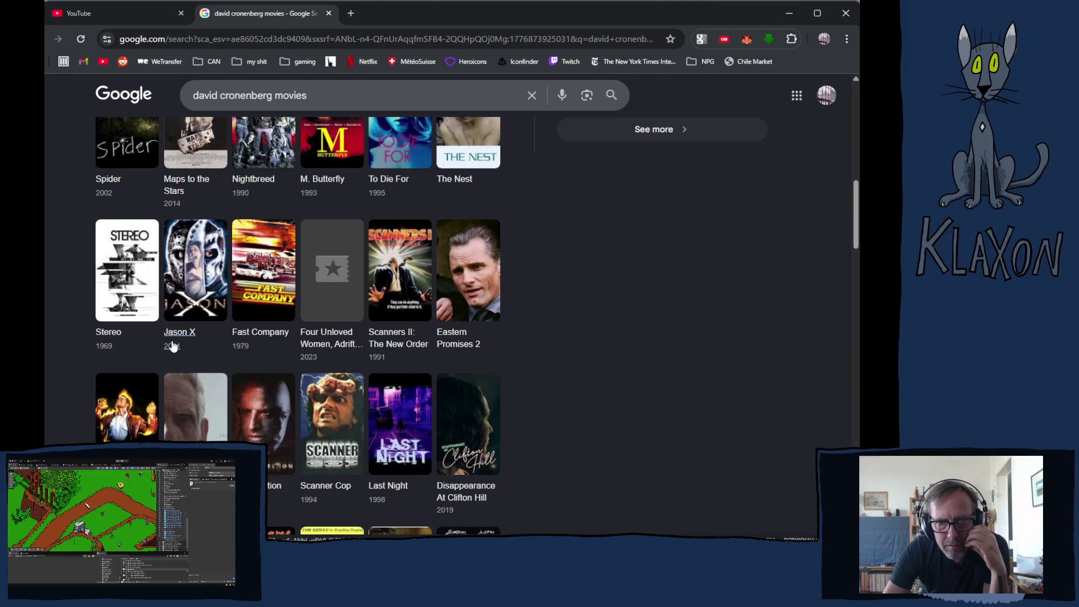
pyautogui.scroll(6, 173, 345)
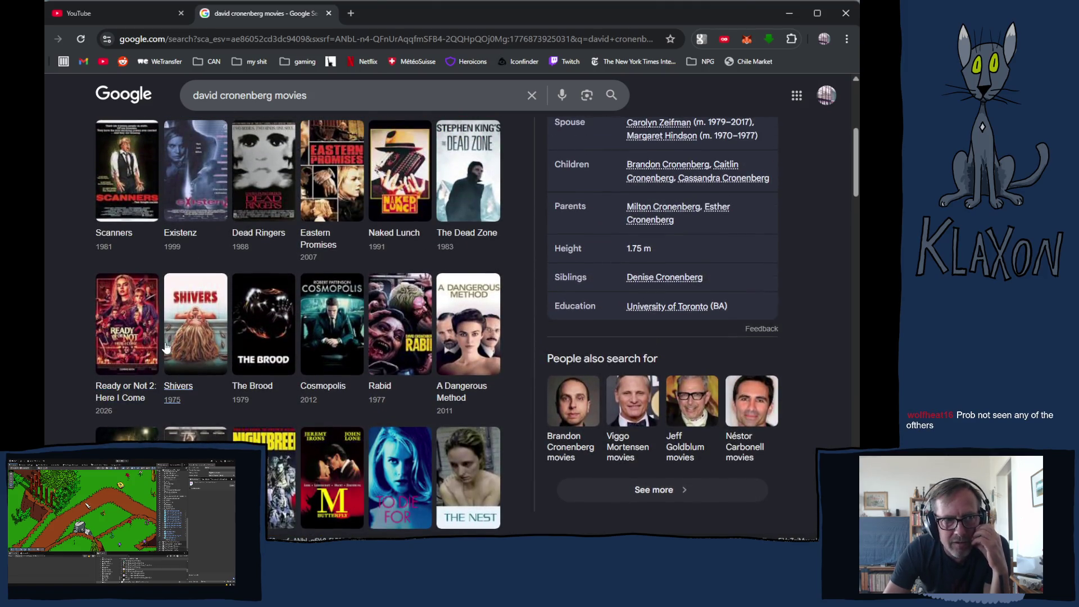
pyautogui.scroll(3, 153, 354)
pyautogui.scroll(1, 151, 351)
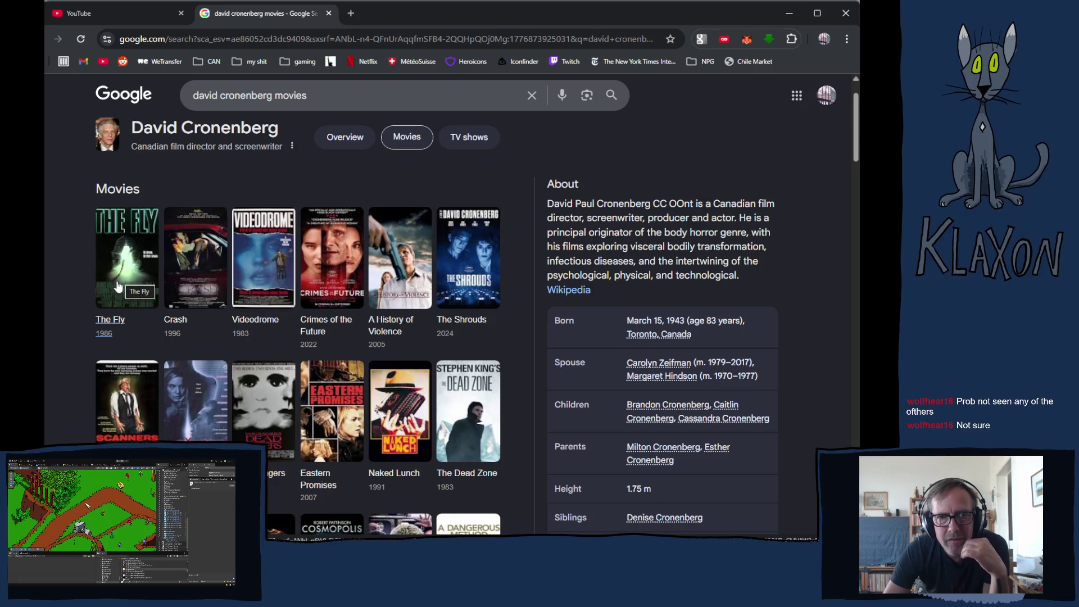
# - View The Fly (1986) results and its details, then pick Scanners from the Cronenberg carousel
pyautogui.click(117, 284)
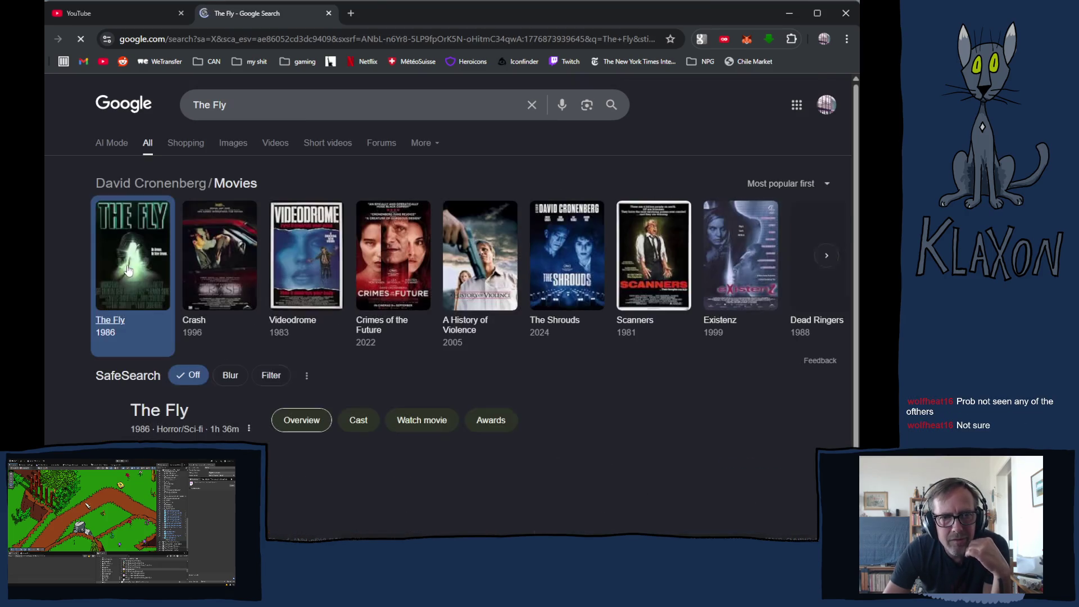
pyautogui.scroll(-6, 146, 337)
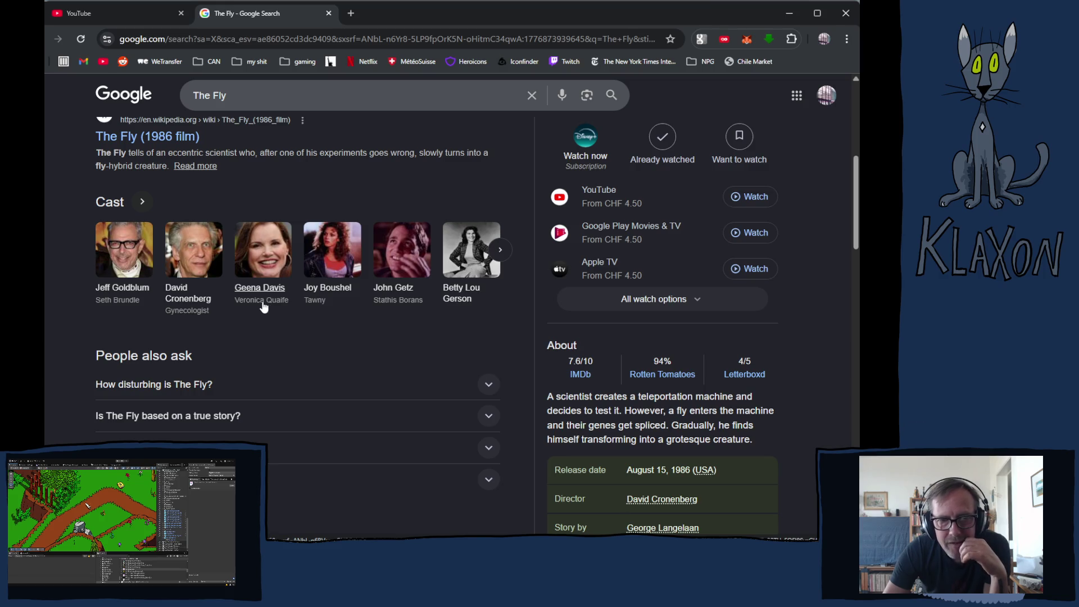
pyautogui.scroll(-2, 261, 306)
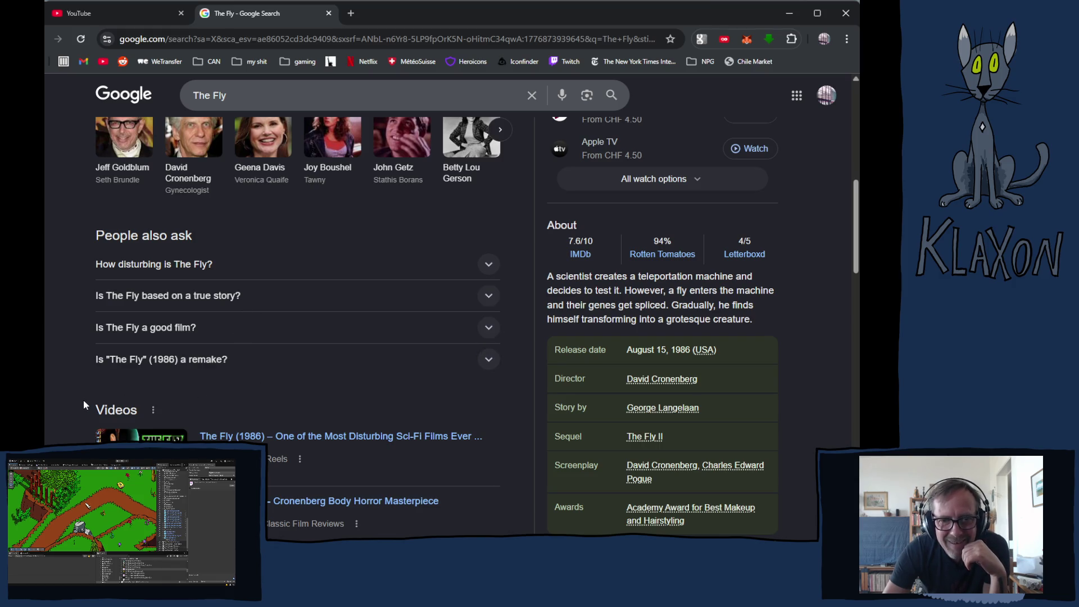
pyautogui.scroll(5, 83, 399)
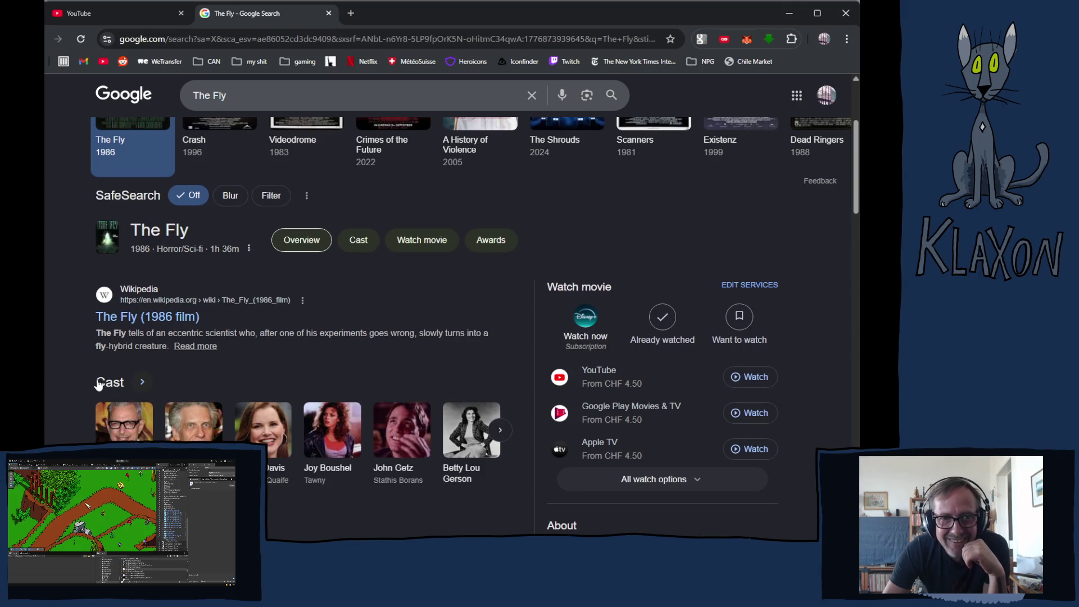
pyautogui.scroll(2, 90, 387)
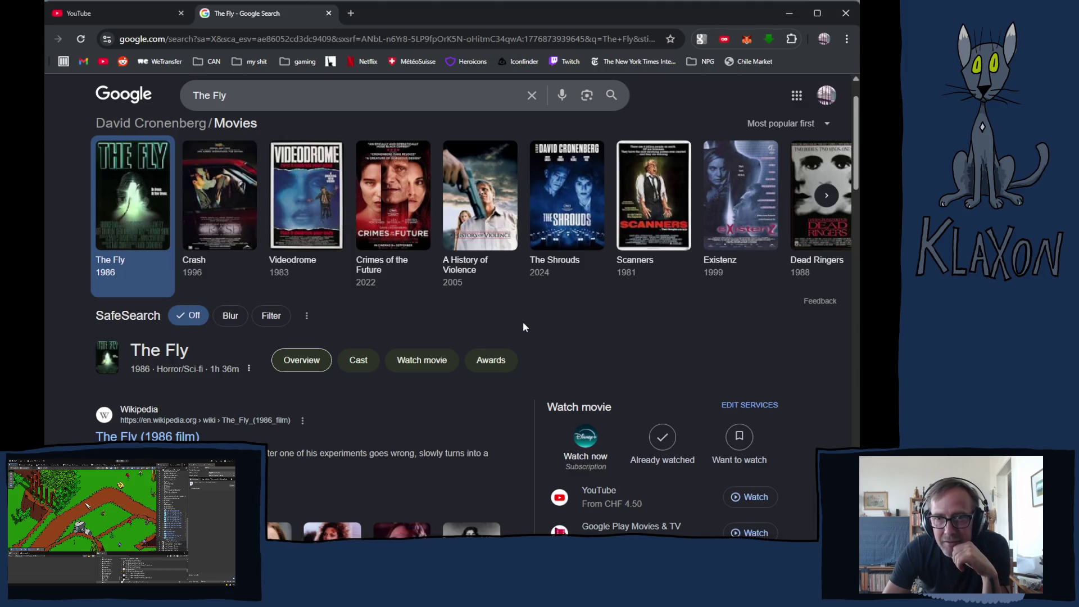
pyautogui.click(648, 201)
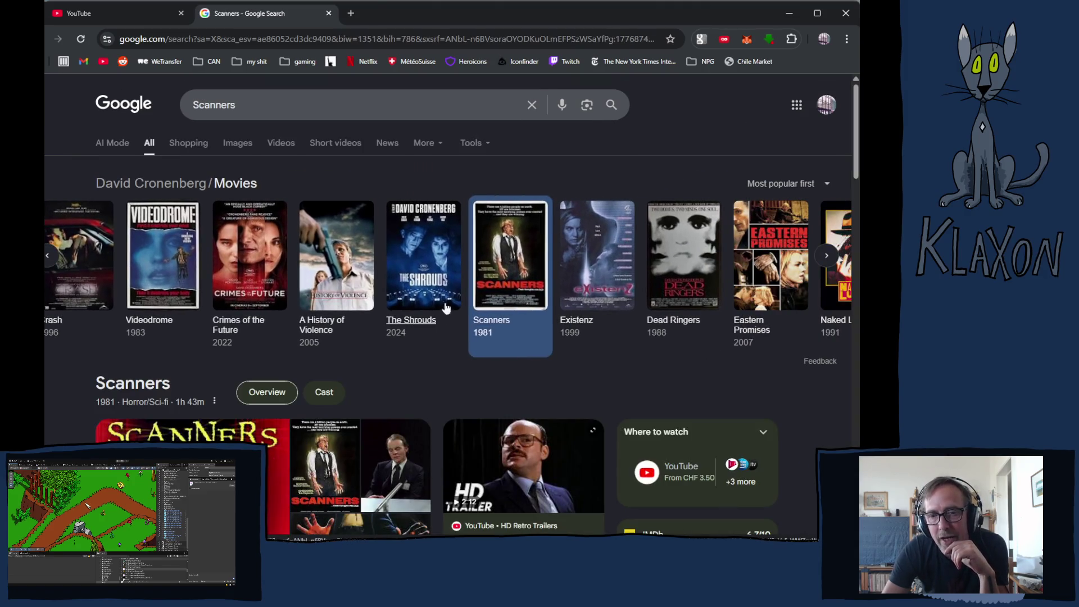
# - Browse the Scanners (1981) trailer and ratings, then select the query in the search box
pyautogui.scroll(-2, 346, 336)
pyautogui.scroll(-3, 346, 336)
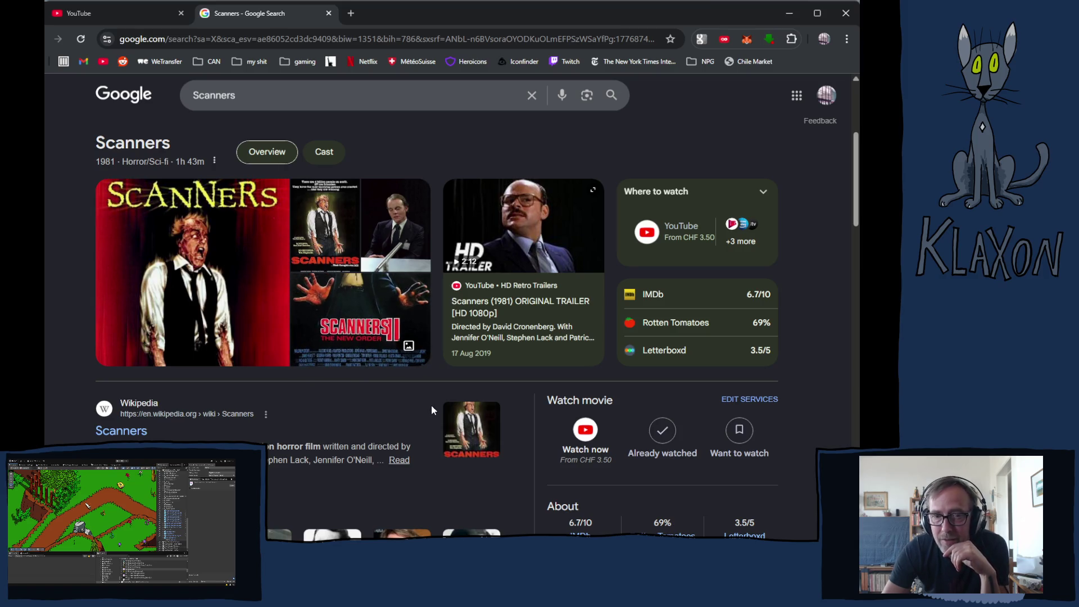
pyautogui.scroll(-3, 431, 408)
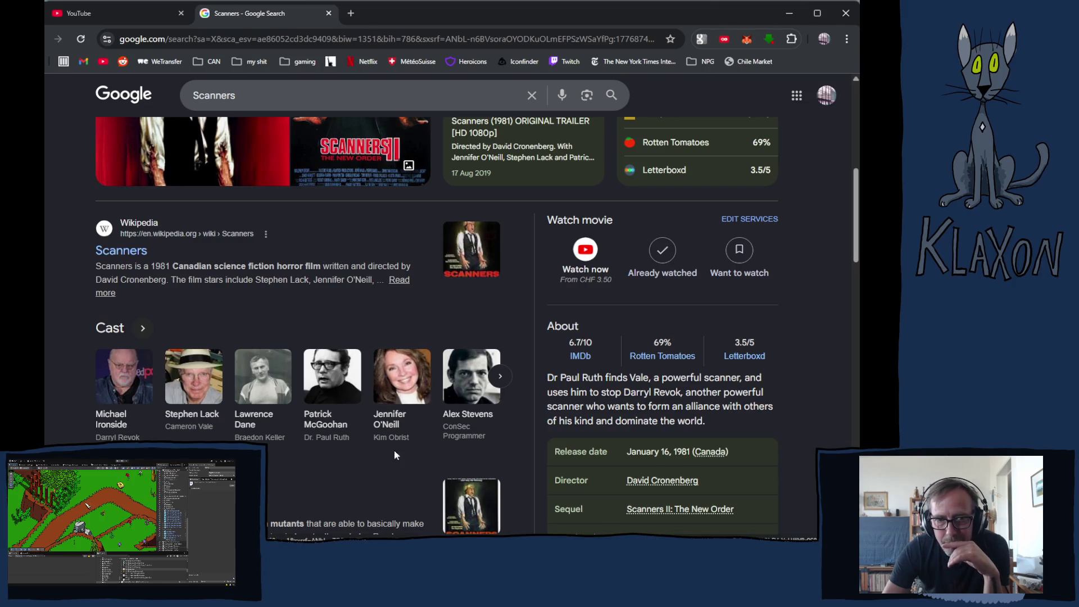
pyautogui.scroll(-2, 296, 422)
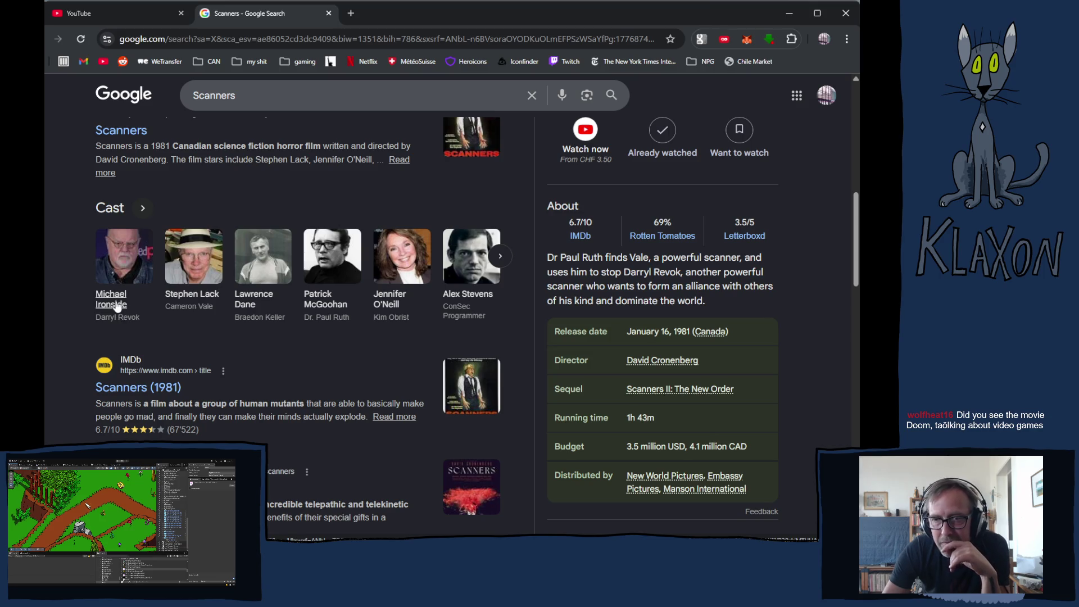
pyautogui.scroll(4, 108, 325)
pyautogui.scroll(1, 108, 326)
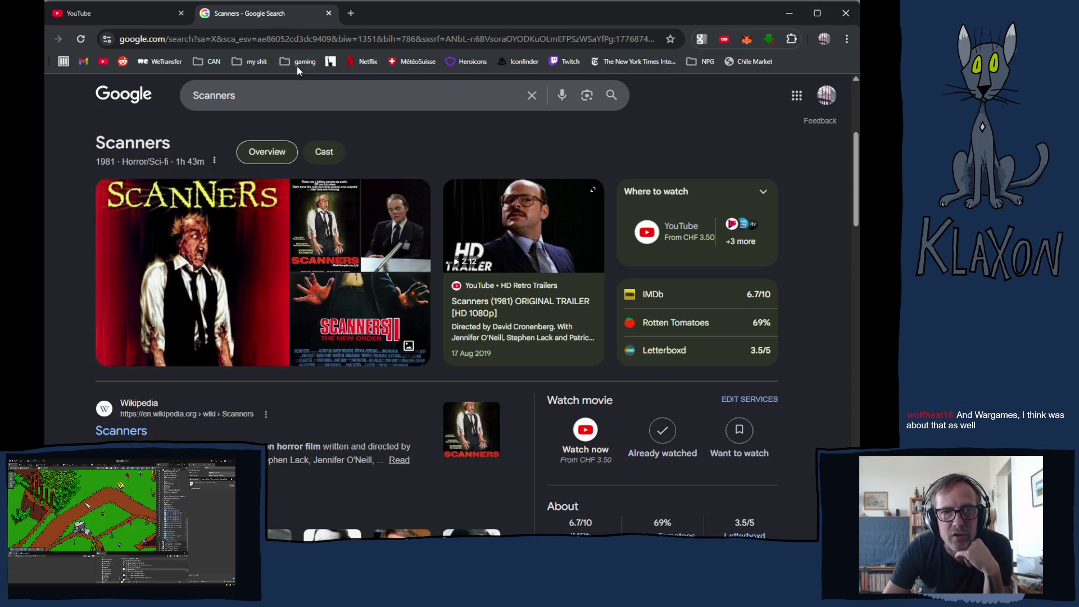
pyautogui.moveTo(244, 94); pyautogui.dragTo(168, 95)
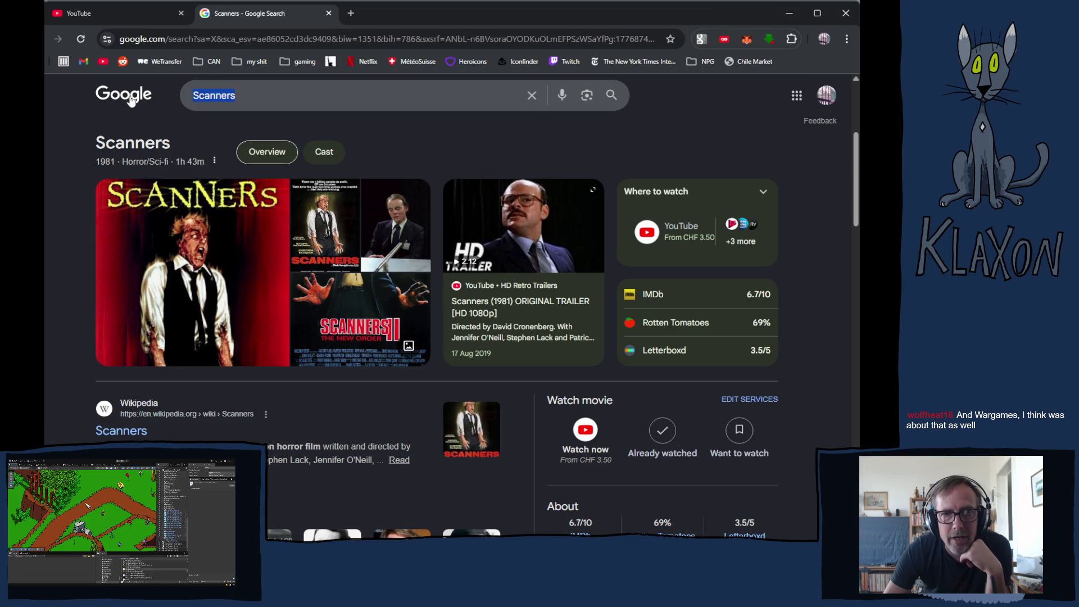
# - Search for 'doom movie' and look through the Doom (2005) ratings and results
pyautogui.write('doo')
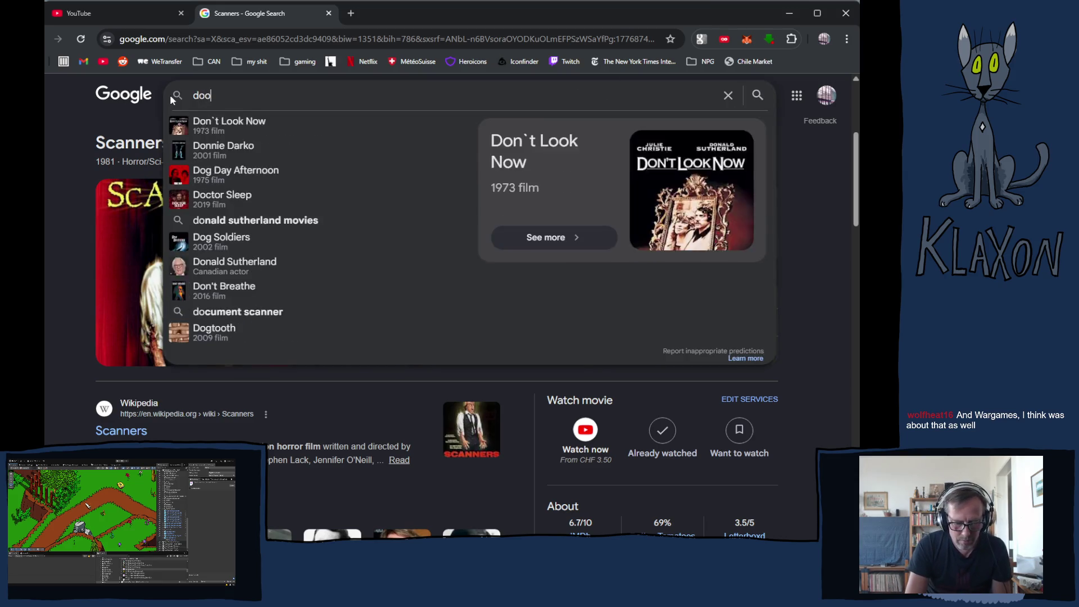
pyautogui.write('m movie')
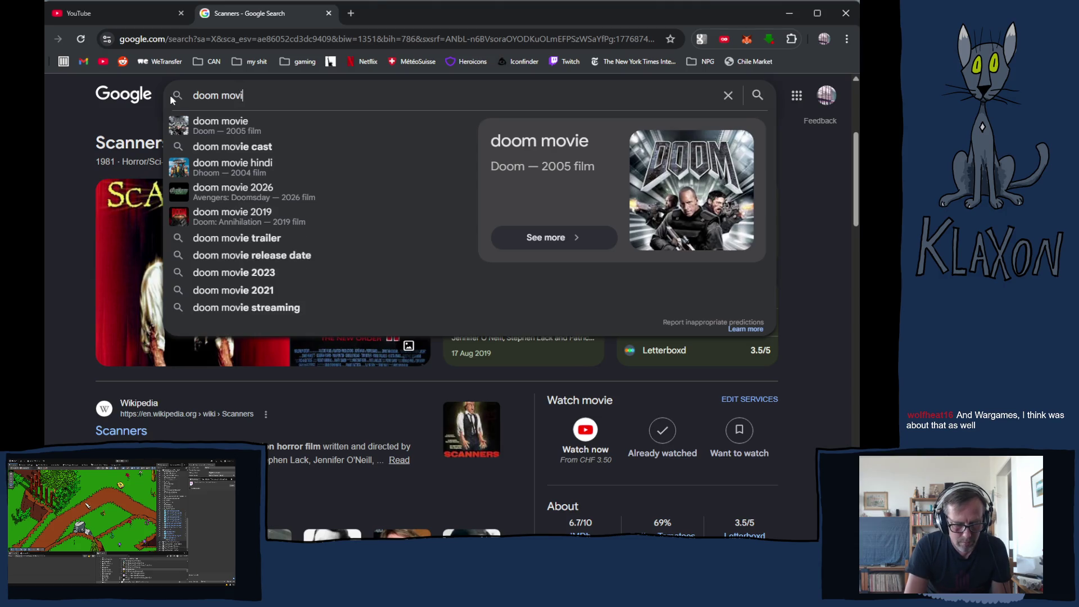
pyautogui.press('Return')
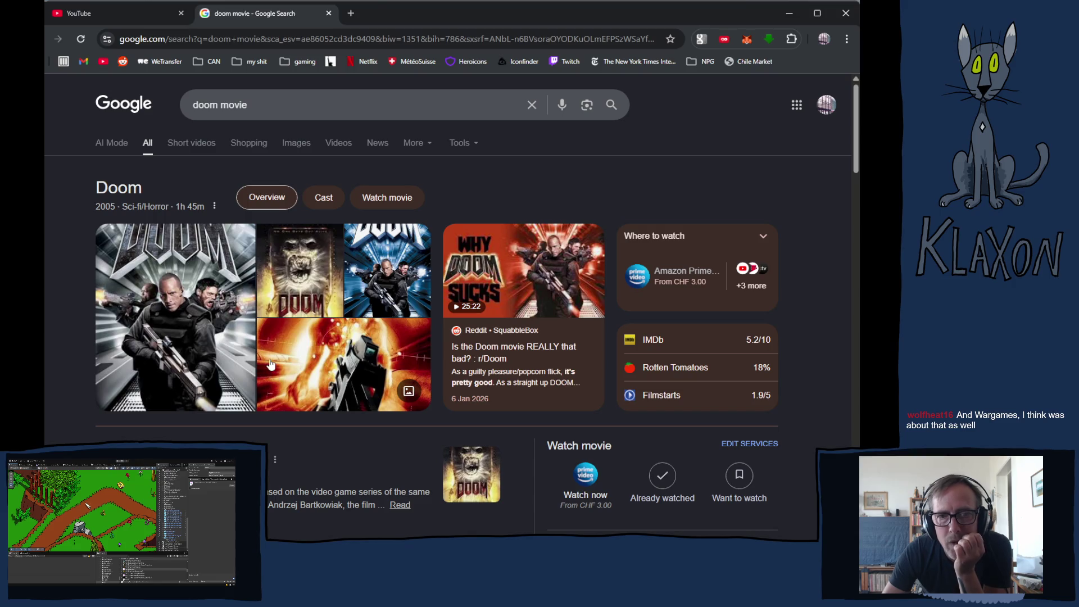
pyautogui.scroll(-1, 66, 397)
pyautogui.scroll(-1, 48, 402)
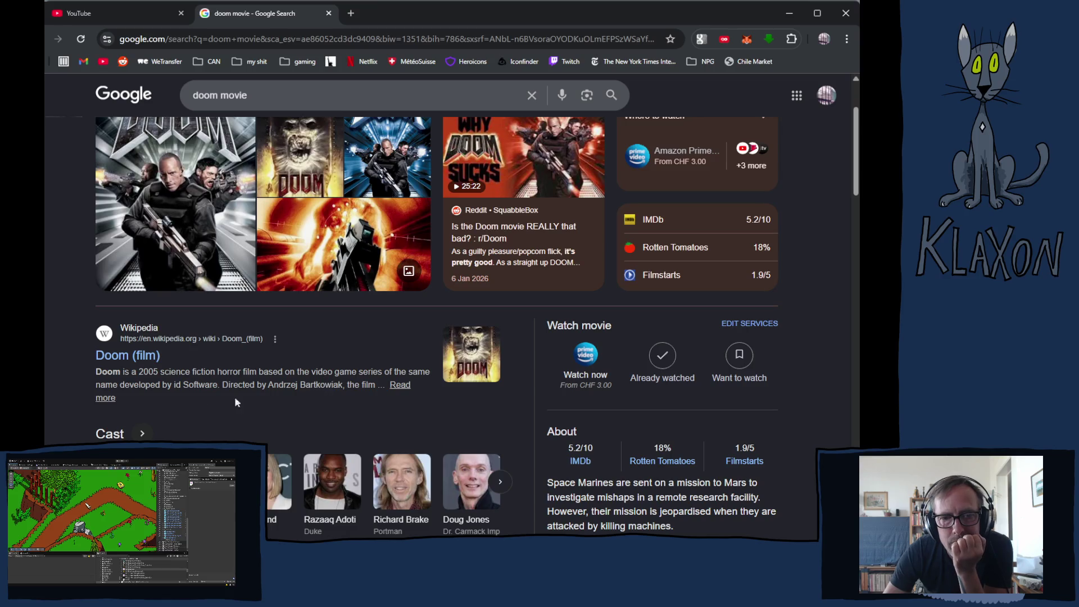
pyautogui.scroll(-1, 62, 416)
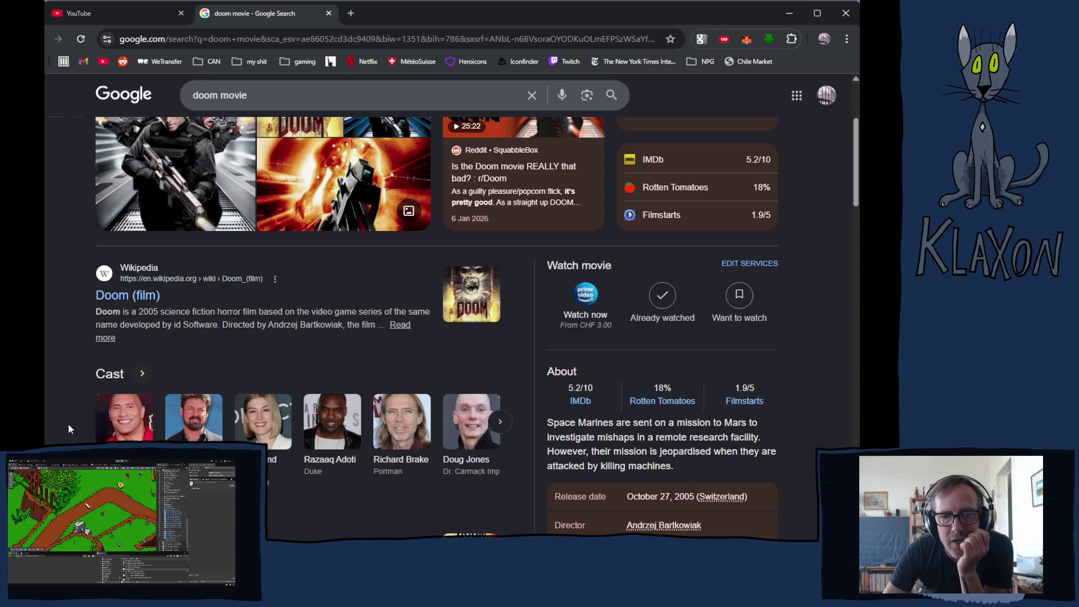
pyautogui.scroll(2, 67, 427)
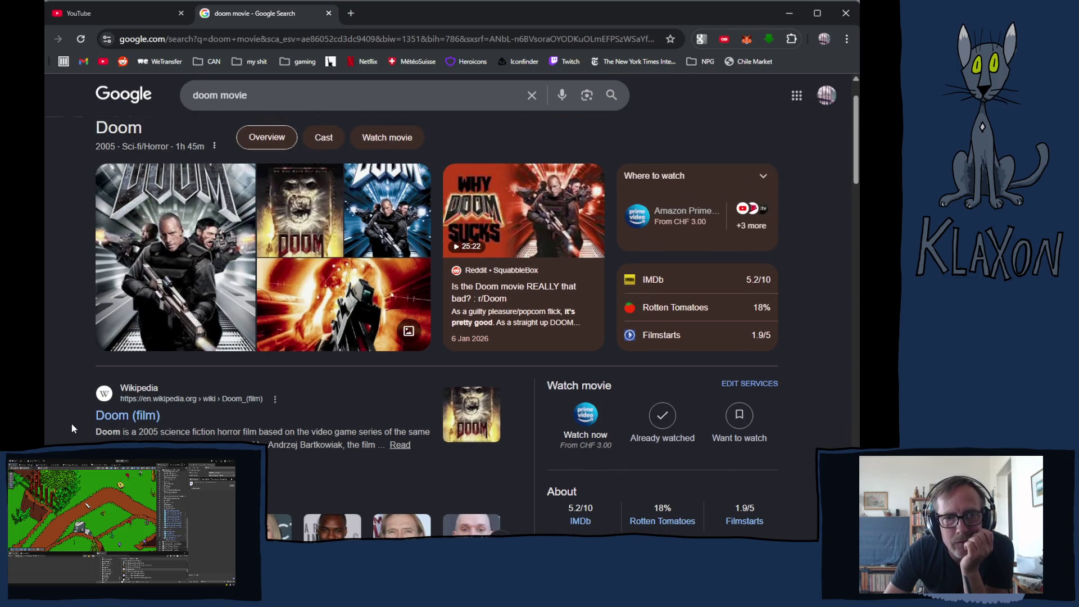
# - Read through the Doom (film) Wikipedia article, then select the page address
pyautogui.click(122, 420)
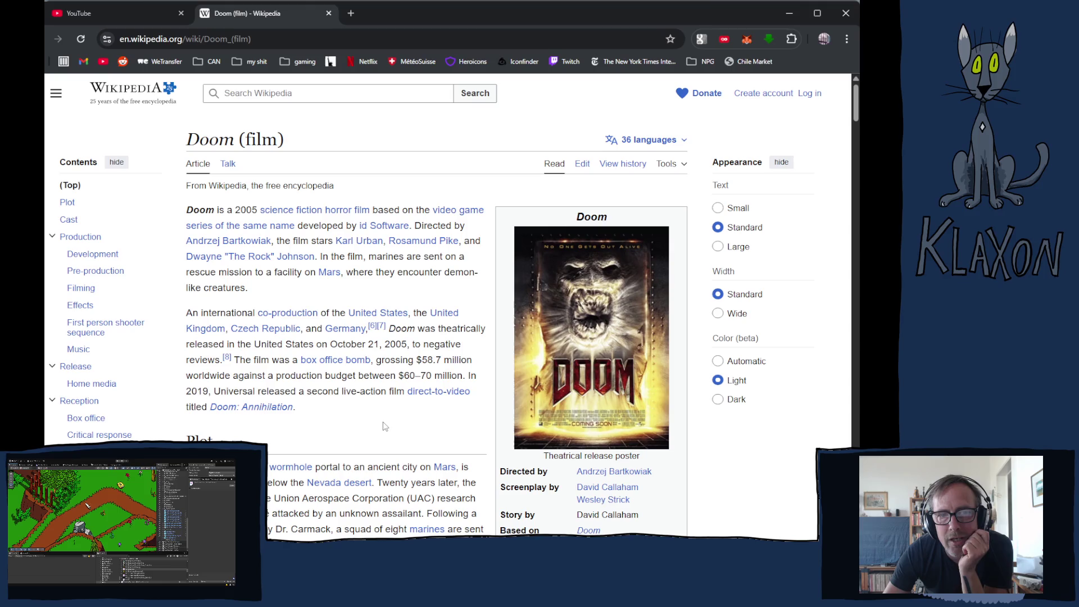
pyautogui.scroll(-3, 384, 426)
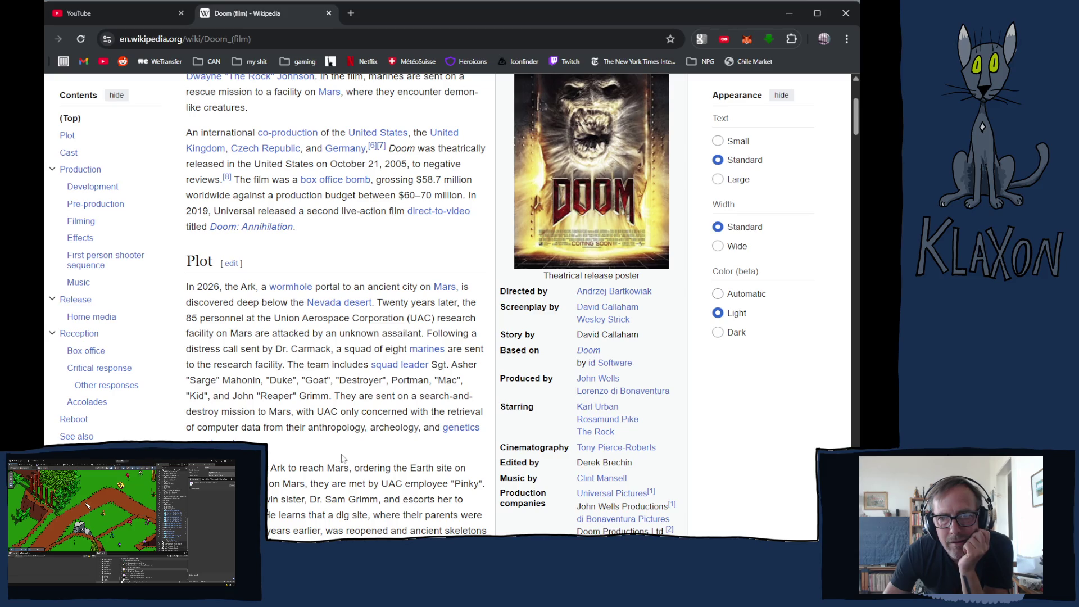
pyautogui.moveTo(627, 297)
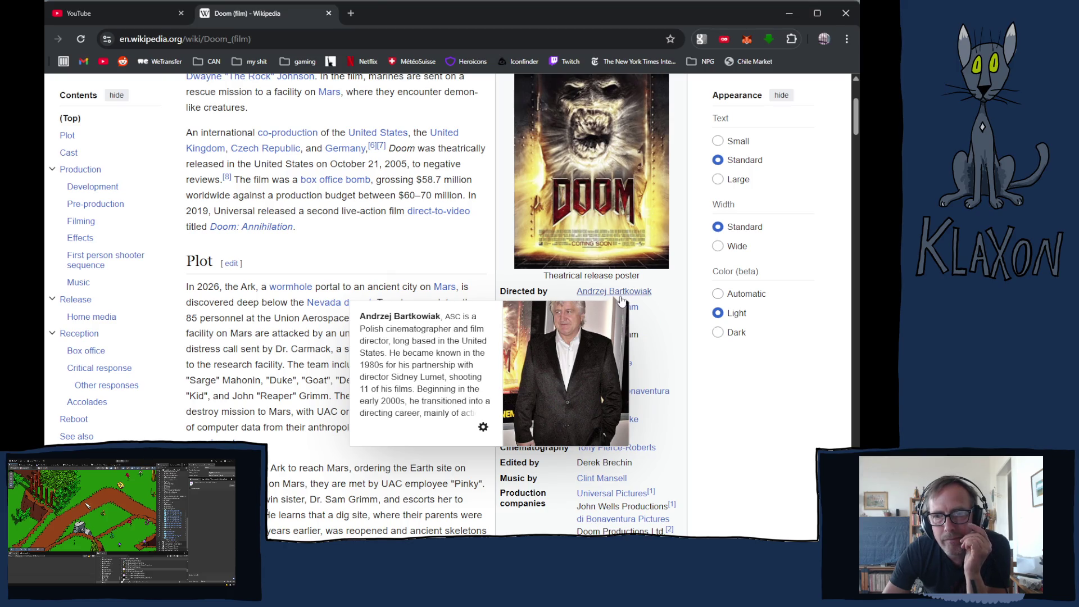
pyautogui.scroll(-1, 300, 350)
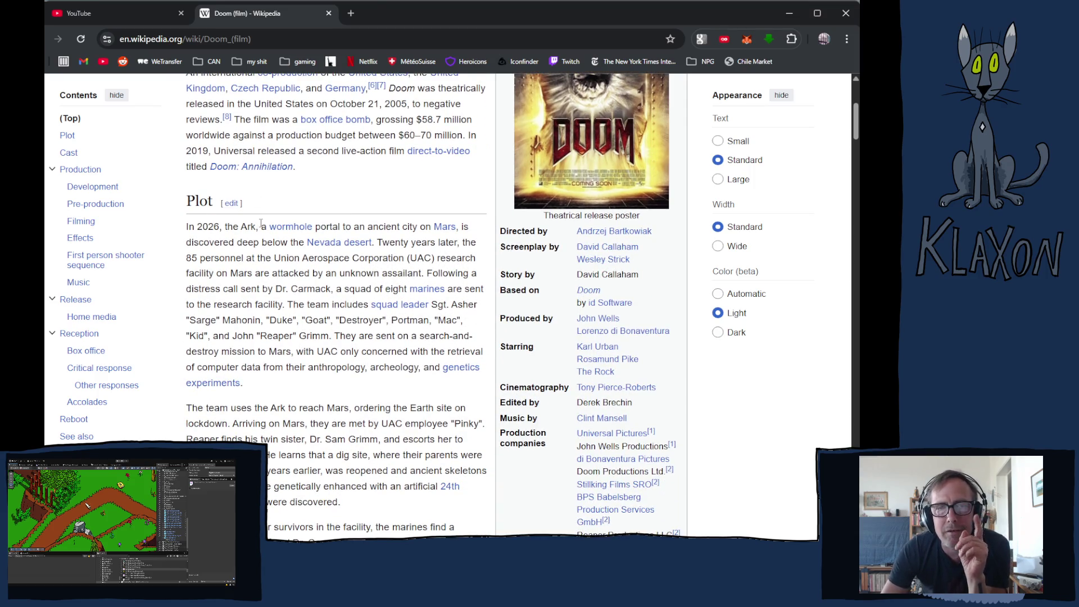
pyautogui.scroll(4, 259, 222)
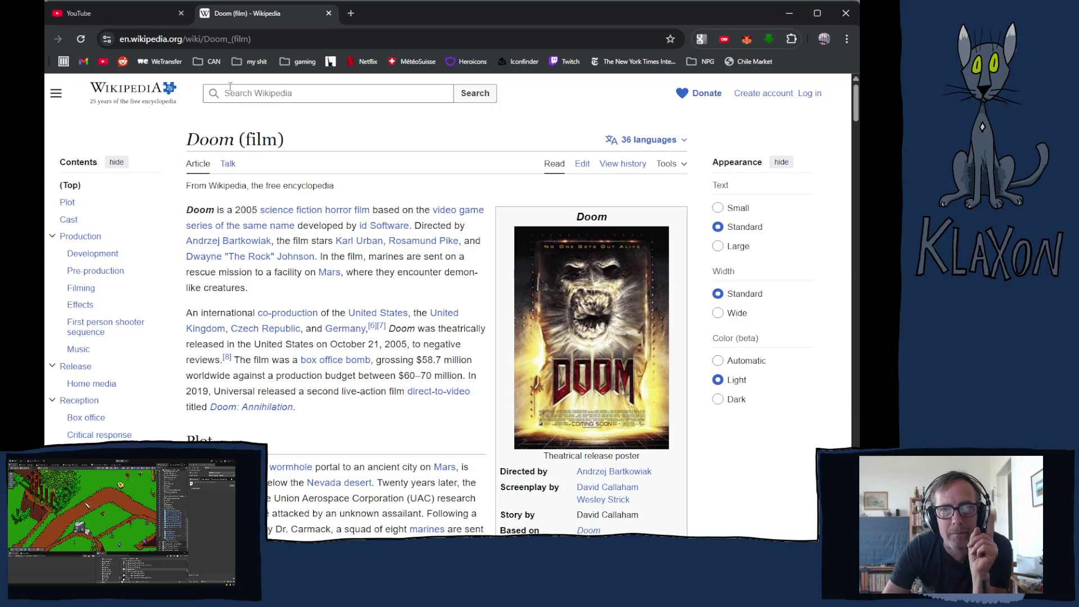
pyautogui.click(207, 37)
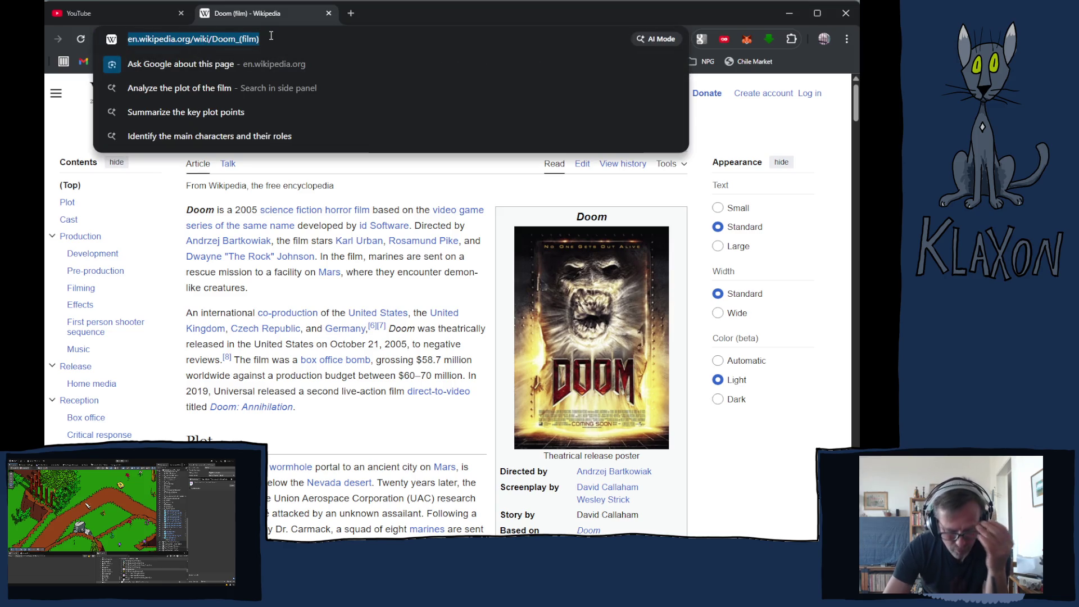
# - Search the web for 'Nothing'
pyautogui.write('Nothing')
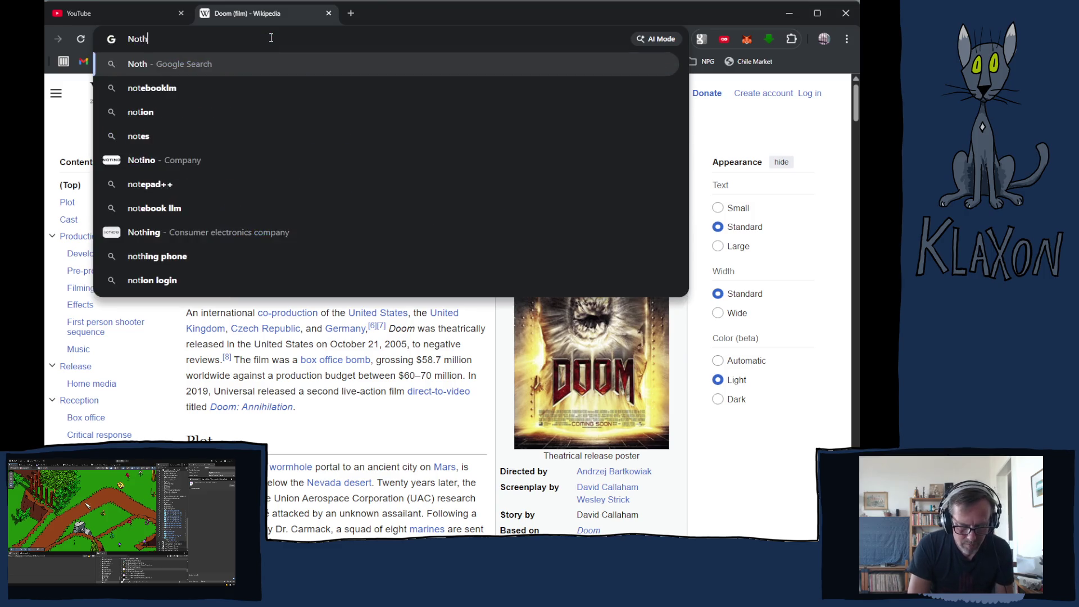
pyautogui.press('Return')
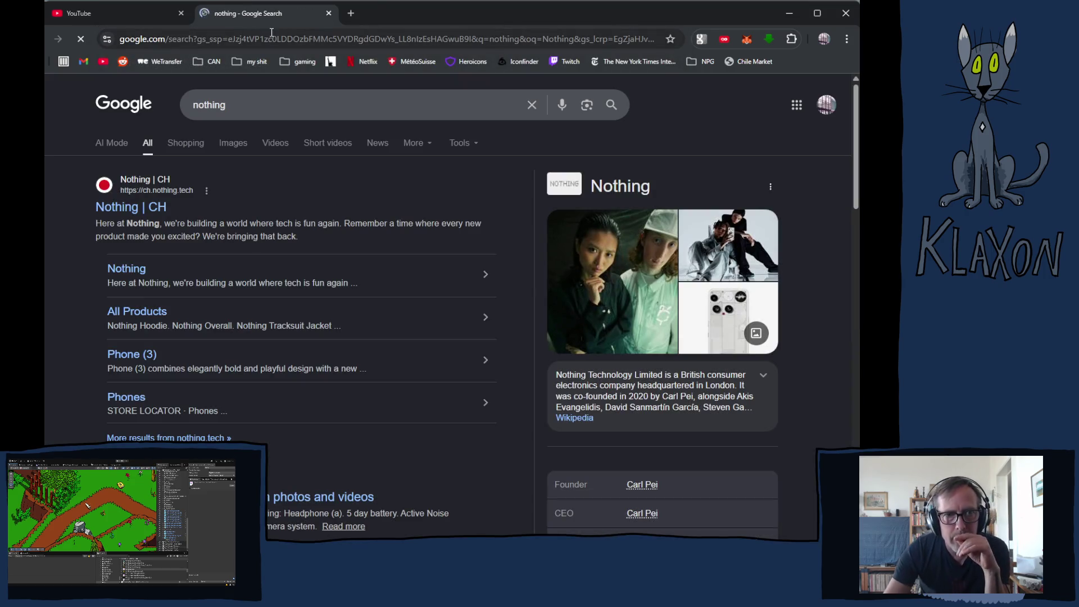
pyautogui.scroll(-3, 318, 271)
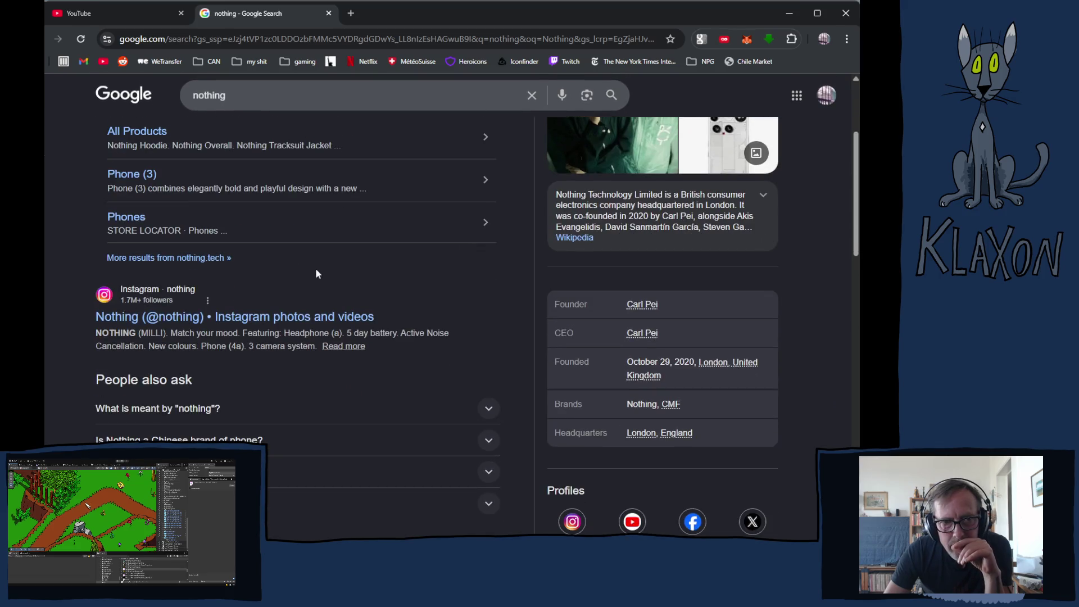
pyautogui.scroll(3, 316, 267)
# - Refine the query to 'nothing movie' and scroll through the Nothing (2003) results
pyautogui.click(278, 105)
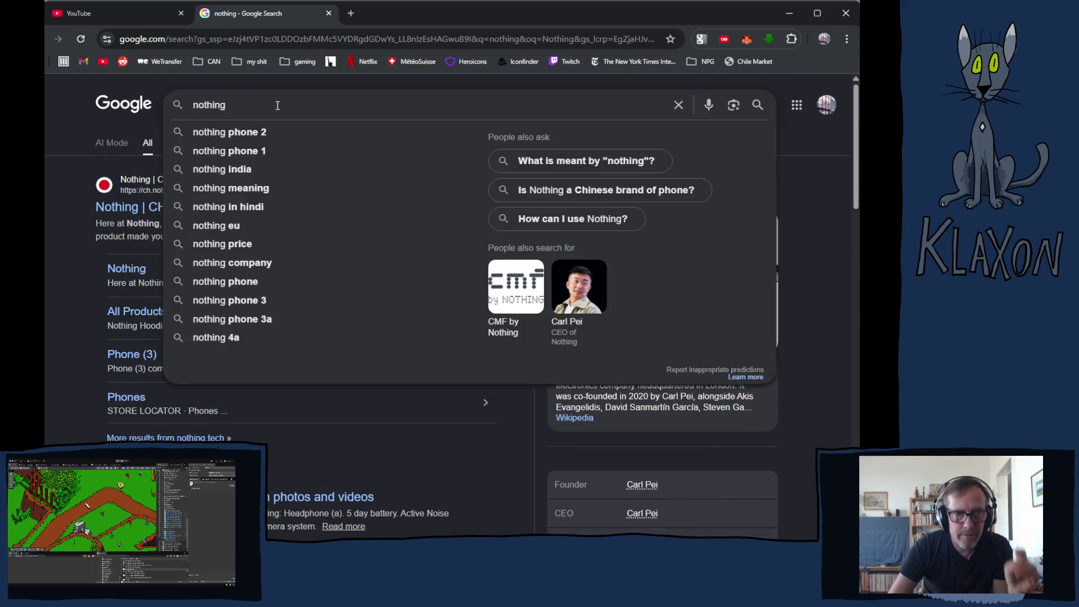
pyautogui.write('movie')
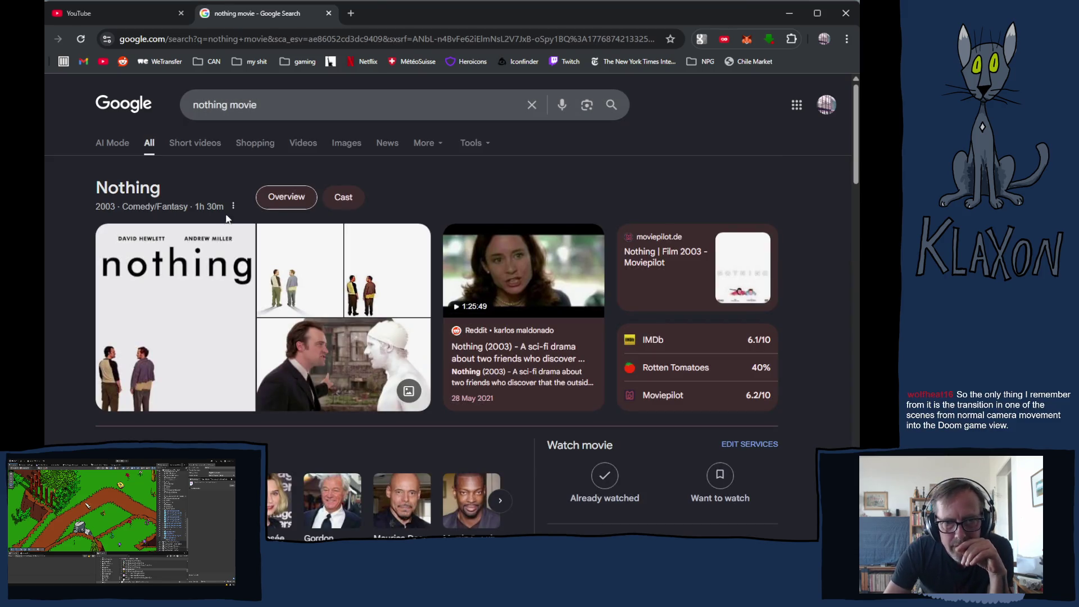
pyautogui.scroll(-4, 382, 318)
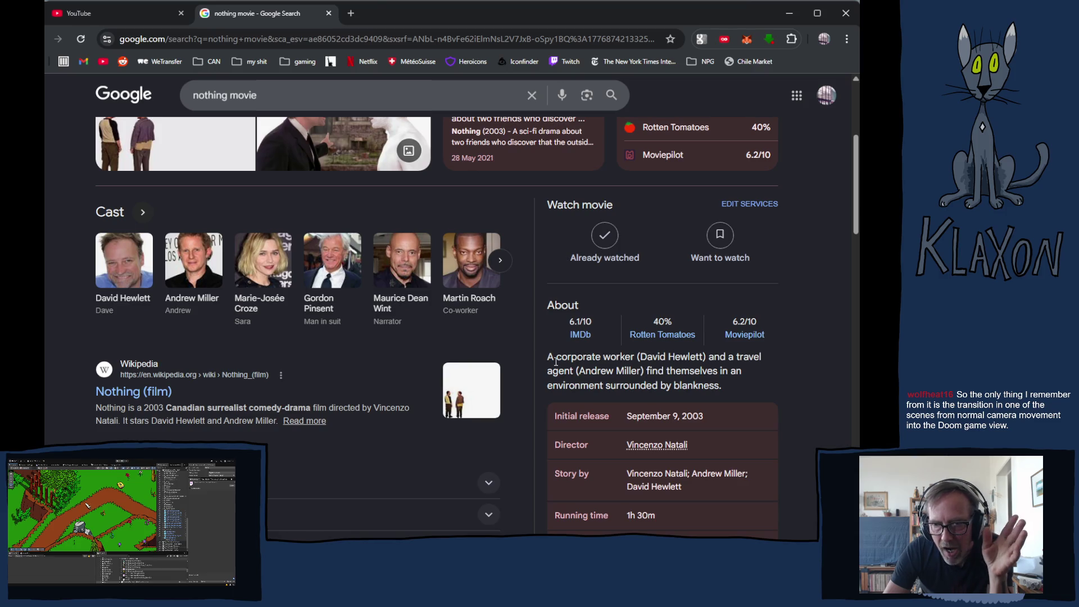
pyautogui.scroll(-1, 646, 449)
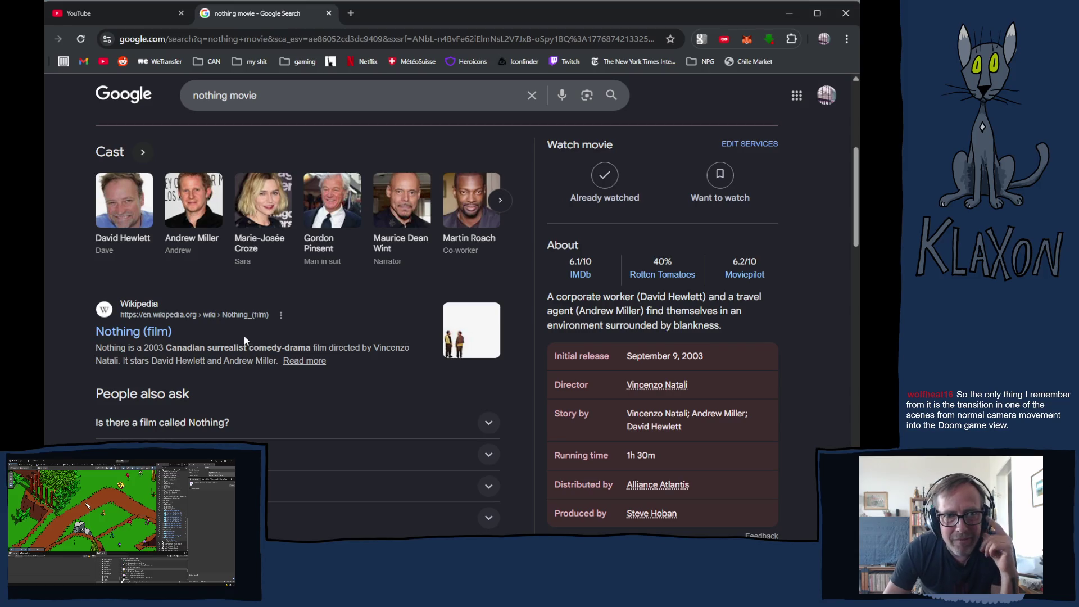
pyautogui.scroll(5, 234, 334)
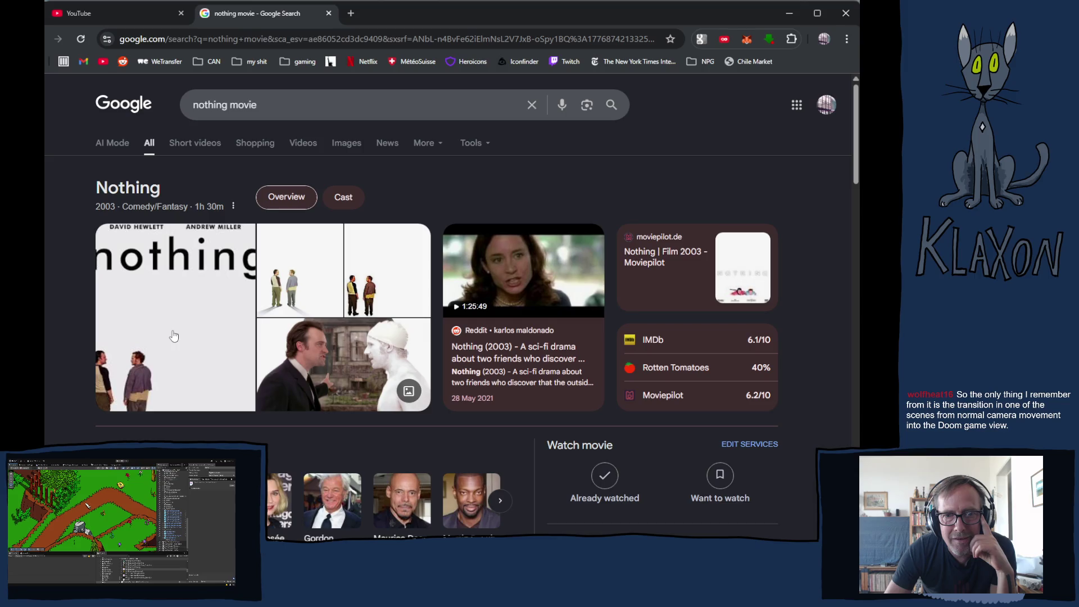
pyautogui.scroll(-1, 176, 314)
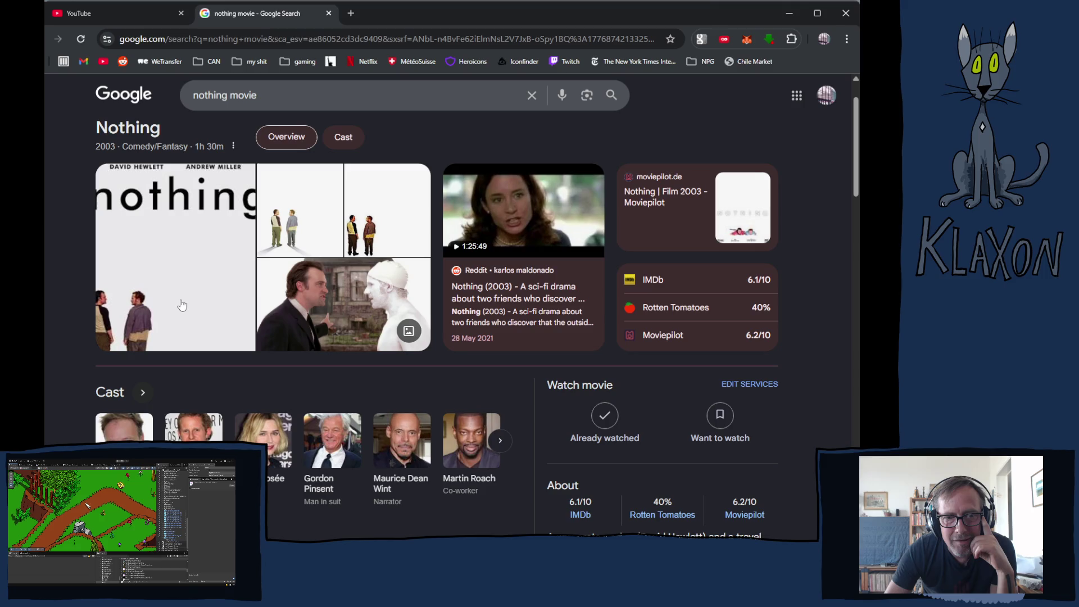
pyautogui.scroll(-1, 180, 306)
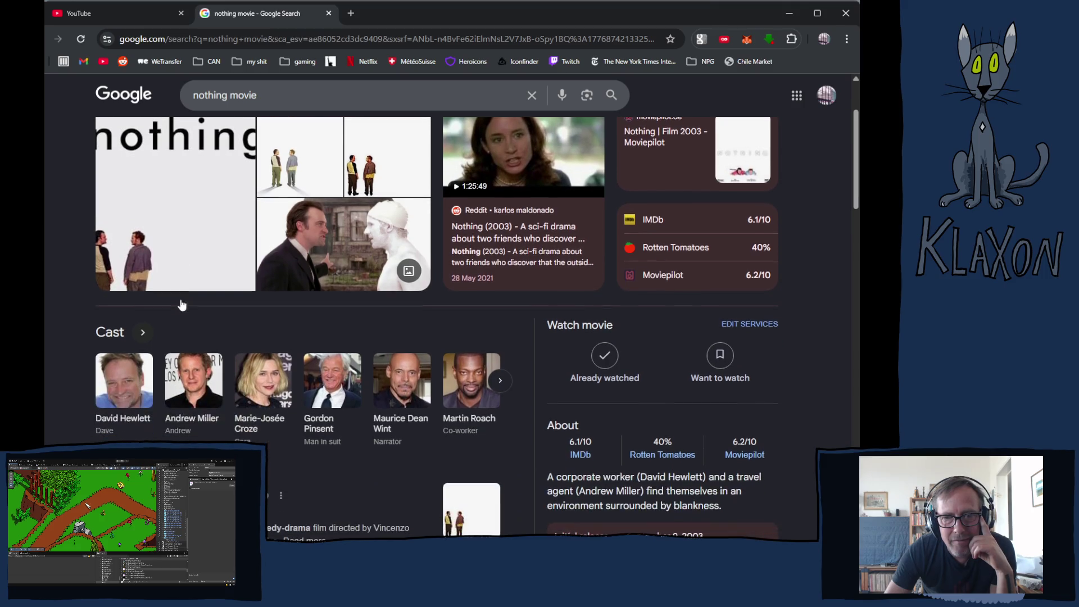
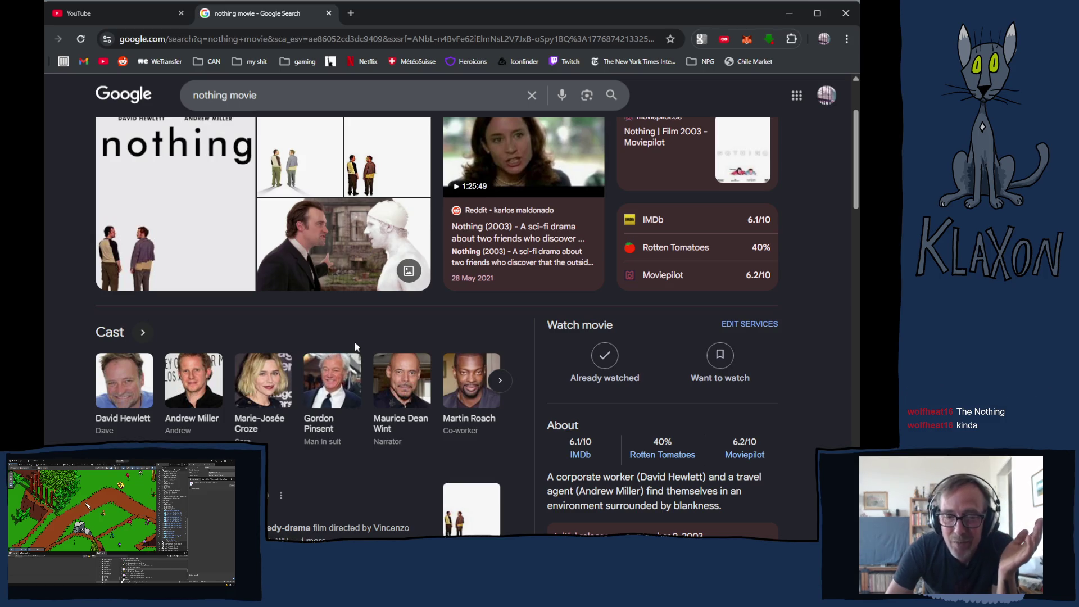
# - From the Nothing results, open the Google search for director Vincenzo Natali
pyautogui.scroll(-1, 353, 343)
pyautogui.scroll(-3, 297, 355)
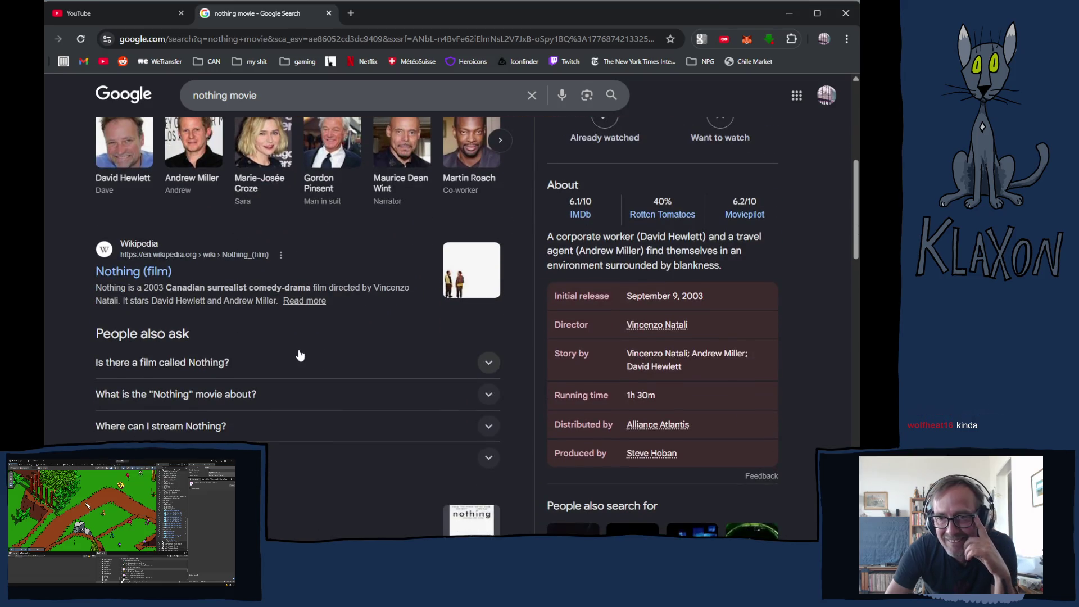
pyautogui.click(657, 325)
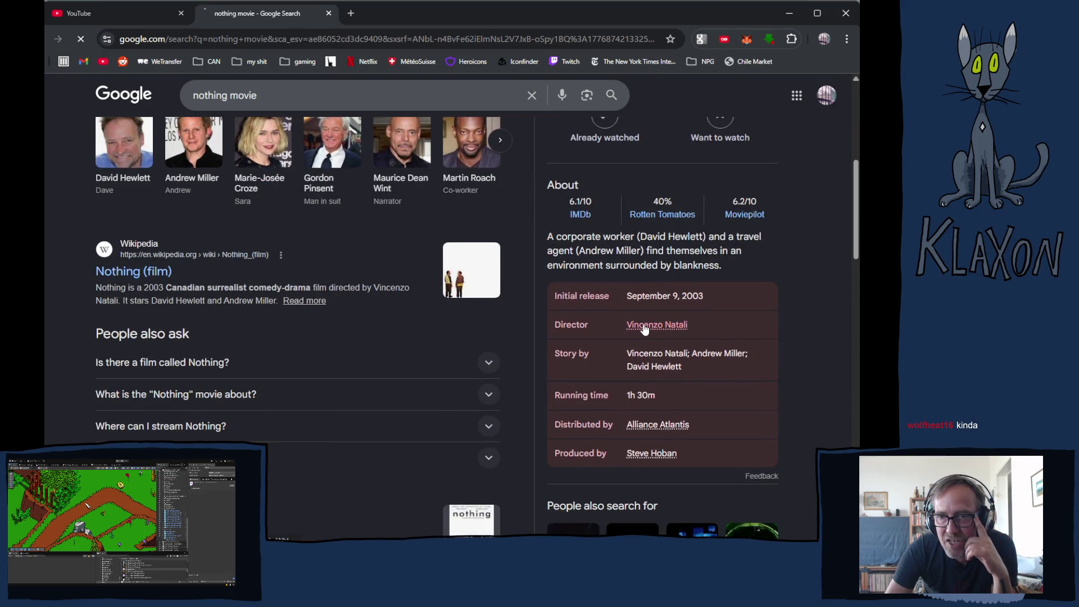
# - Advance Natali's Movies carousel to Elevated and Come True, then open his full movie list
pyautogui.scroll(-4, 183, 356)
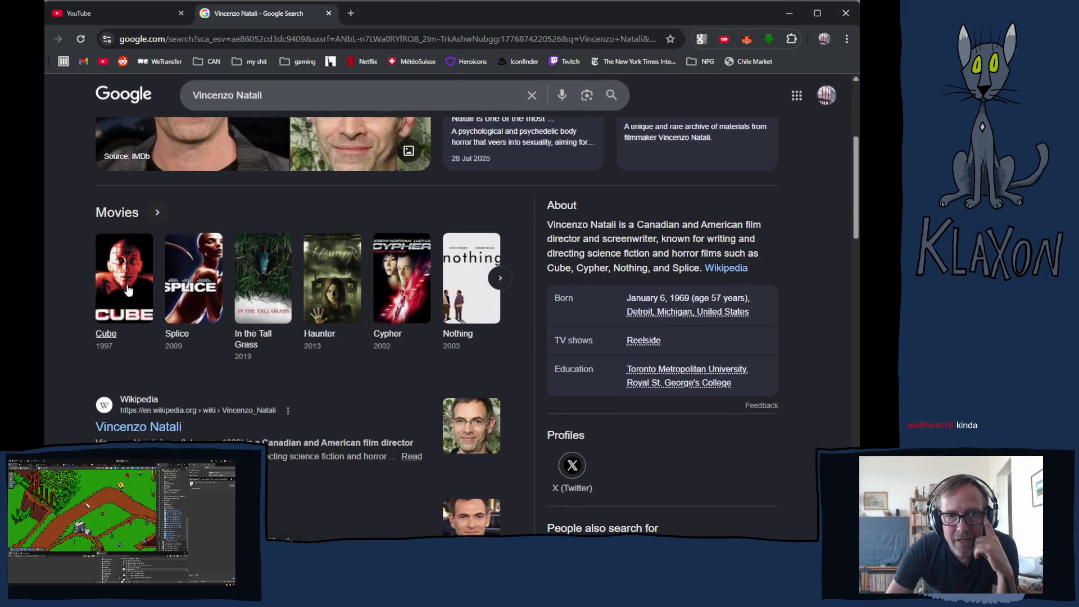
pyautogui.scroll(-1, 121, 304)
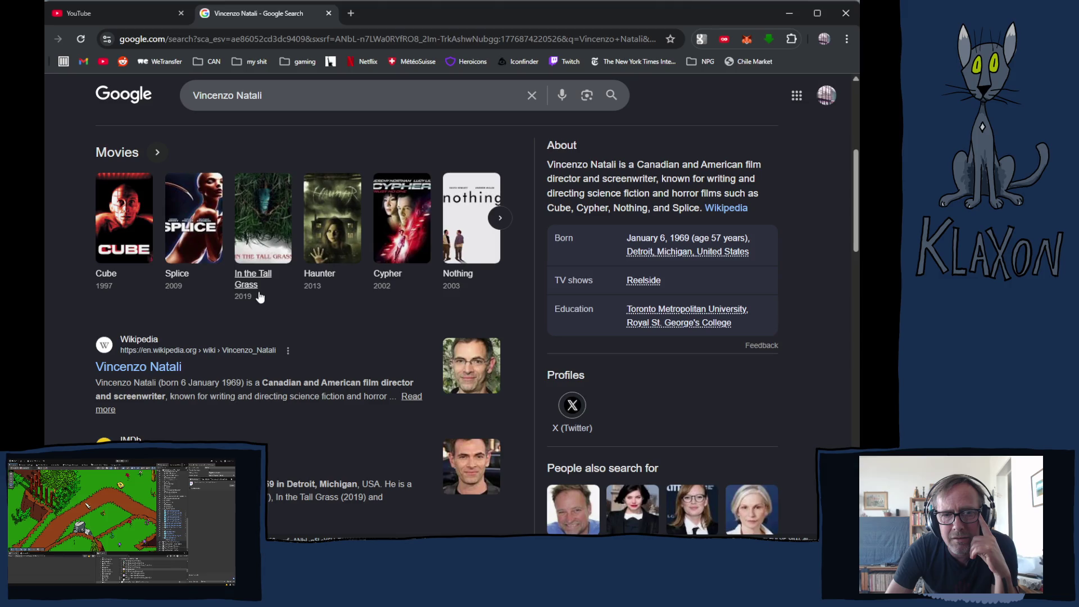
pyautogui.click(501, 218)
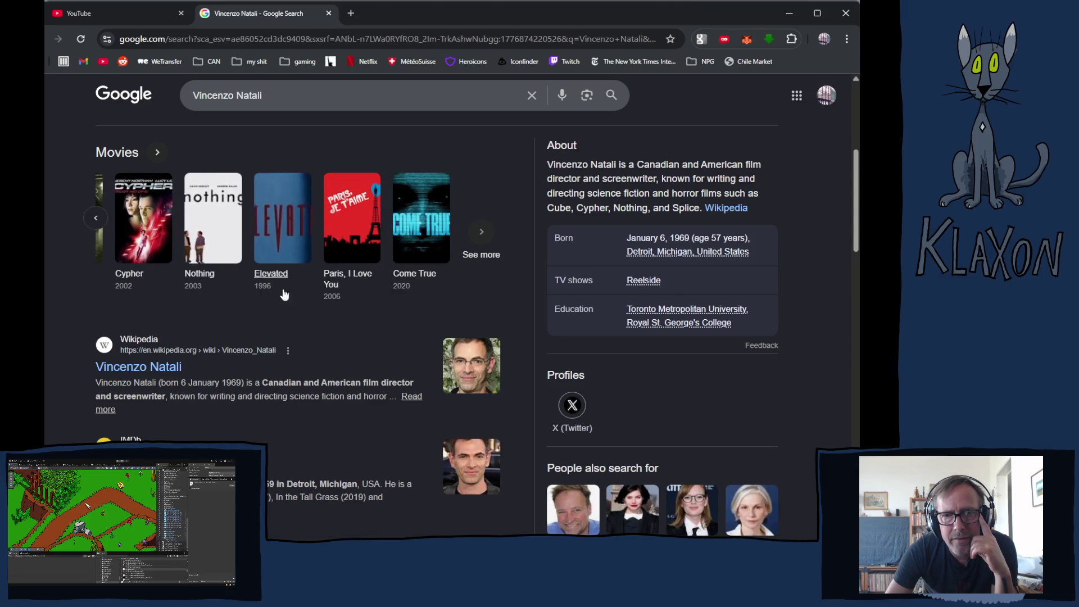
pyautogui.click(480, 235)
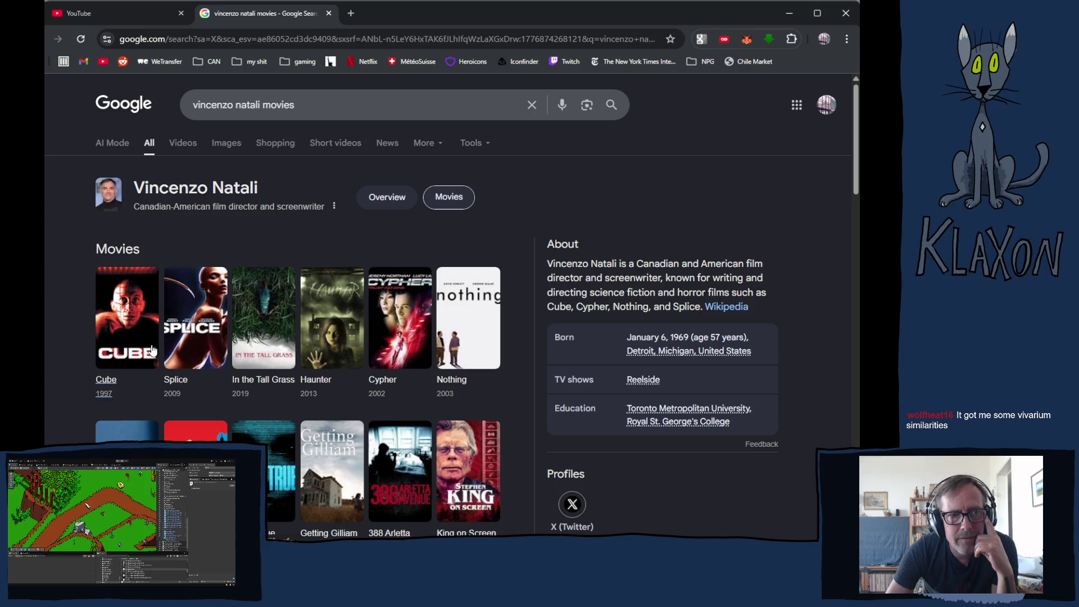
# - Browse the Vincenzo Natali movies grid, then select the query in the search box
pyautogui.scroll(-2, 133, 386)
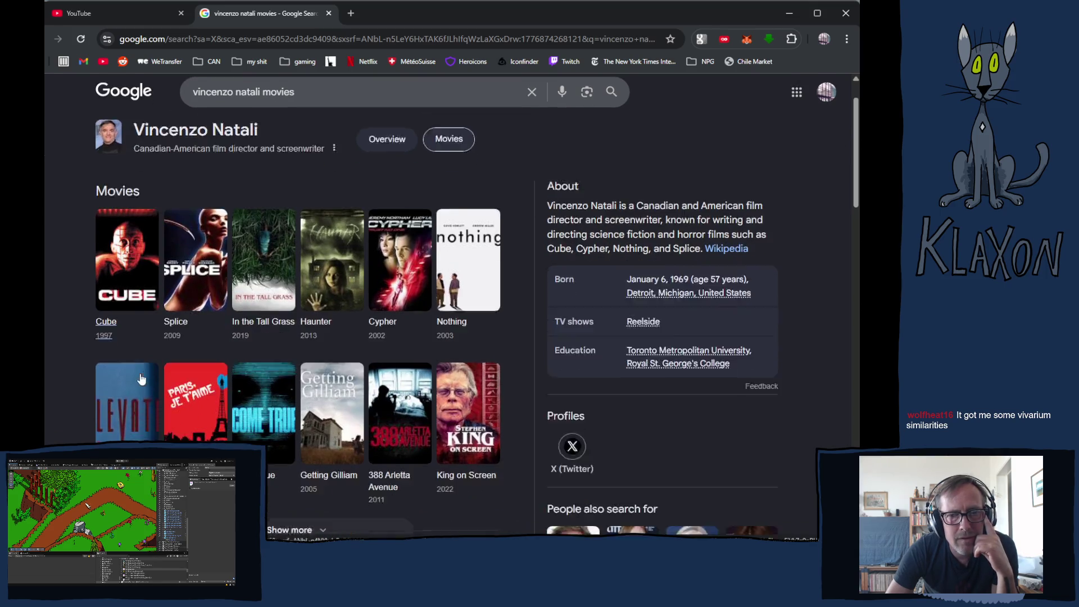
pyautogui.scroll(-1, 132, 386)
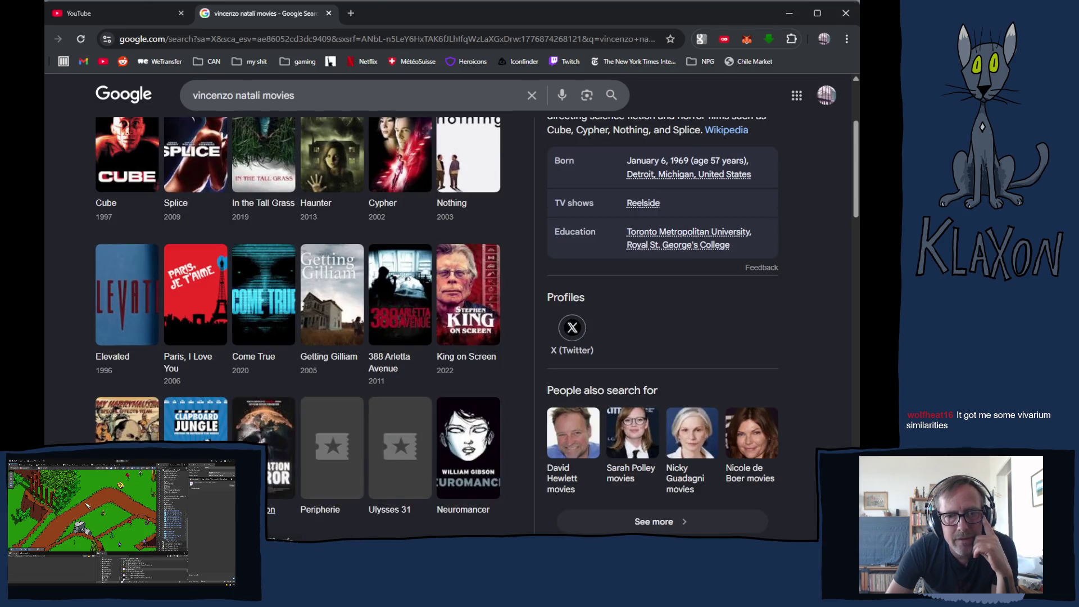
pyautogui.scroll(-2, 132, 386)
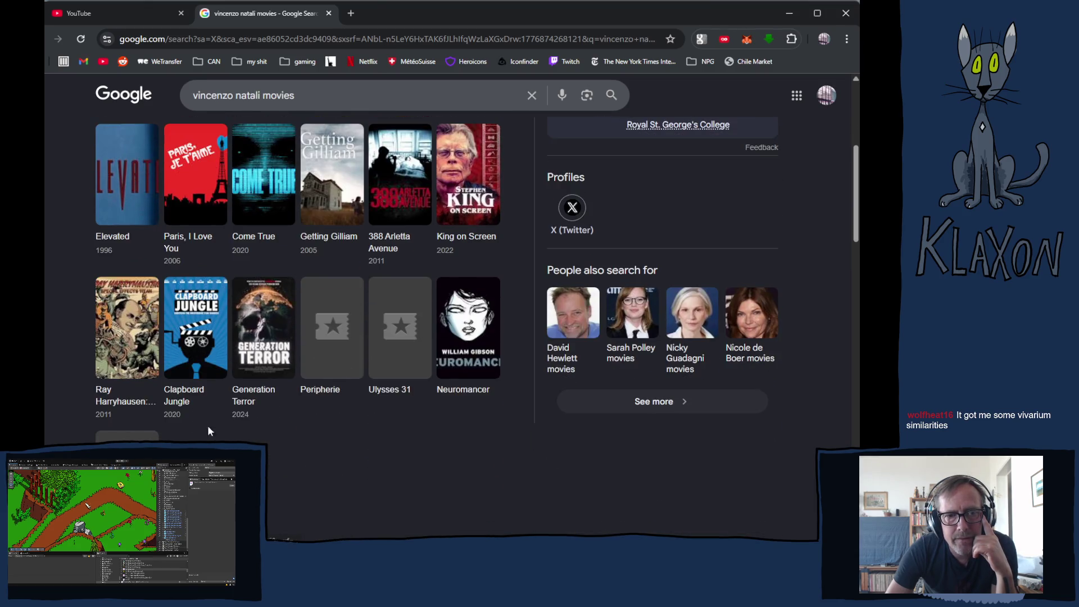
pyautogui.scroll(4, 208, 331)
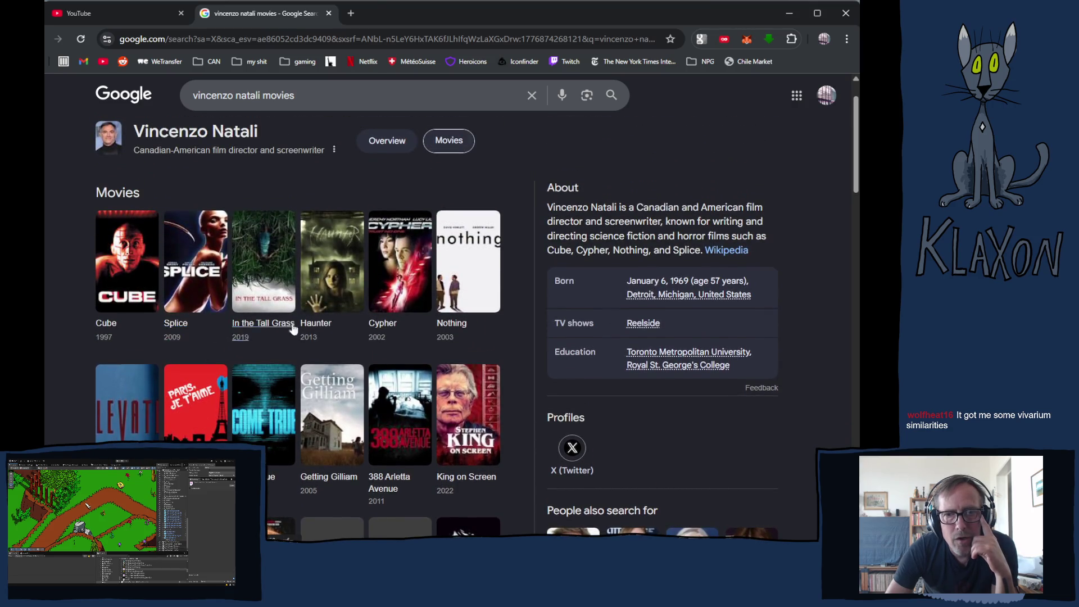
pyautogui.moveTo(294, 98); pyautogui.dragTo(123, 107)
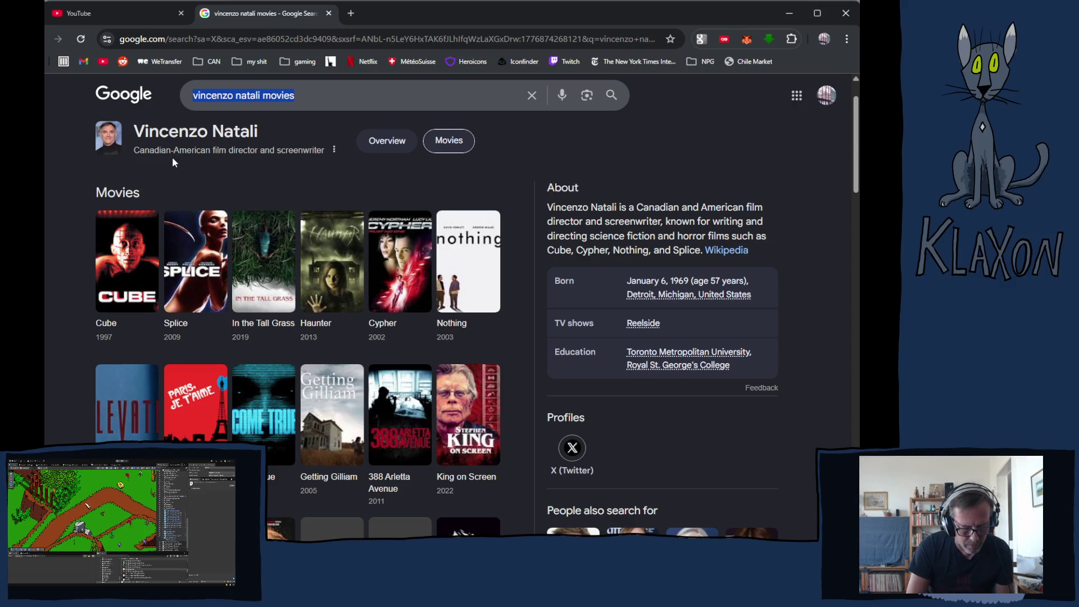
# - Search 'equilibrium film', browse the 2002 film's results, and view its image results
pyautogui.write('equilibri')
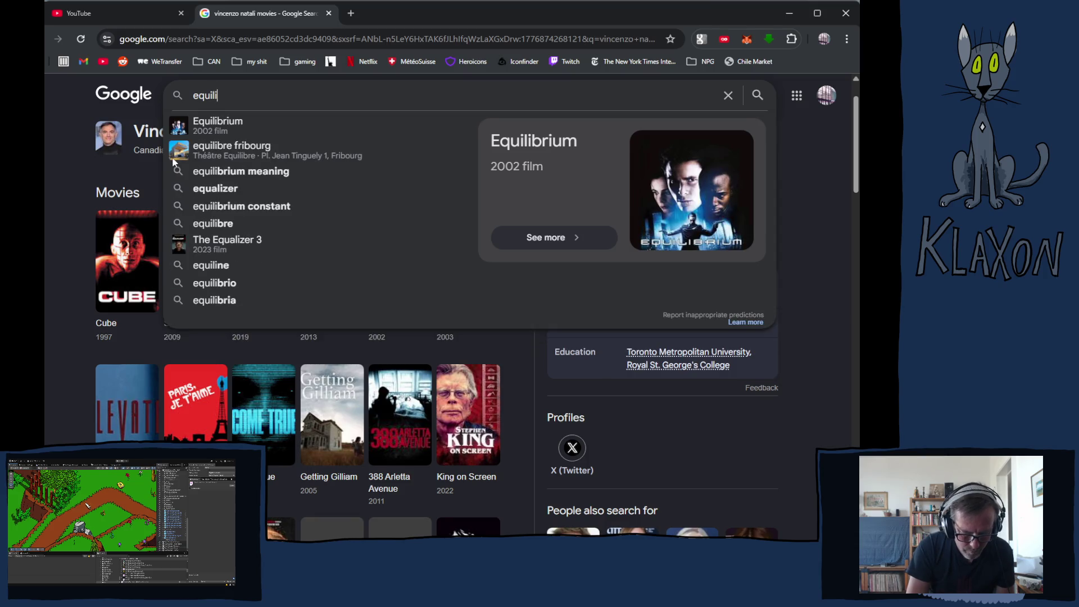
pyautogui.write('um film')
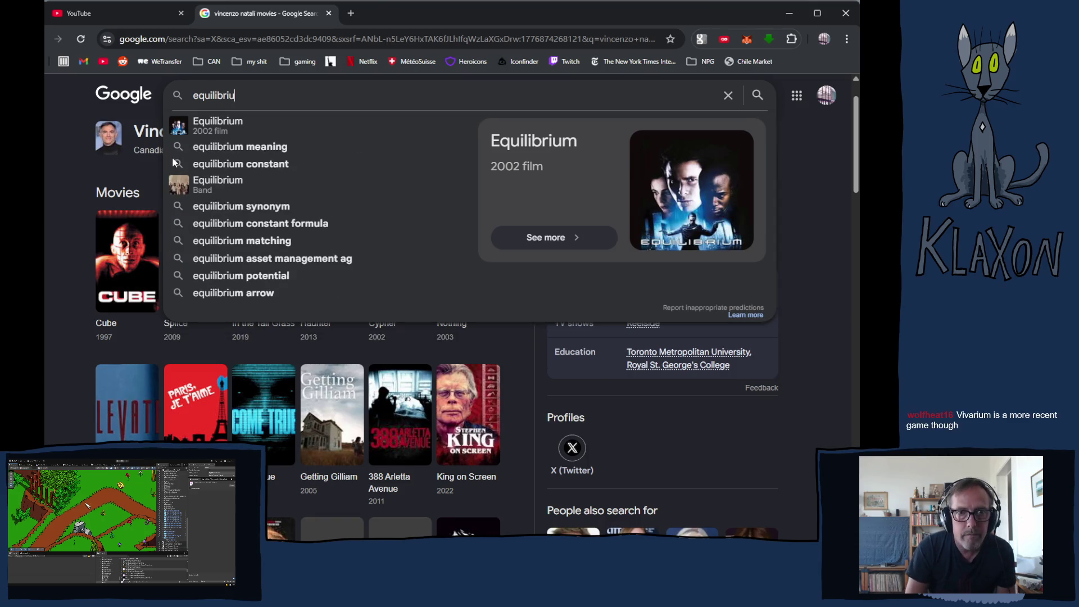
pyautogui.press('Return')
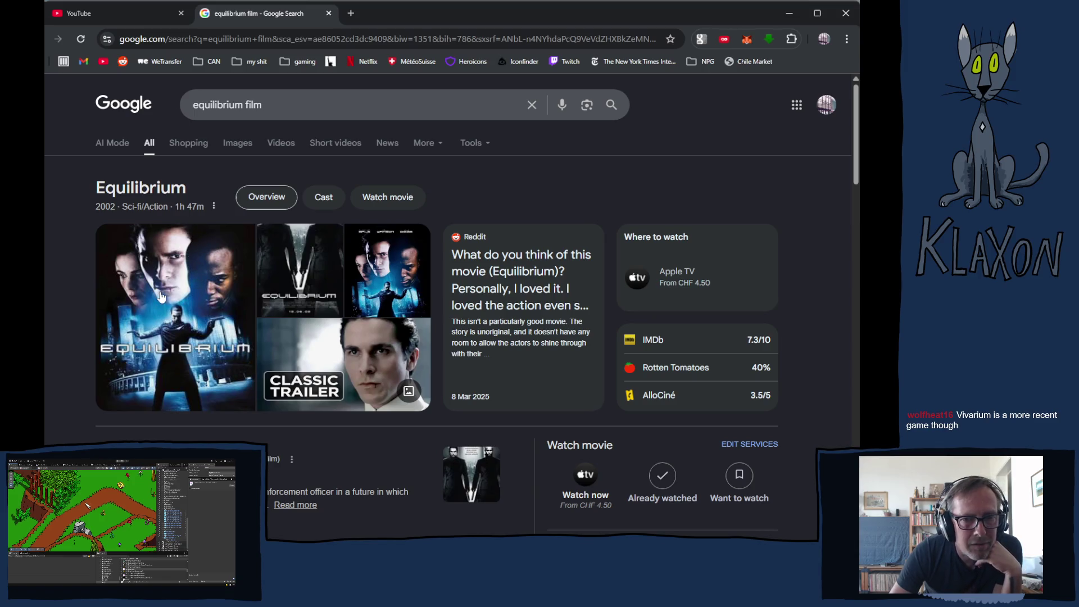
pyautogui.scroll(-1, 137, 332)
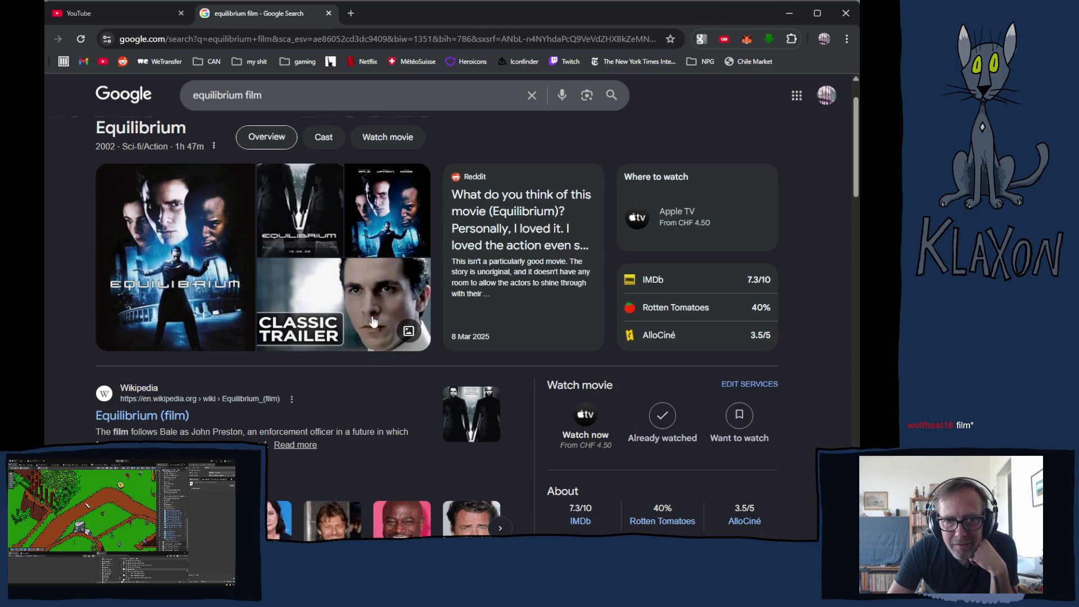
pyautogui.scroll(-2, 368, 315)
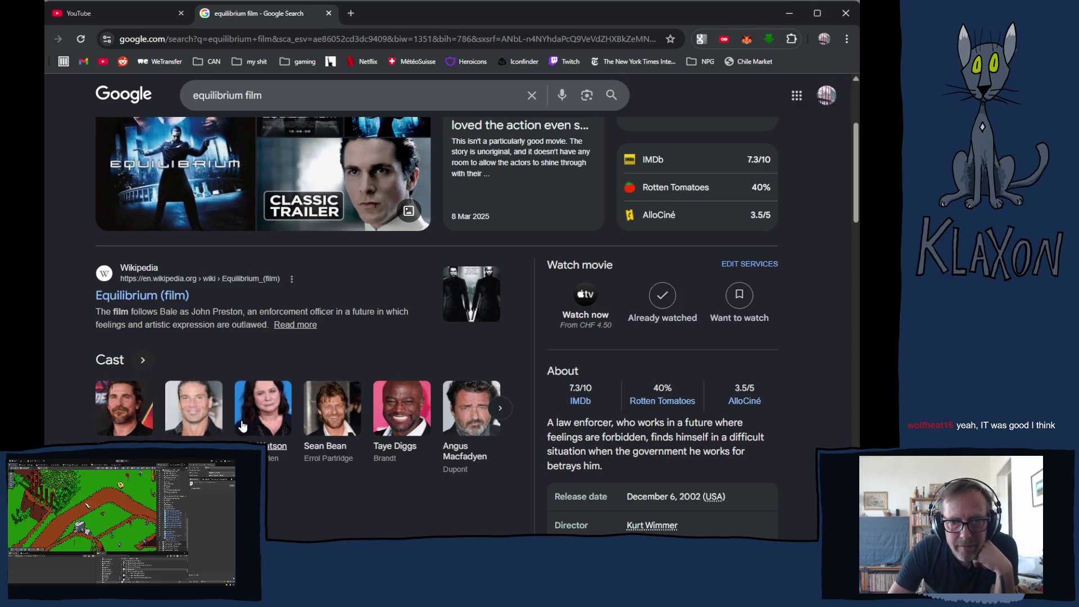
pyautogui.scroll(-2, 270, 466)
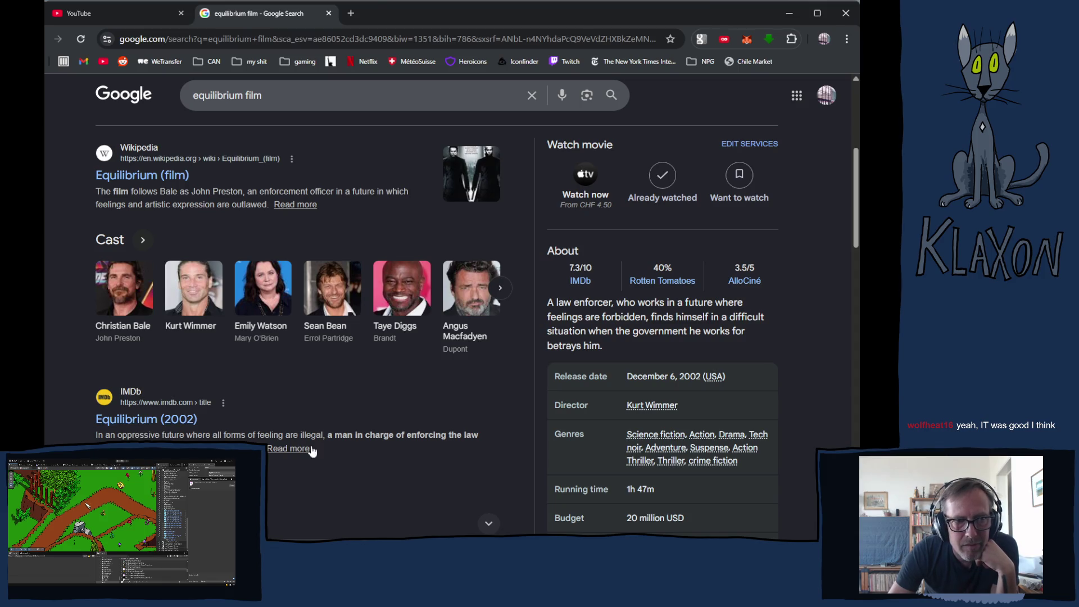
pyautogui.scroll(3, 325, 442)
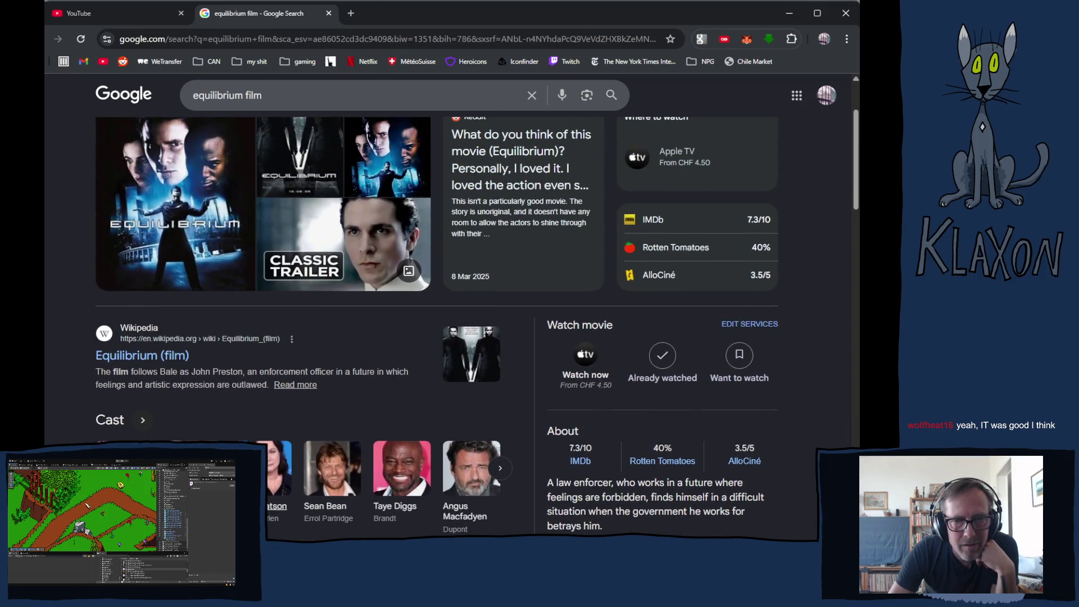
pyautogui.scroll(2, 268, 462)
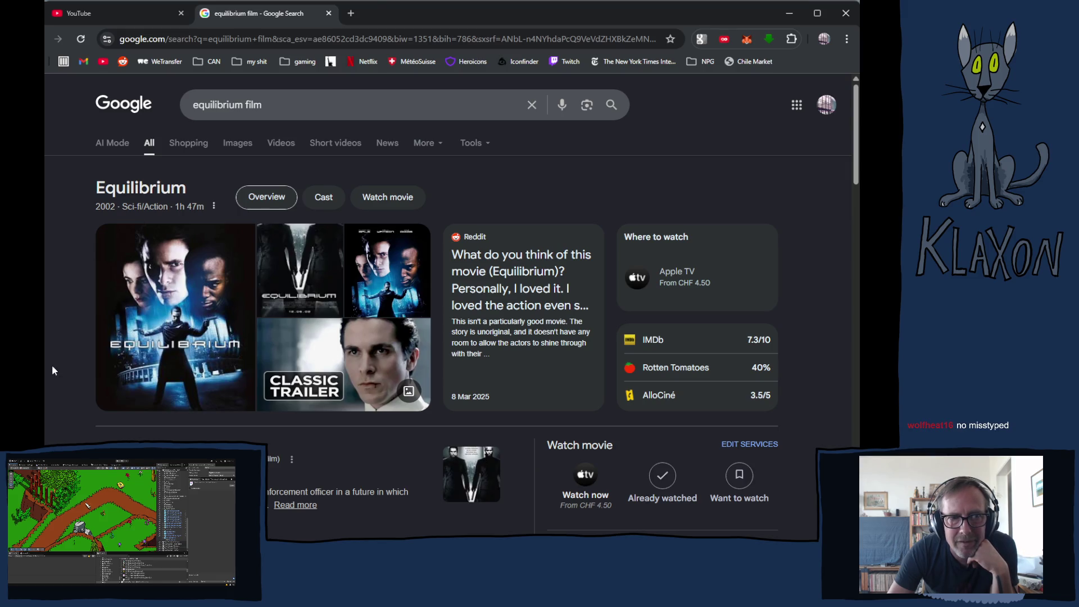
pyautogui.click(236, 143)
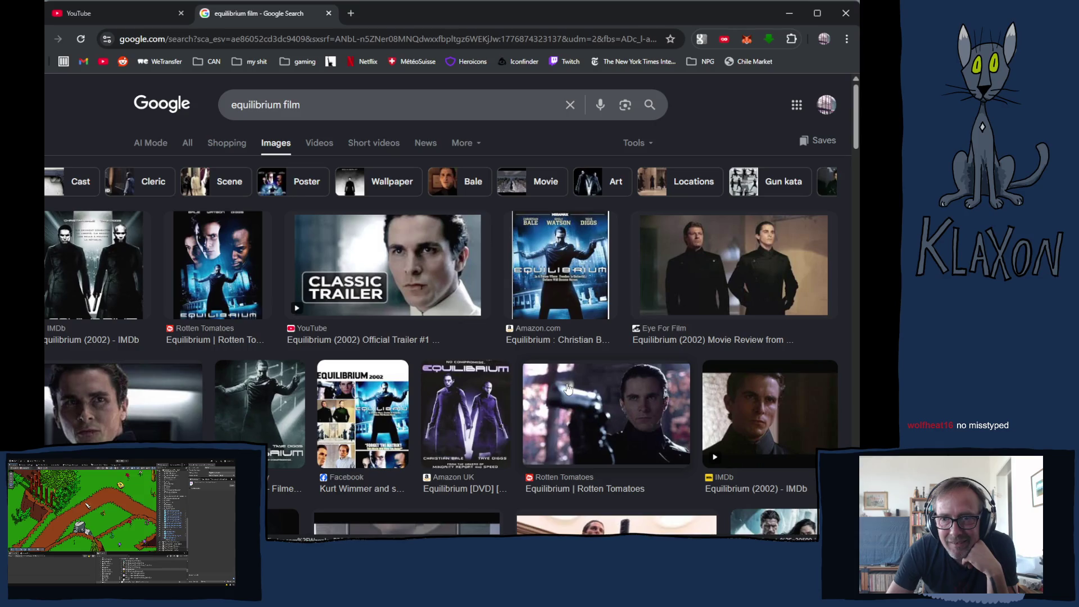
pyautogui.scroll(-2, 564, 392)
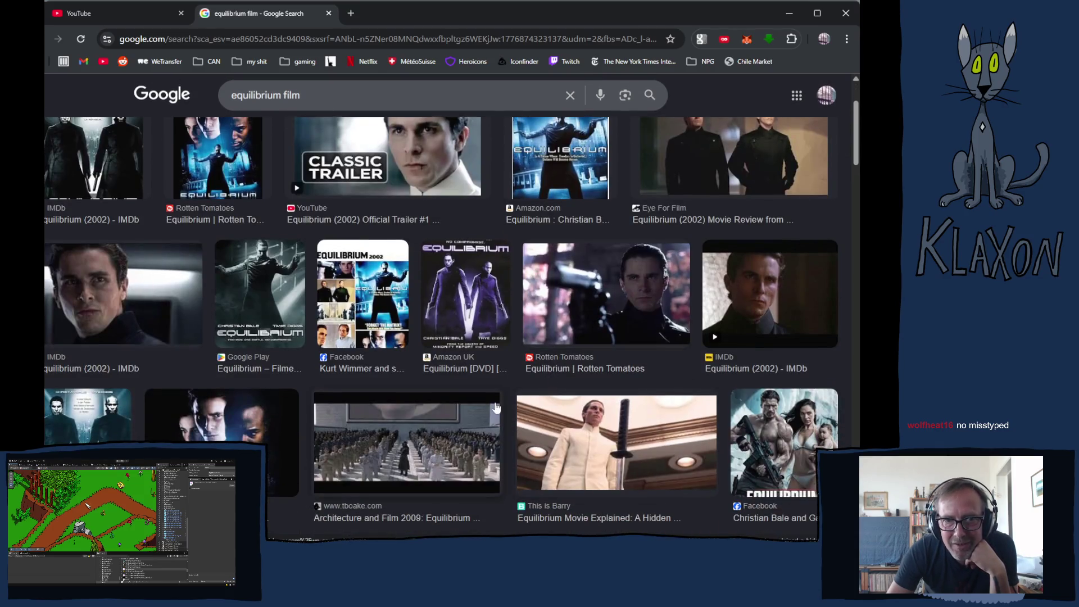
pyautogui.scroll(-2, 185, 416)
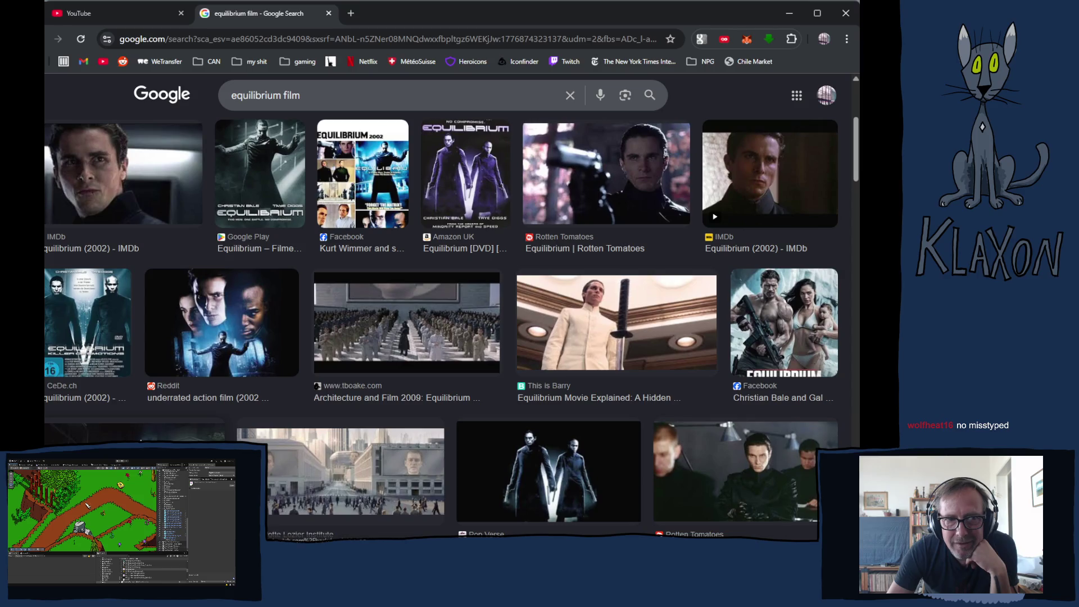
pyautogui.scroll(-1, 140, 431)
pyautogui.scroll(-1, 141, 431)
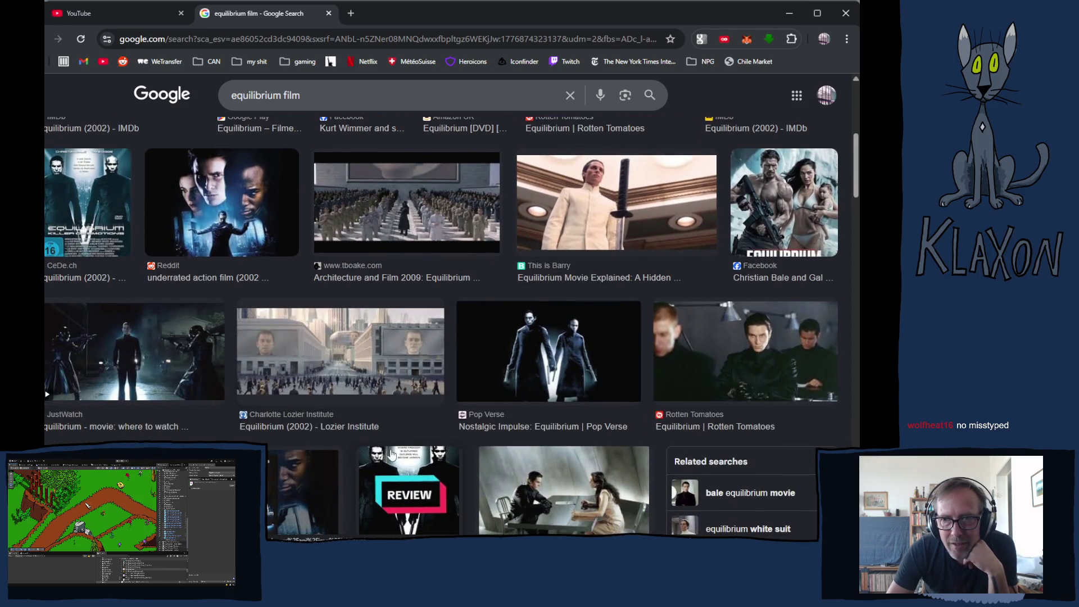
pyautogui.scroll(-2, 437, 462)
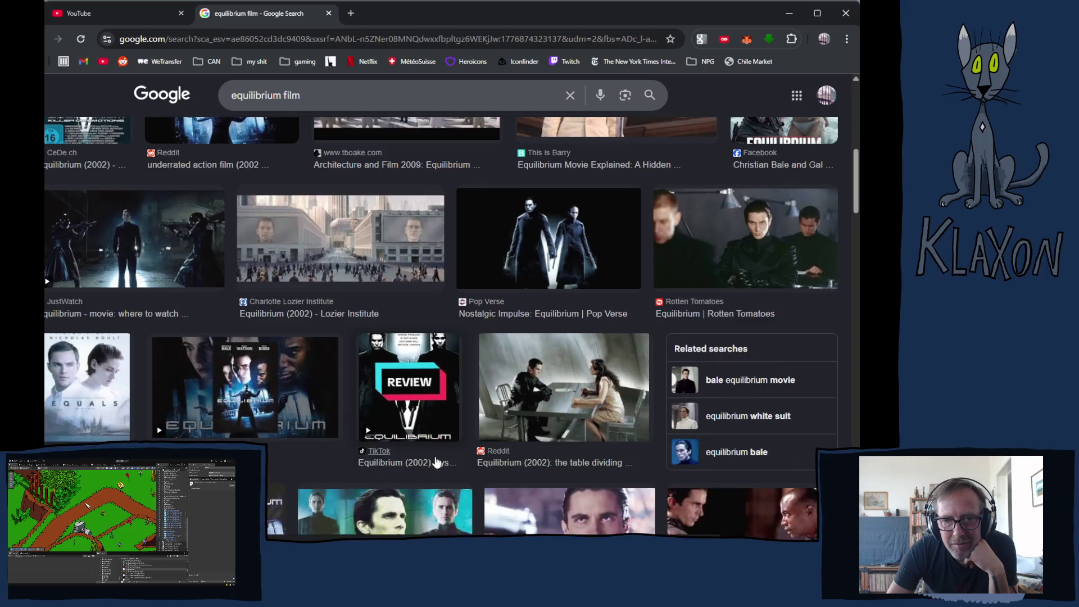
pyautogui.scroll(-2, 405, 465)
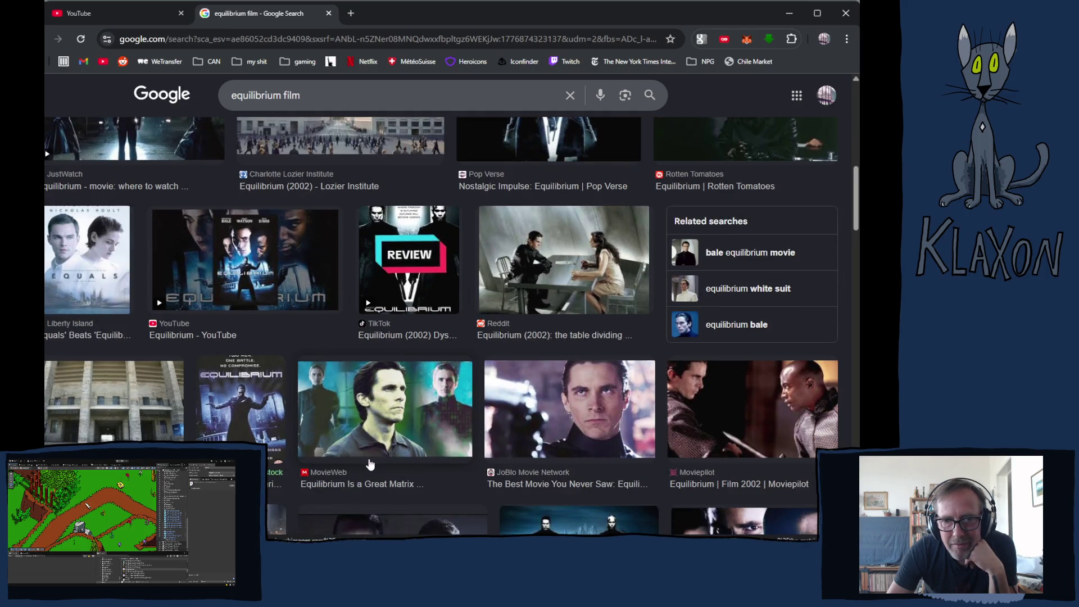
pyautogui.scroll(3, 300, 470)
pyautogui.hotkey('alt', 'Left')
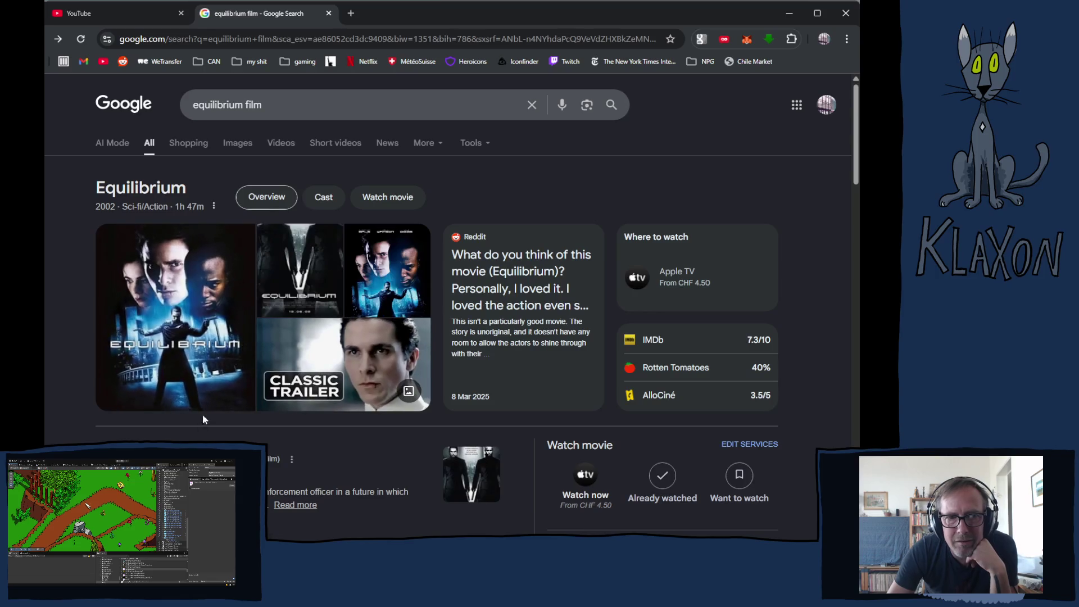
pyautogui.scroll(-4, 478, 393)
pyautogui.scroll(-3, 522, 382)
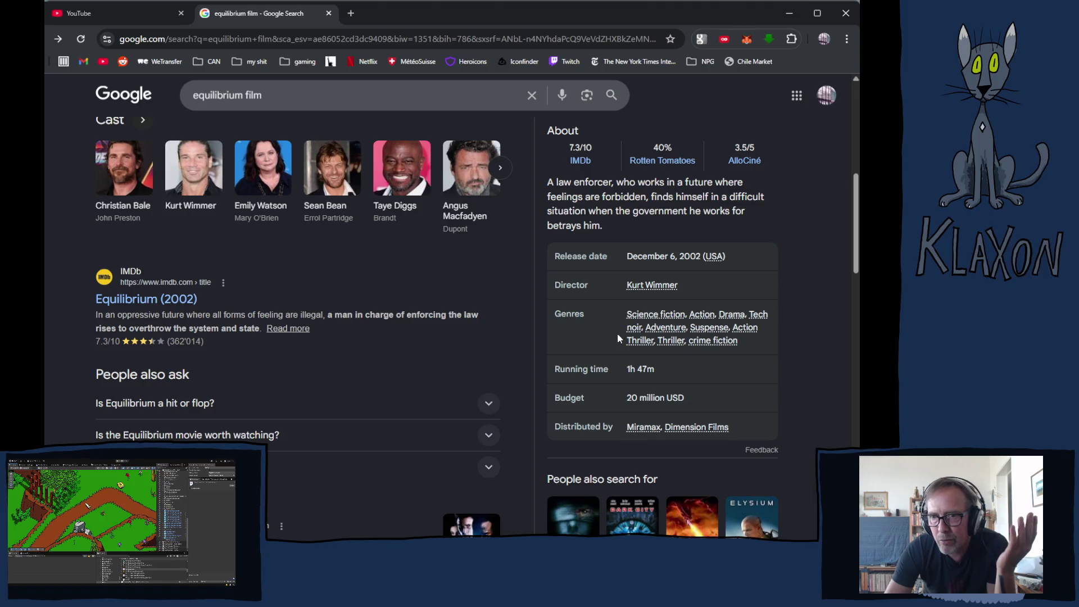
pyautogui.click(655, 286)
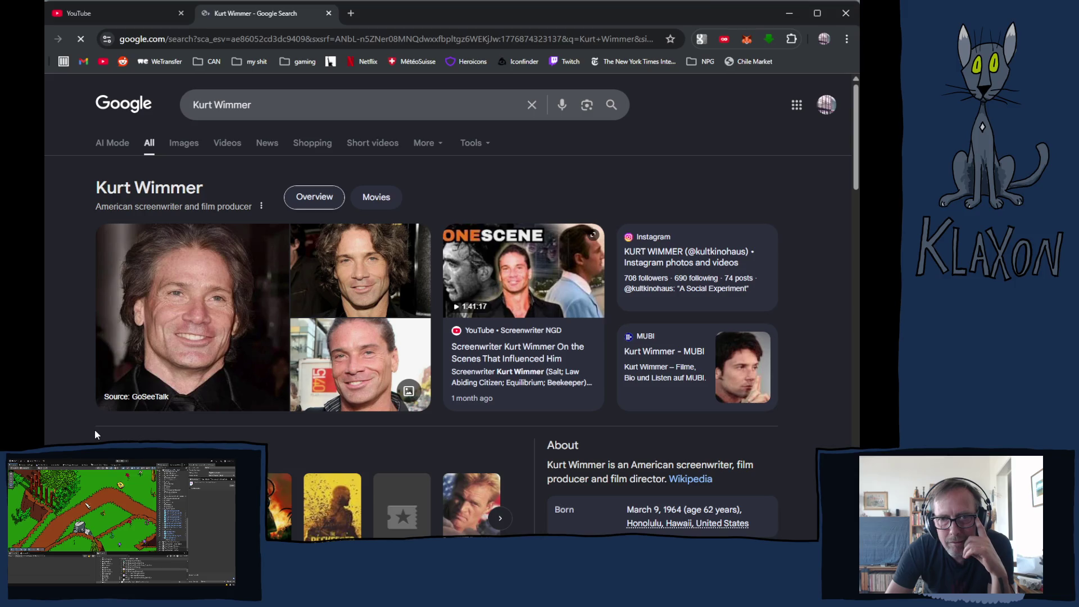
# - Page Kurt Wimmer's Movies carousel and open the full 'kurt wimmer movies' grid
pyautogui.scroll(-4, 94, 433)
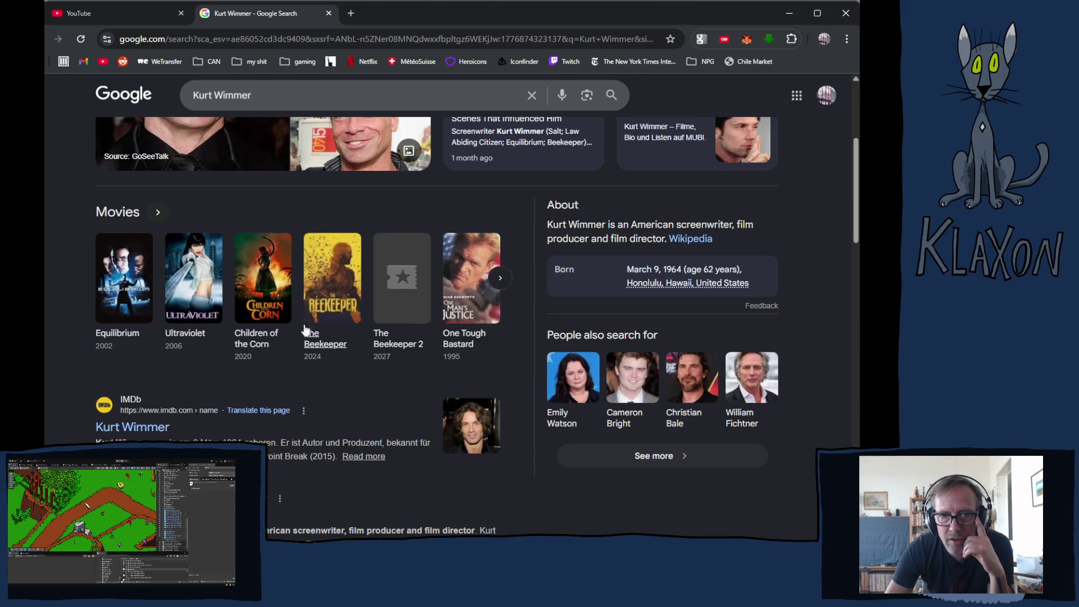
pyautogui.click(499, 278)
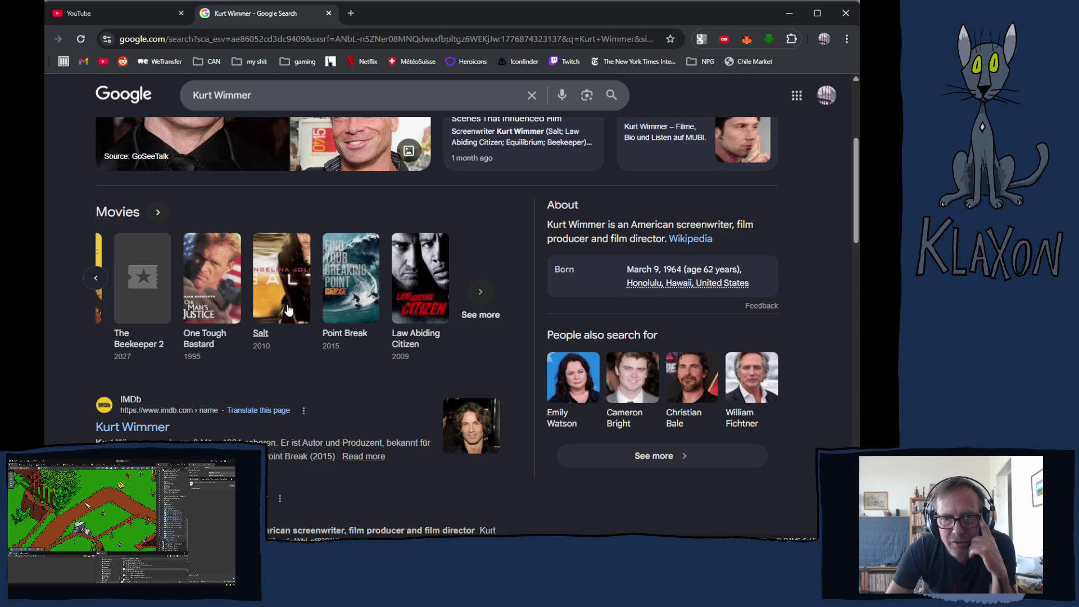
pyautogui.click(479, 293)
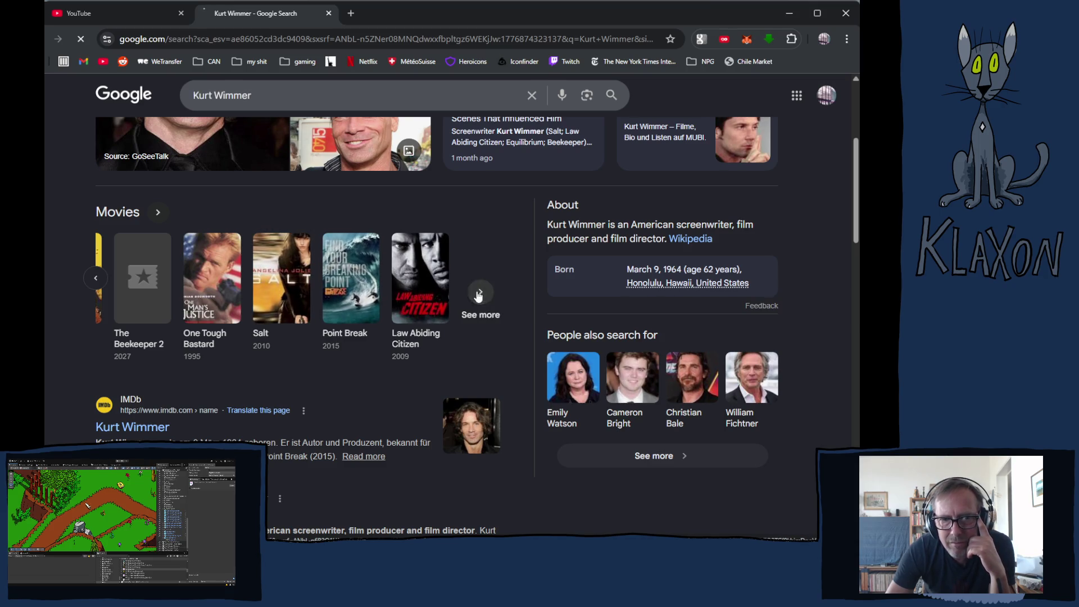
pyautogui.scroll(-3, 45, 396)
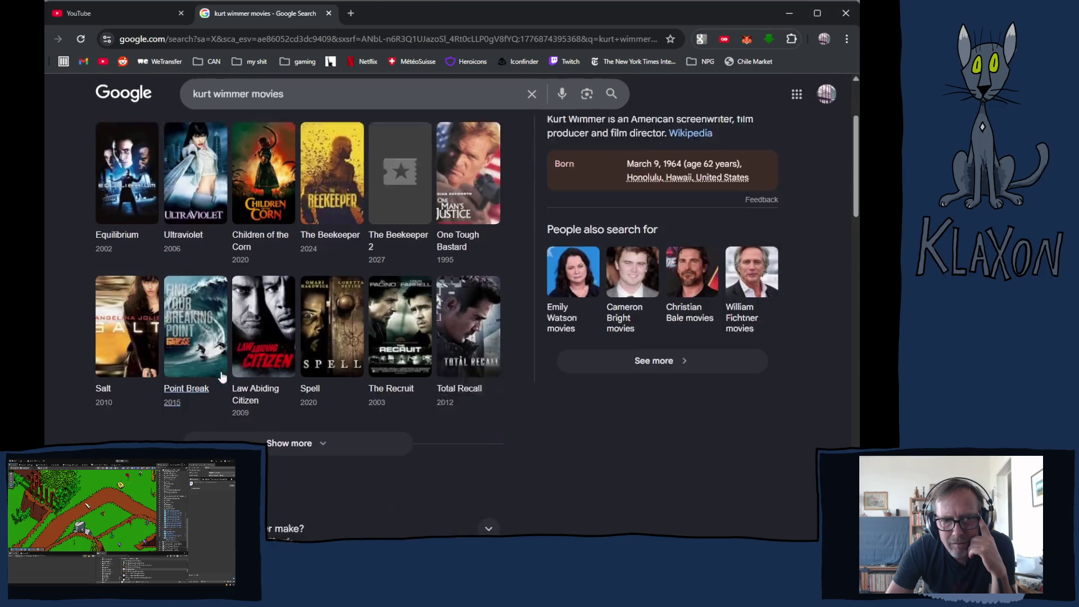
# - Expand Kurt Wimmer's movie grid to reveal more titles like Sphere and Expend4bles
pyautogui.click(285, 414)
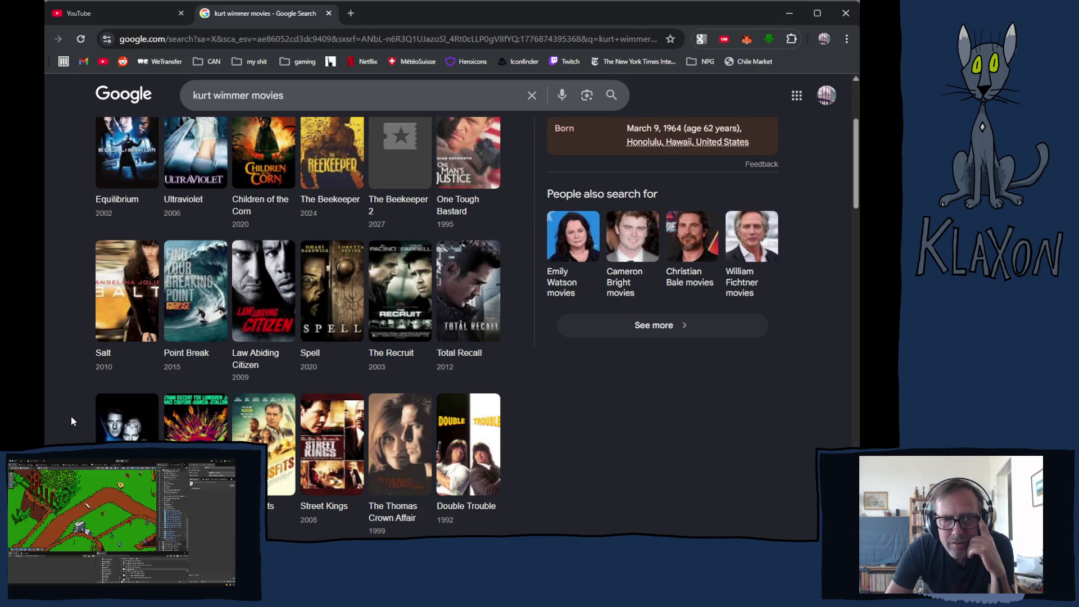
pyautogui.scroll(-3, 71, 420)
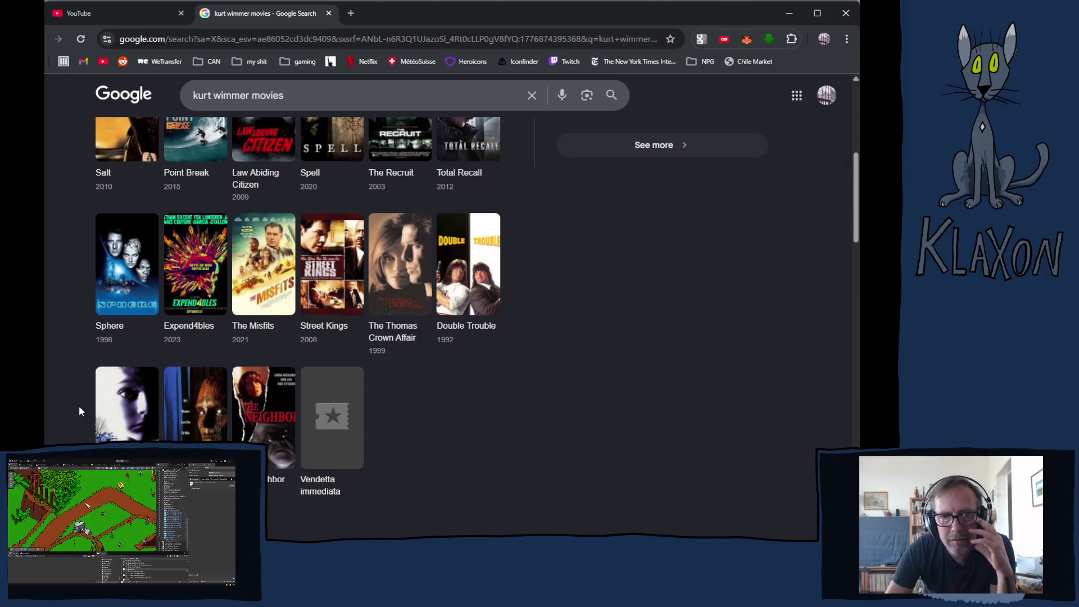
pyautogui.scroll(1, 79, 406)
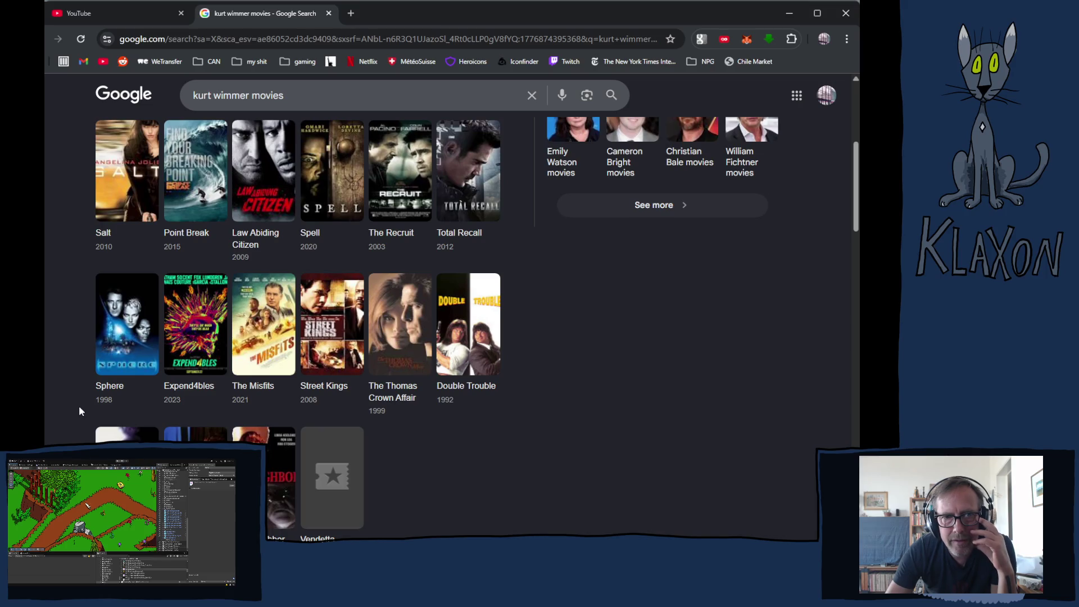
pyautogui.scroll(2, 79, 406)
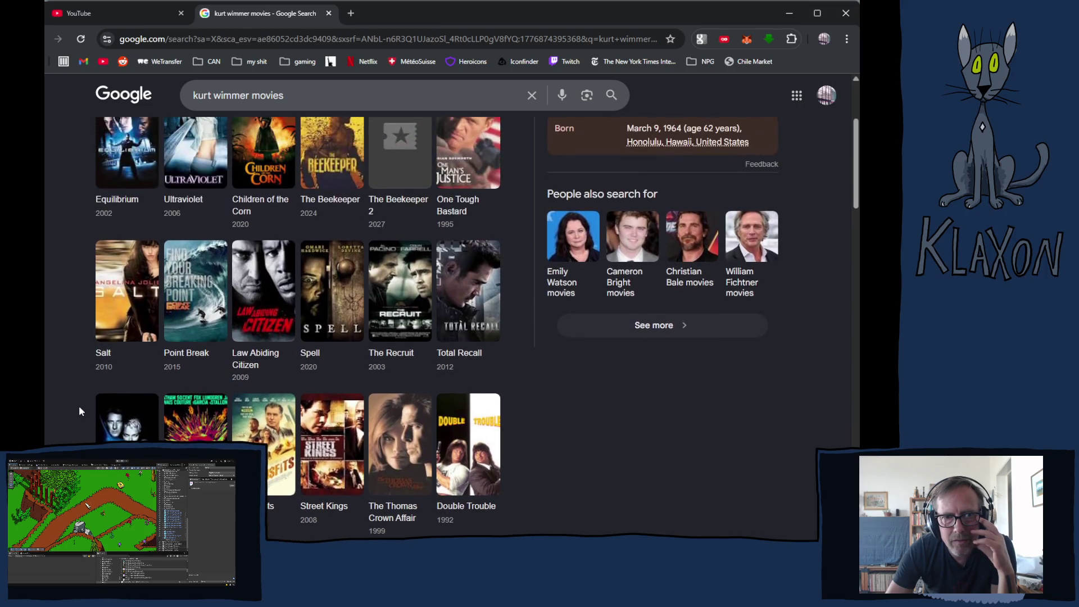
pyautogui.scroll(1, 79, 408)
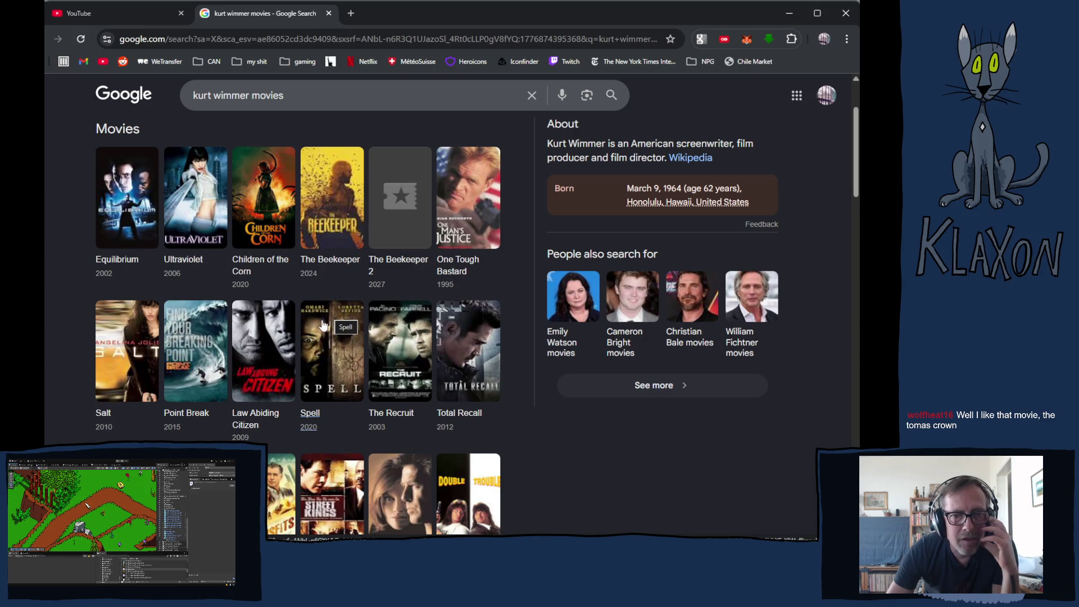
pyautogui.scroll(-3, 323, 326)
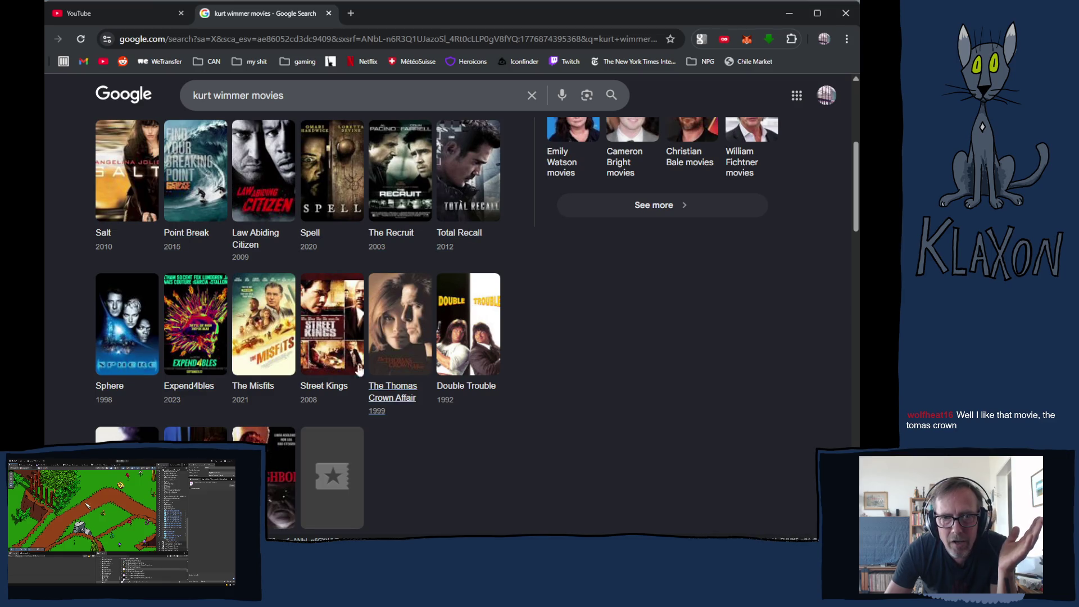
# - Scroll back through the expanded grid and open the Sphere (1998) results
pyautogui.rightClick(500, 204)
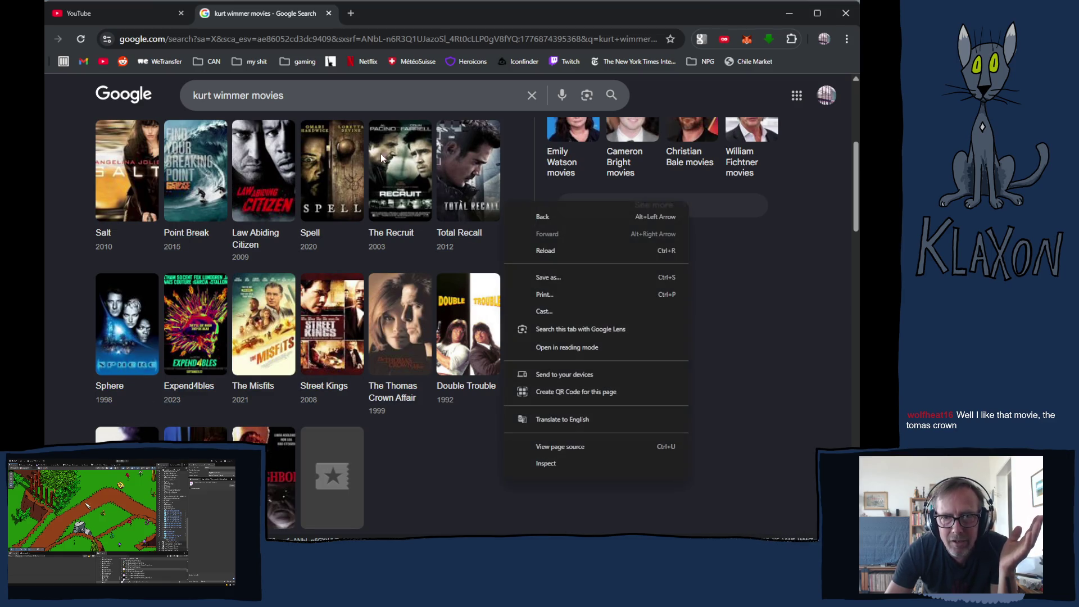
pyautogui.click(50, 264)
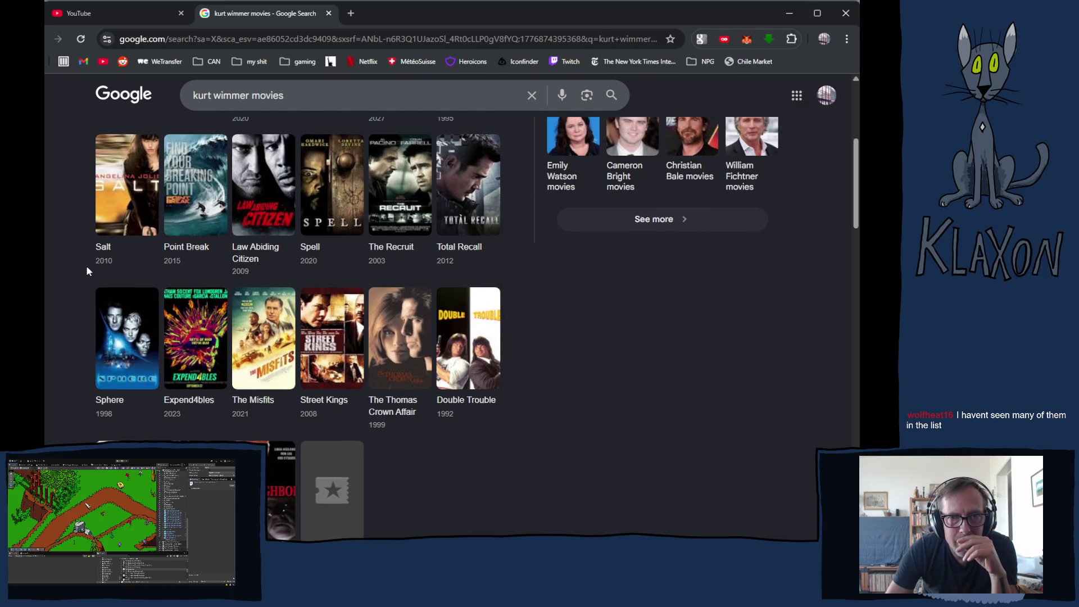
pyautogui.scroll(2, 87, 272)
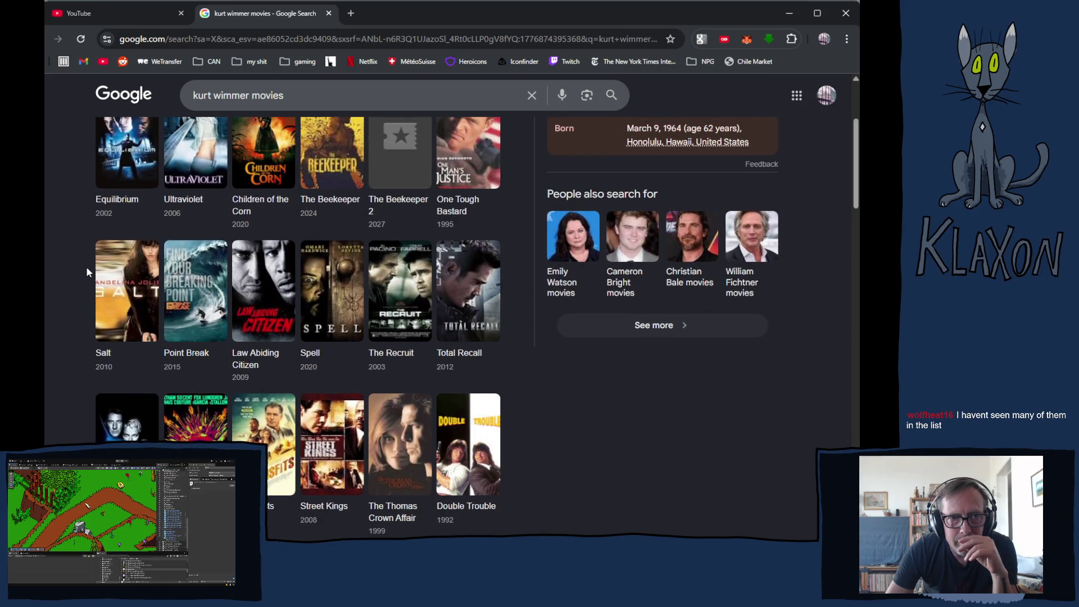
pyautogui.scroll(1, 86, 267)
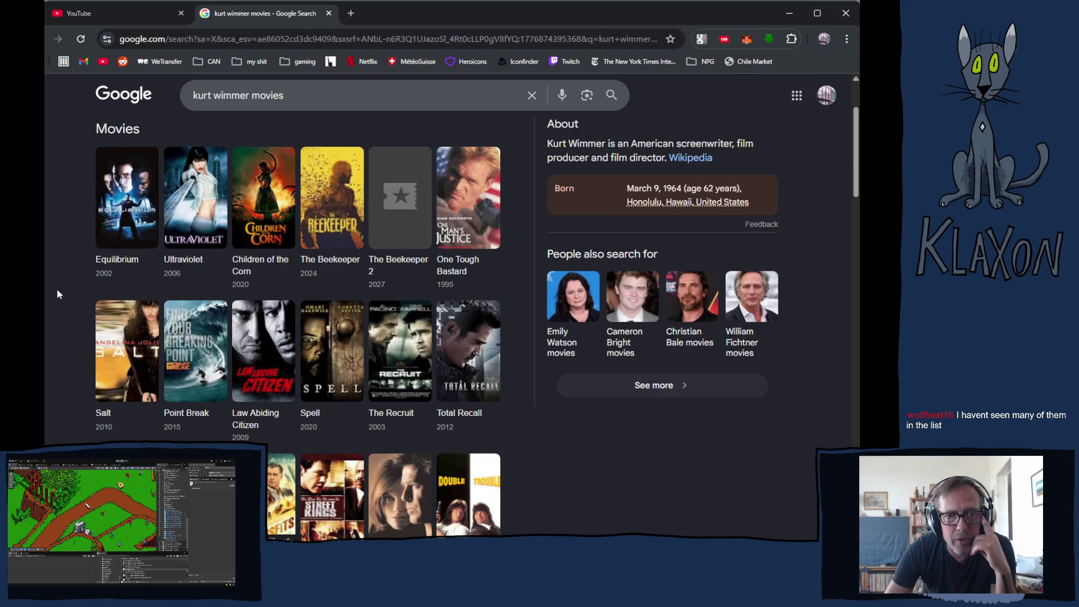
pyautogui.scroll(-1, 56, 288)
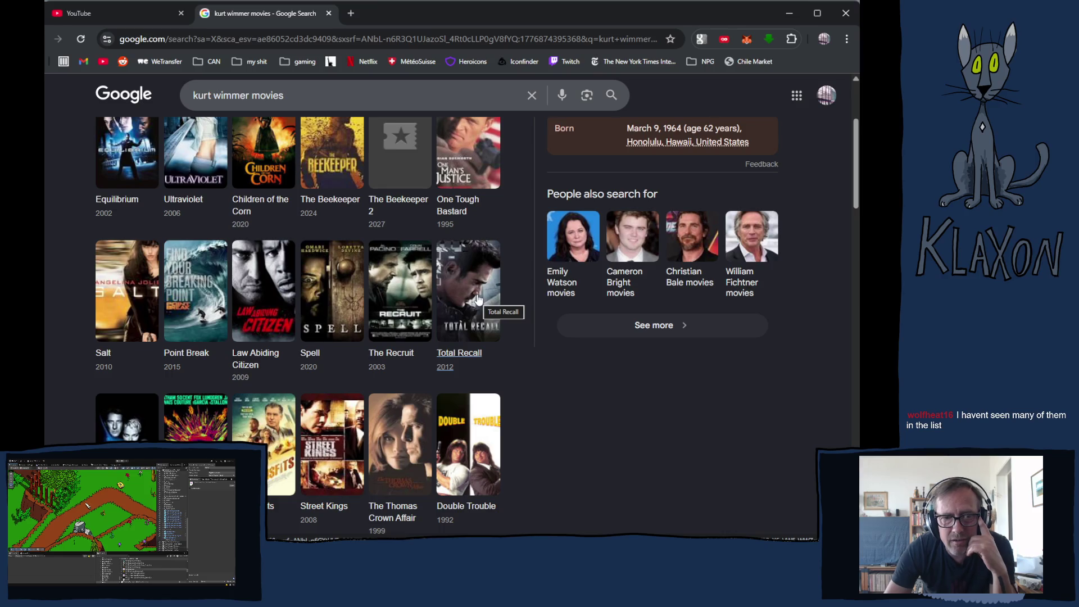
pyautogui.scroll(-1, 477, 299)
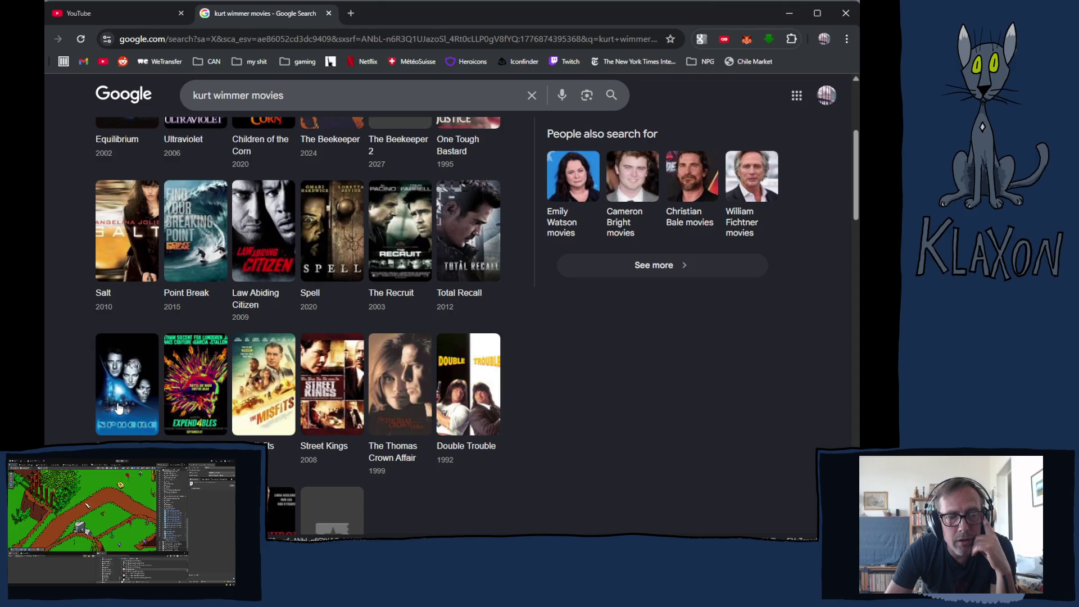
pyautogui.scroll(-2, 119, 400)
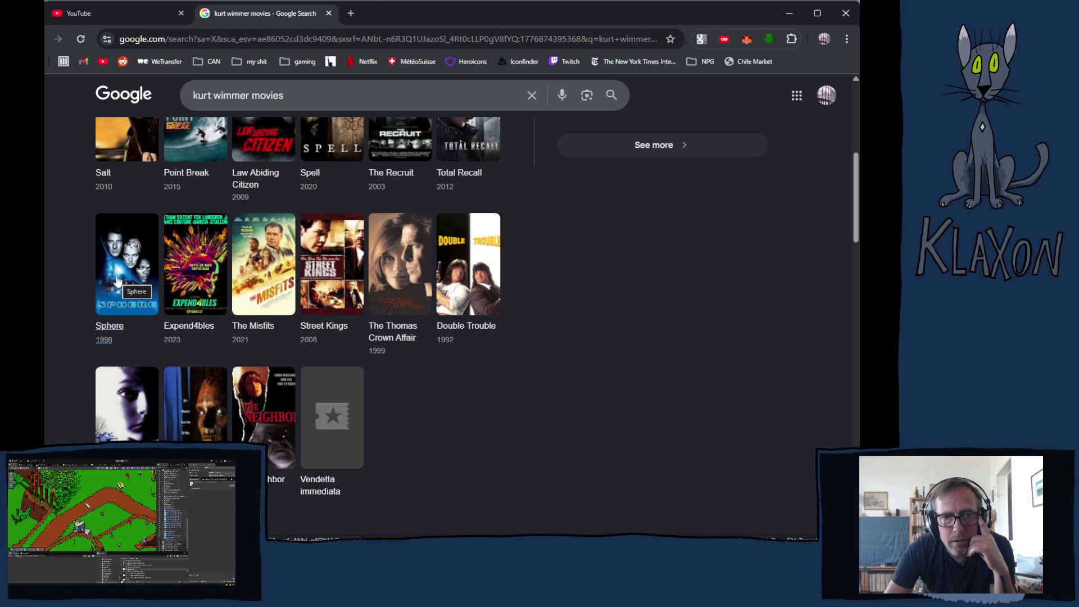
pyautogui.click(117, 280)
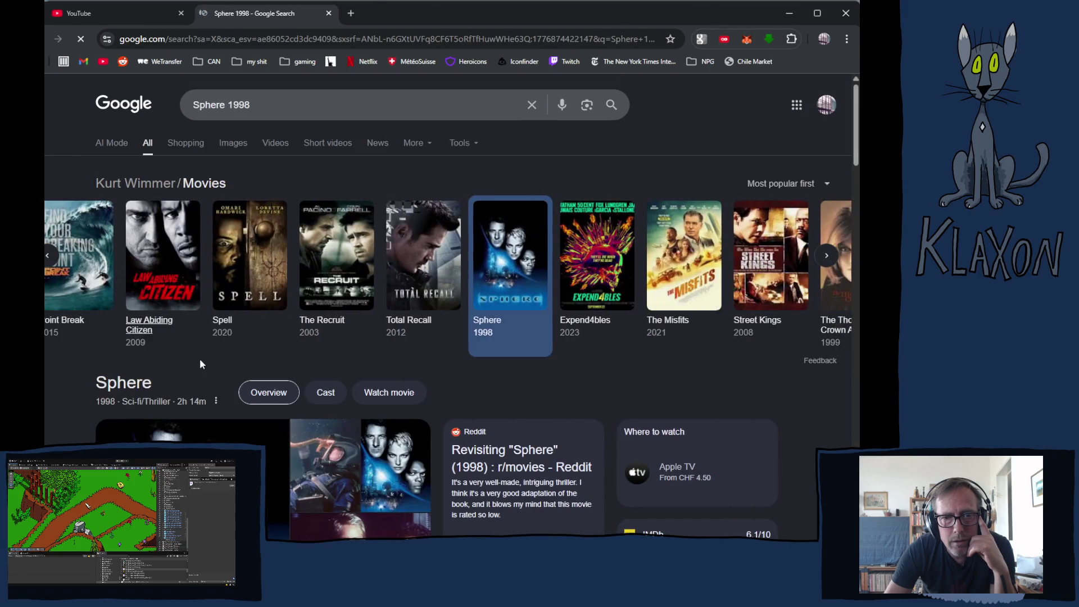
pyautogui.scroll(-3, 200, 365)
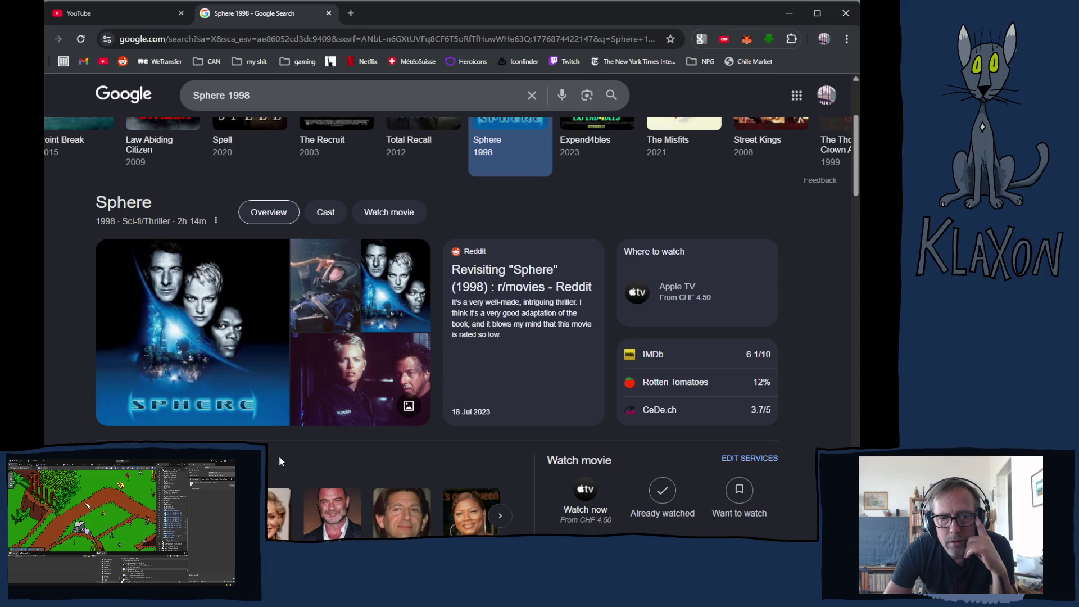
pyautogui.scroll(-1, 280, 458)
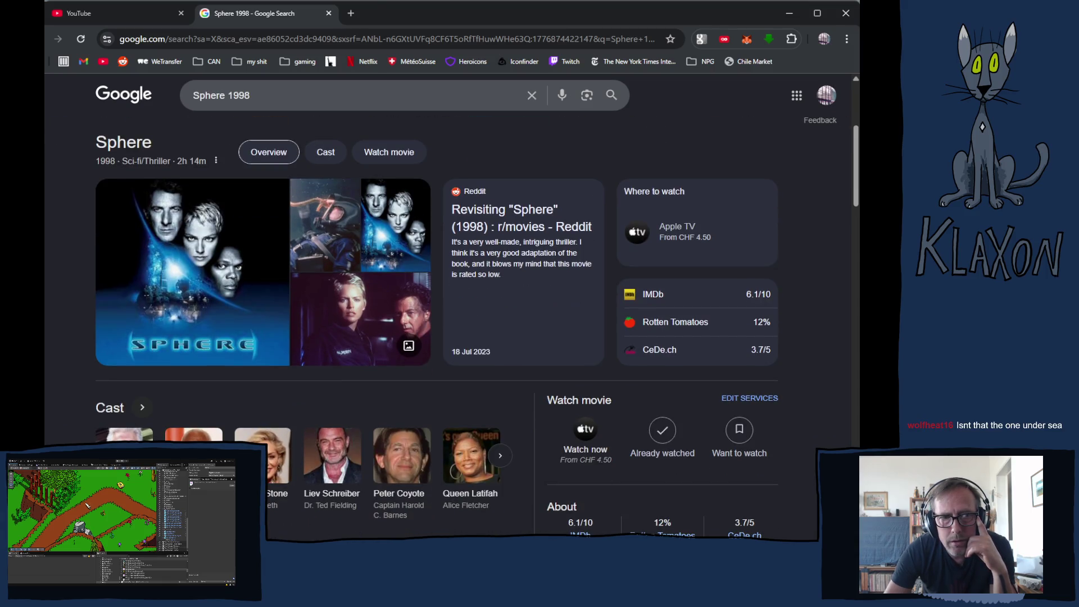
pyautogui.scroll(-1, 477, 327)
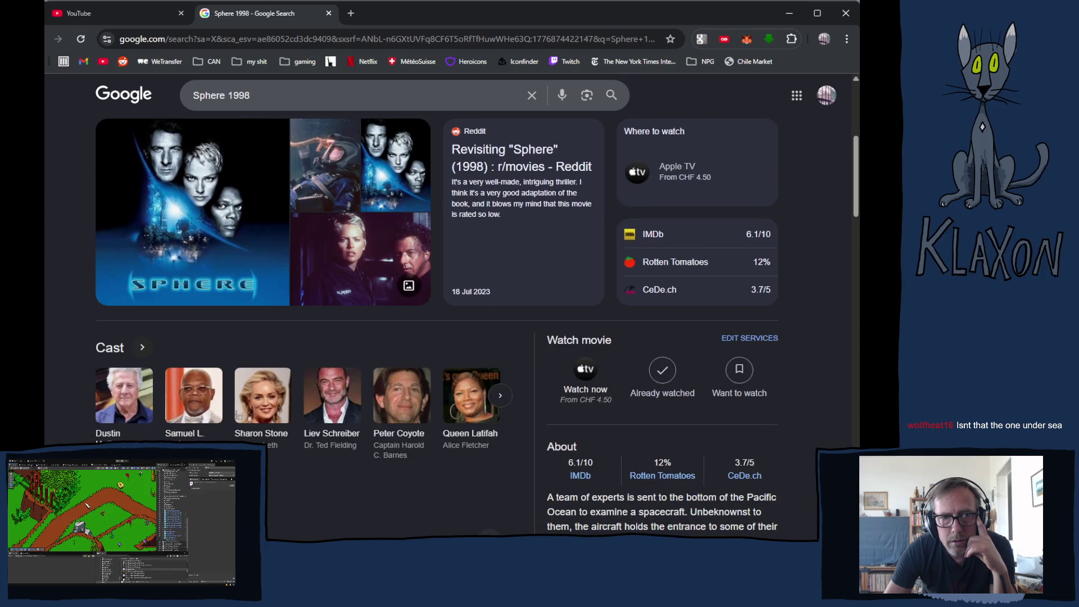
pyautogui.scroll(-4, 697, 258)
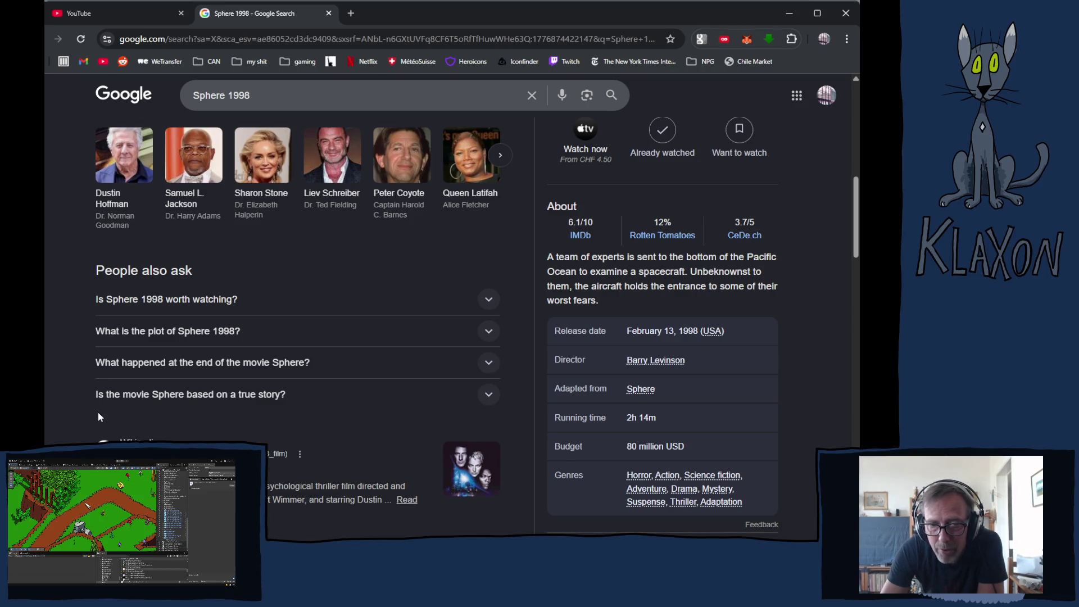
pyautogui.scroll(-2, 99, 417)
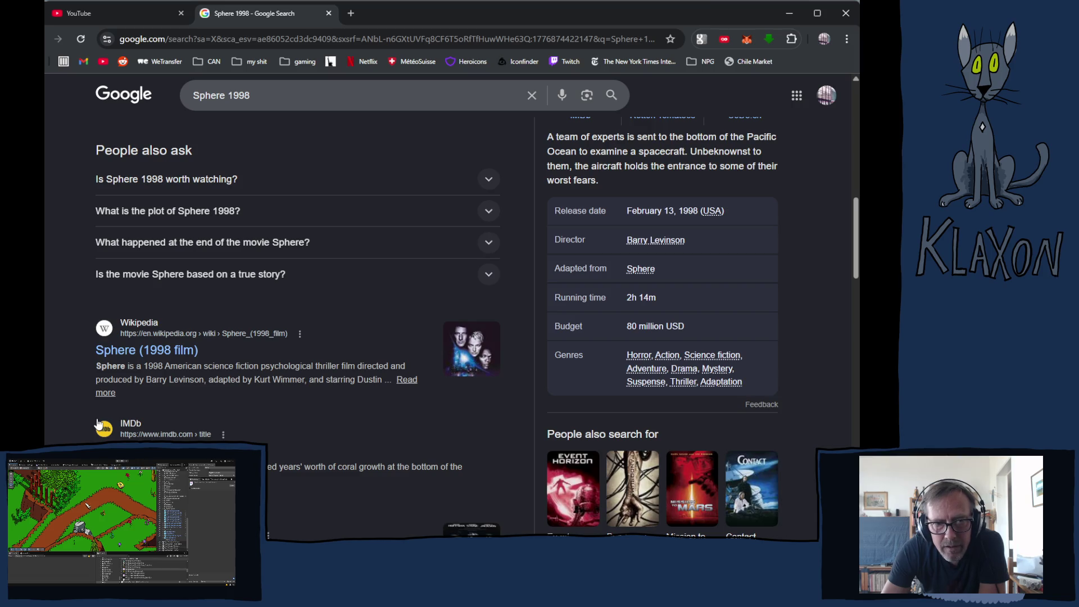
pyautogui.scroll(-2, 99, 425)
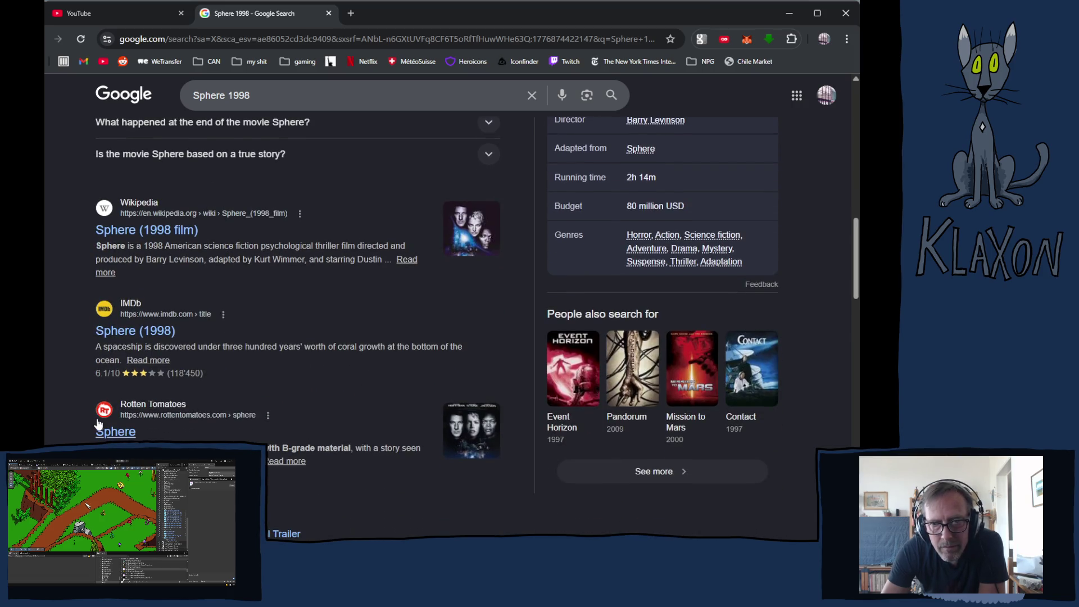
pyautogui.scroll(1, 98, 424)
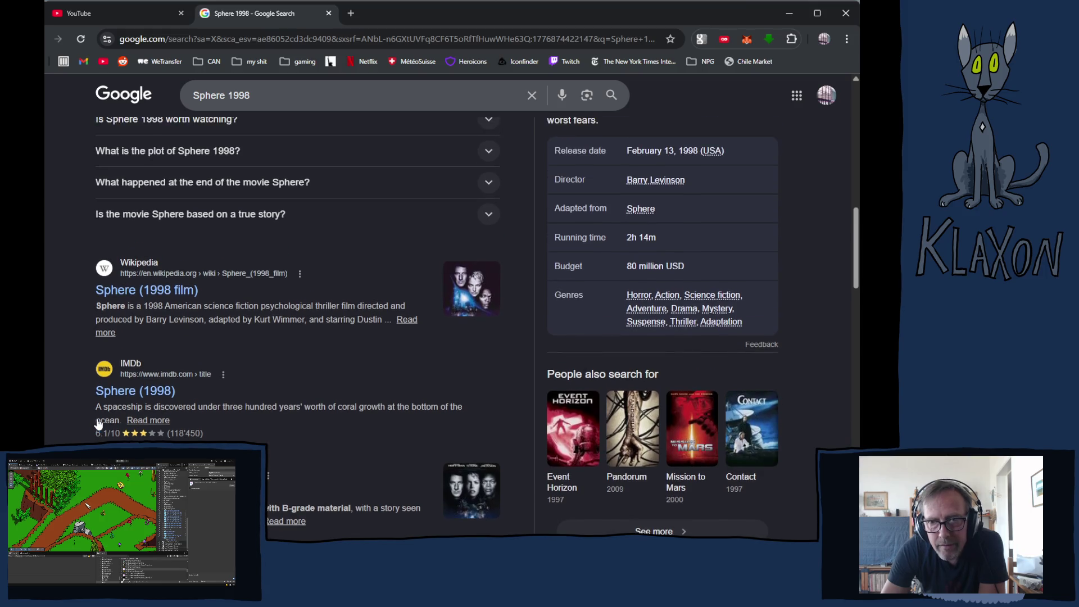
pyautogui.scroll(-2, 485, 489)
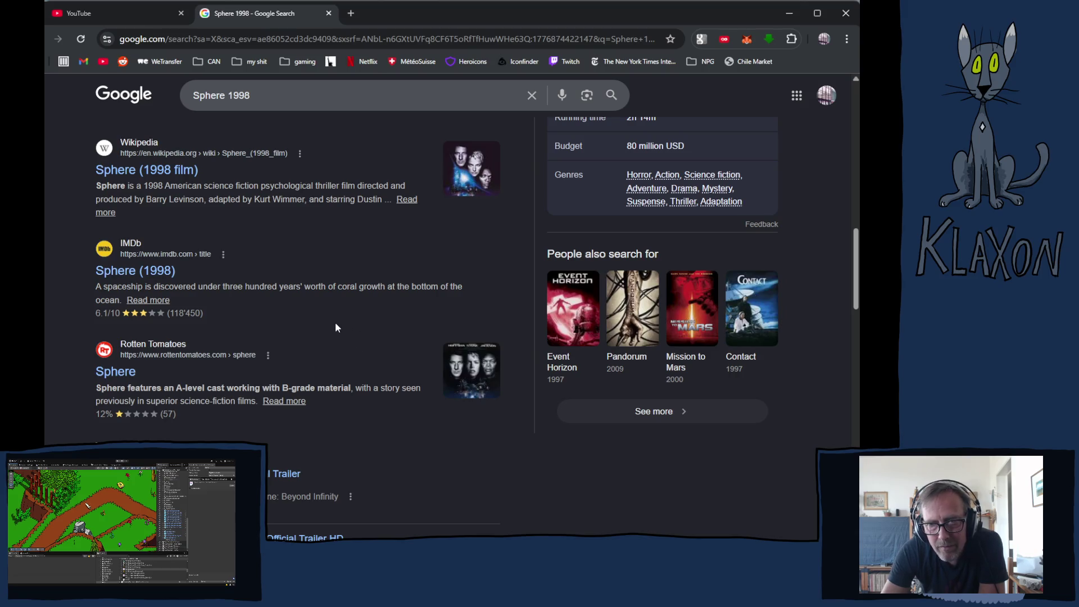
pyautogui.scroll(2, 335, 324)
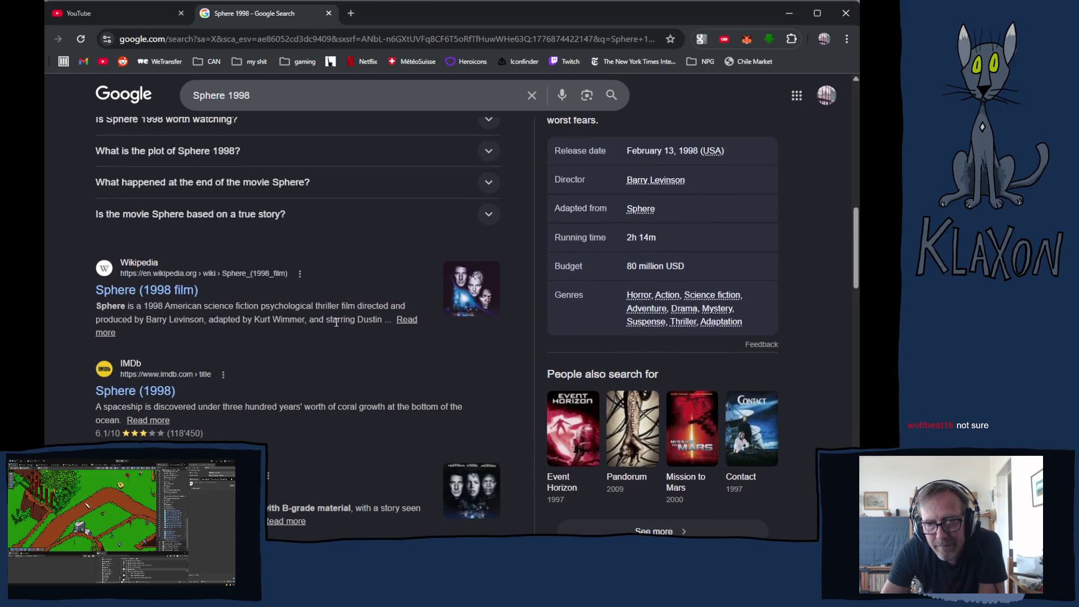
pyautogui.click(568, 428)
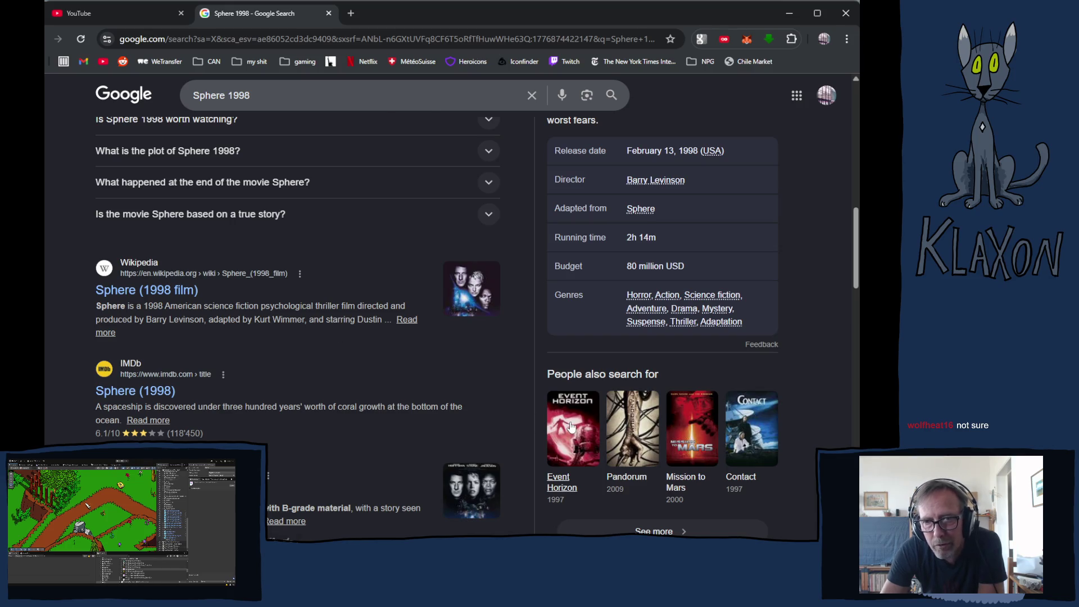
# - Look up Event Horizon's director, Paul W. S. Anderson, from the results
pyautogui.scroll(-5, 526, 420)
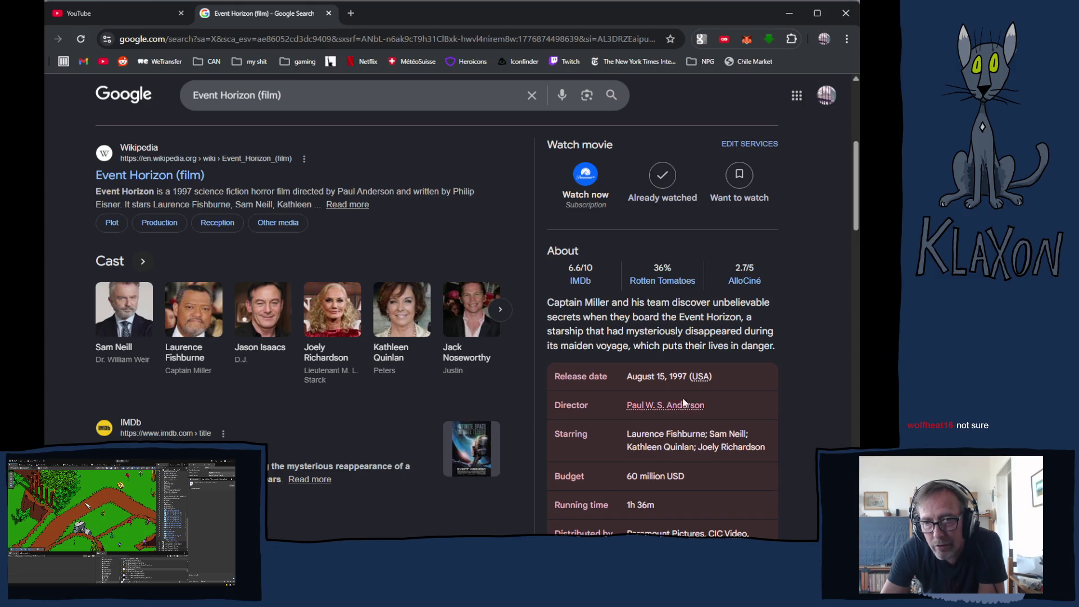
pyautogui.click(651, 406)
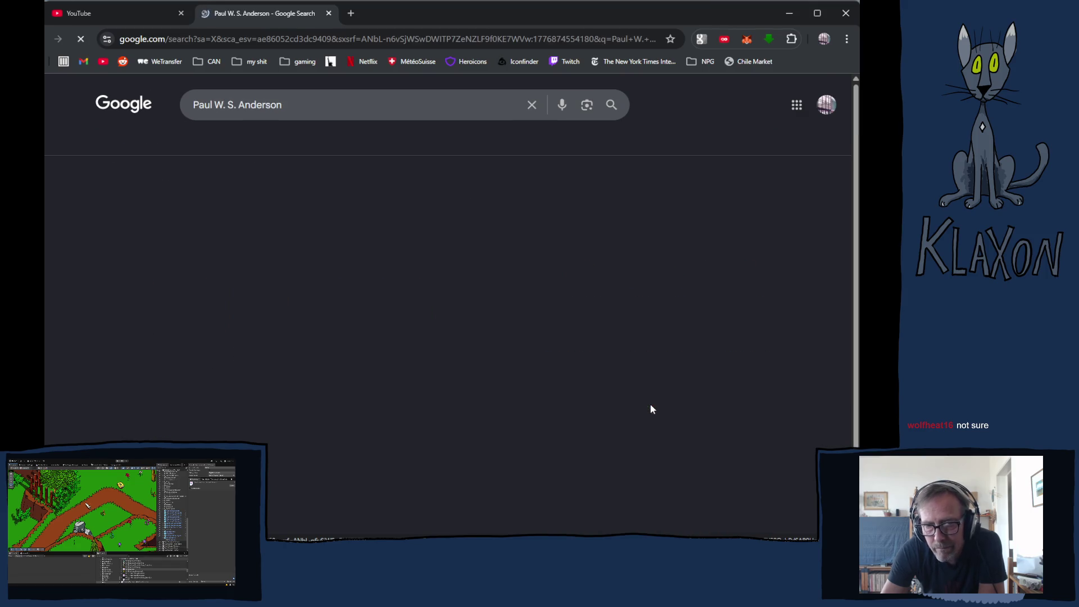
# - Page Paul W. S. Anderson's Movies carousel twice and open his full movies grid
pyautogui.scroll(-4, 276, 376)
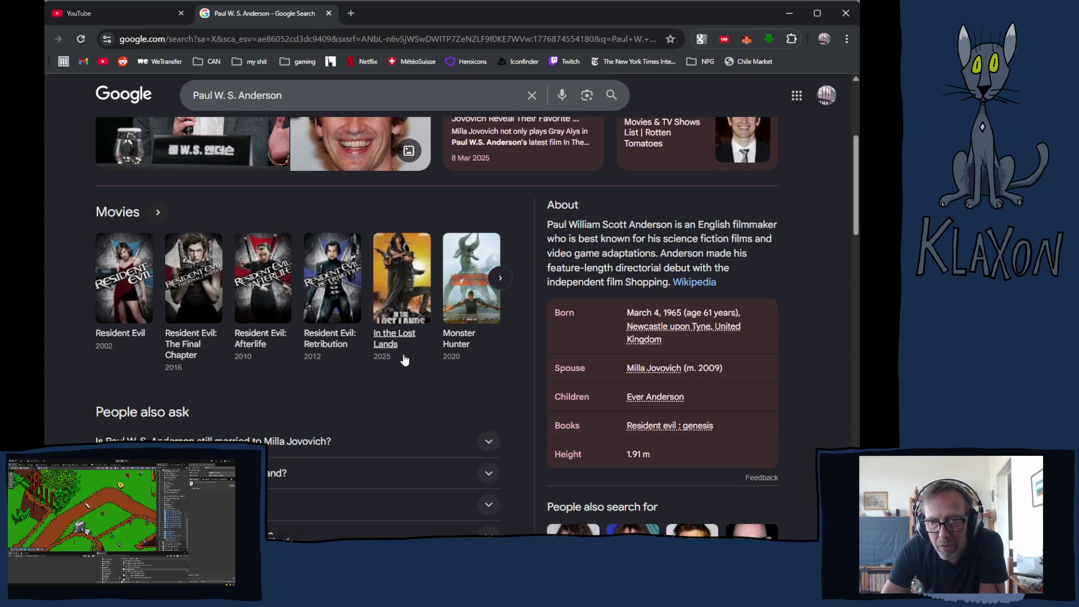
pyautogui.click(500, 279)
pyautogui.click(500, 281)
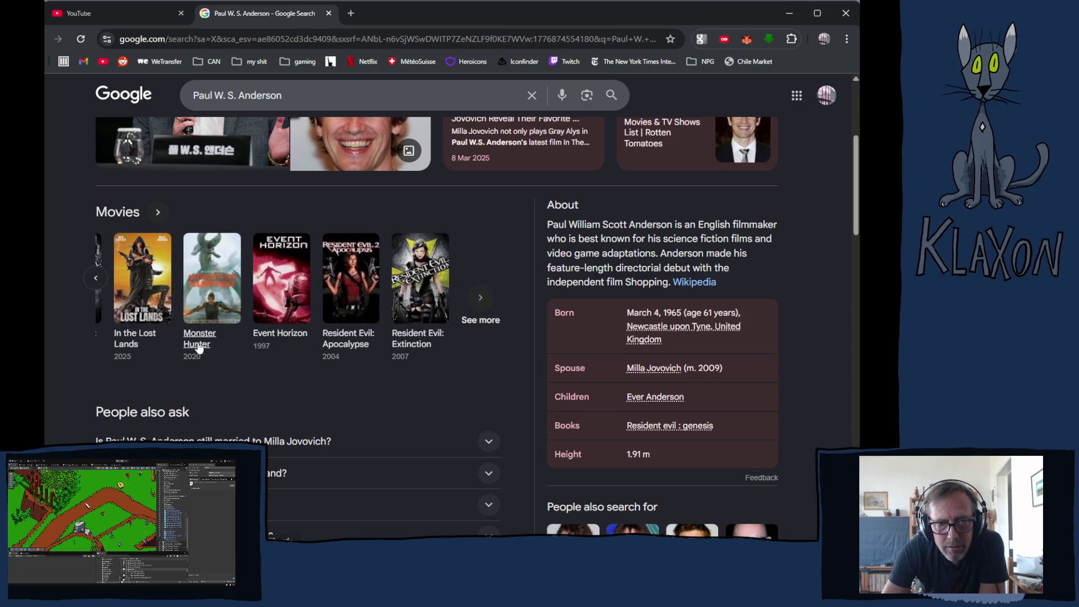
pyautogui.click(481, 299)
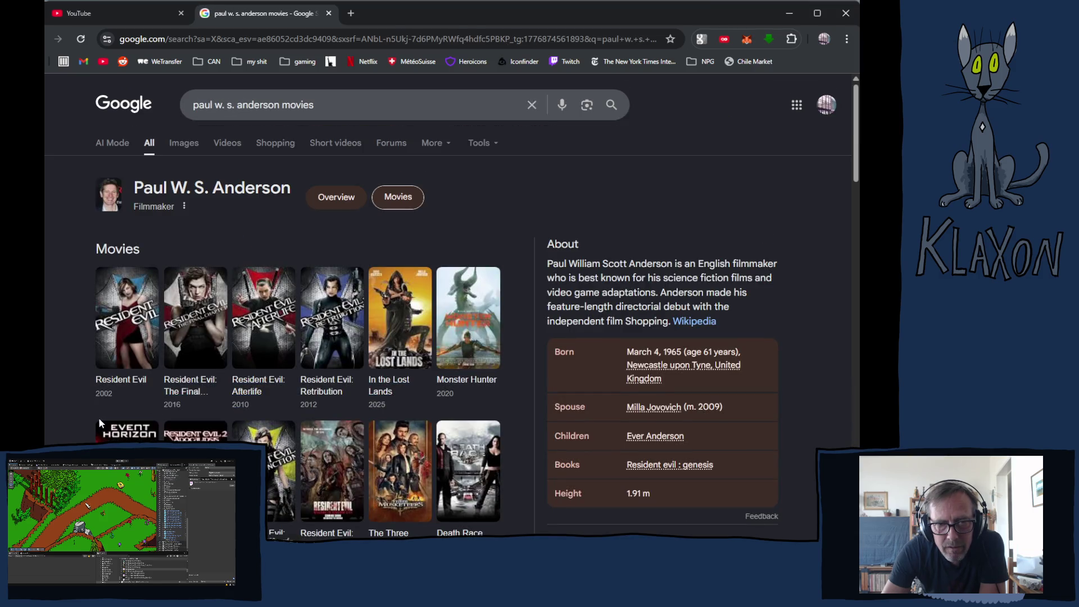
pyautogui.scroll(-2, 99, 417)
pyautogui.click(270, 472)
pyautogui.scroll(-1, 268, 480)
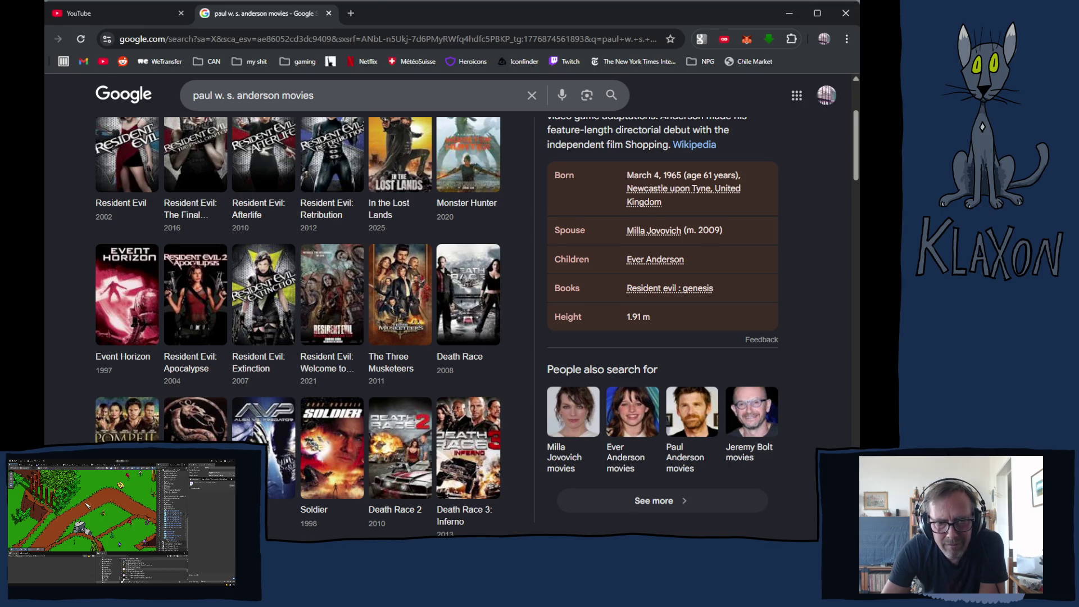
pyautogui.scroll(-3, 269, 481)
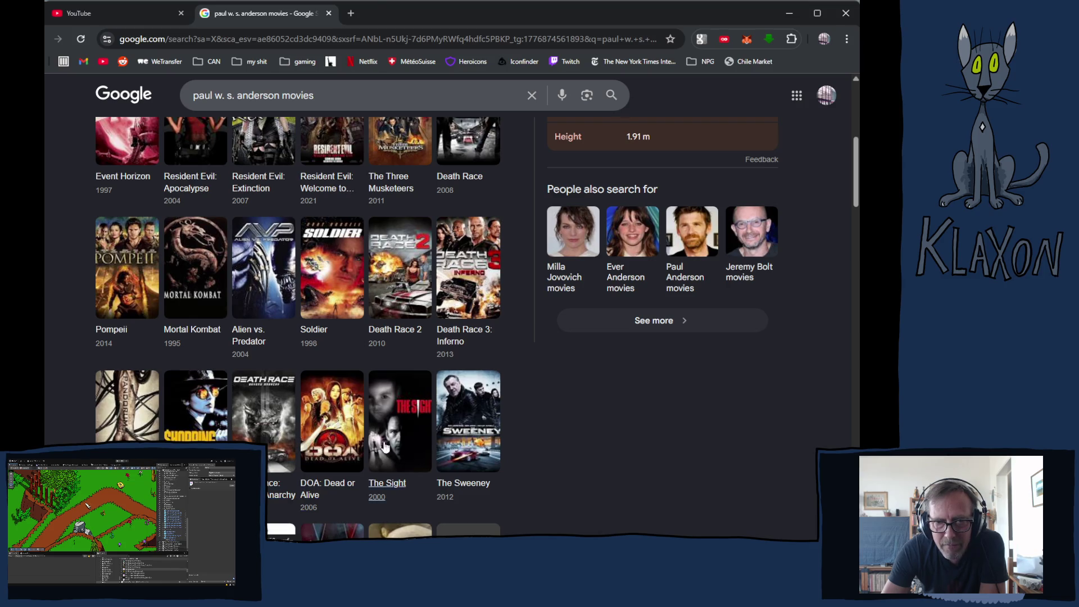
pyautogui.scroll(-2, 269, 480)
pyautogui.scroll(-1, 298, 326)
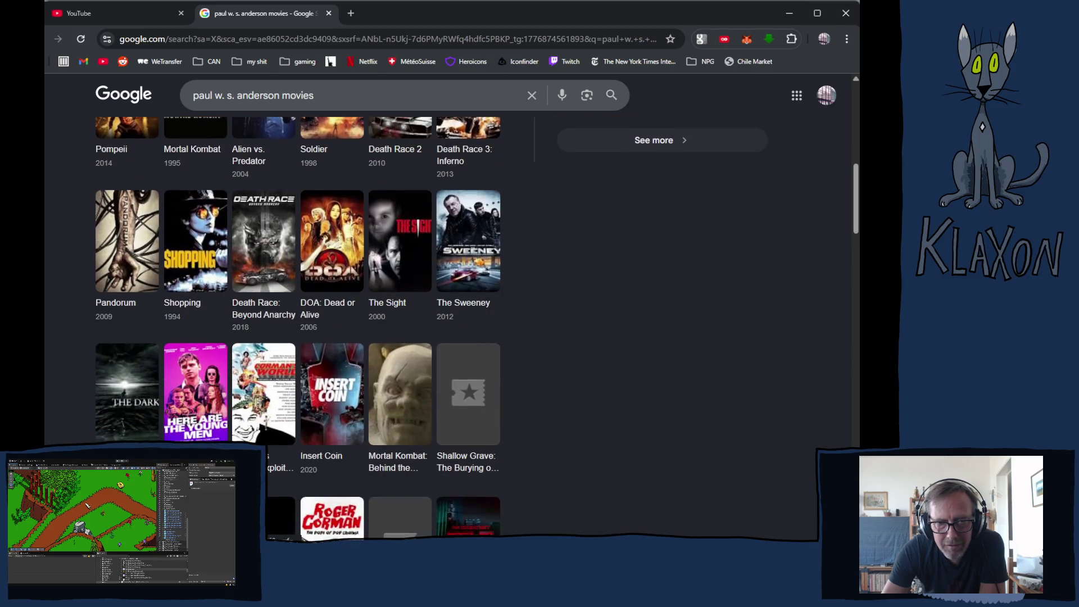
pyautogui.scroll(-1, 297, 326)
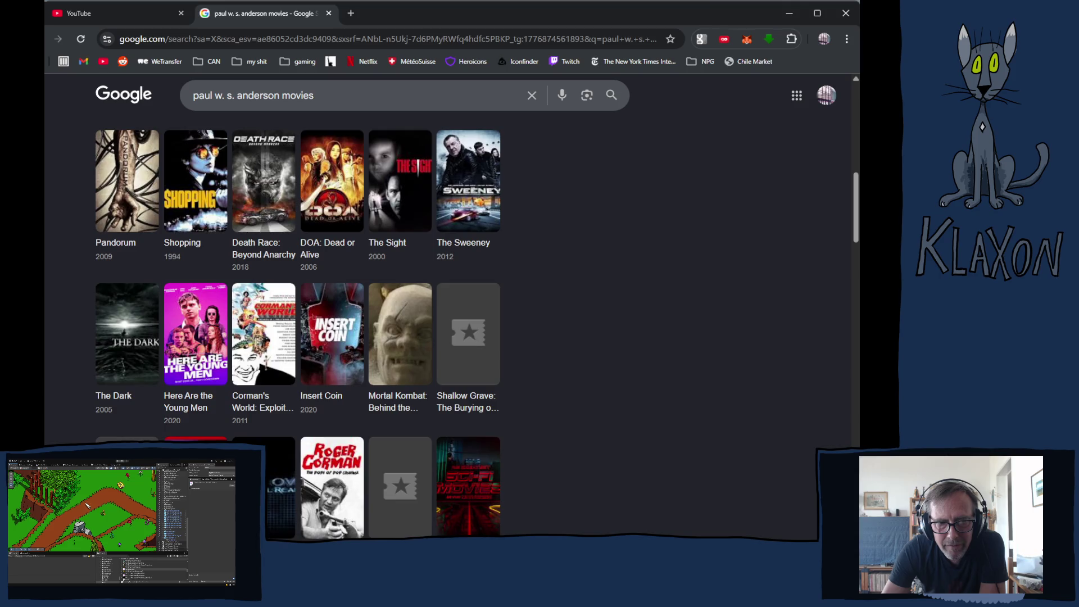
pyautogui.scroll(-2, 298, 329)
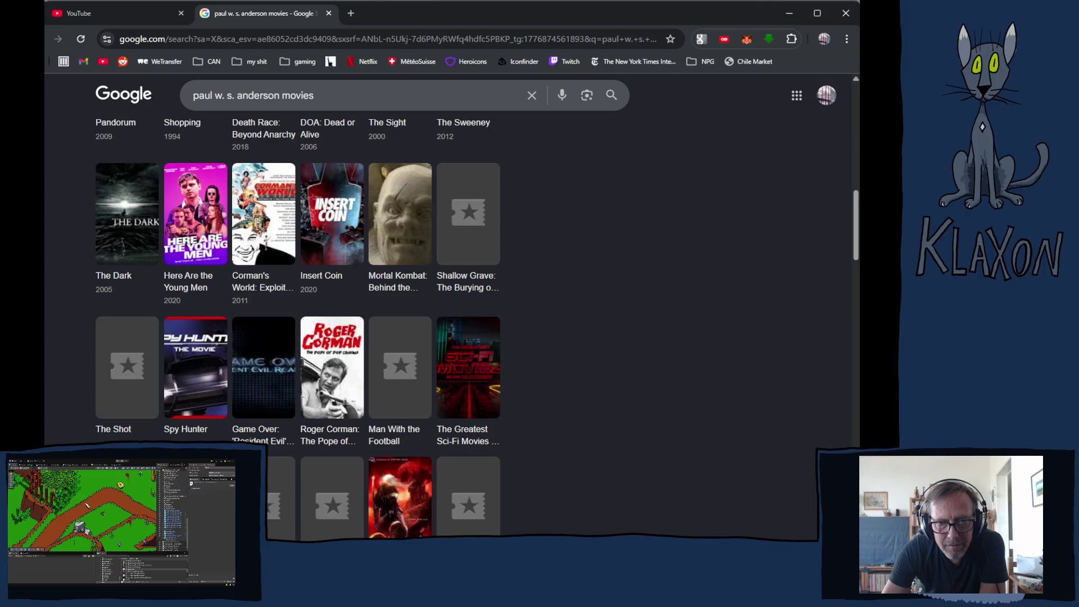
pyautogui.scroll(-2, 175, 438)
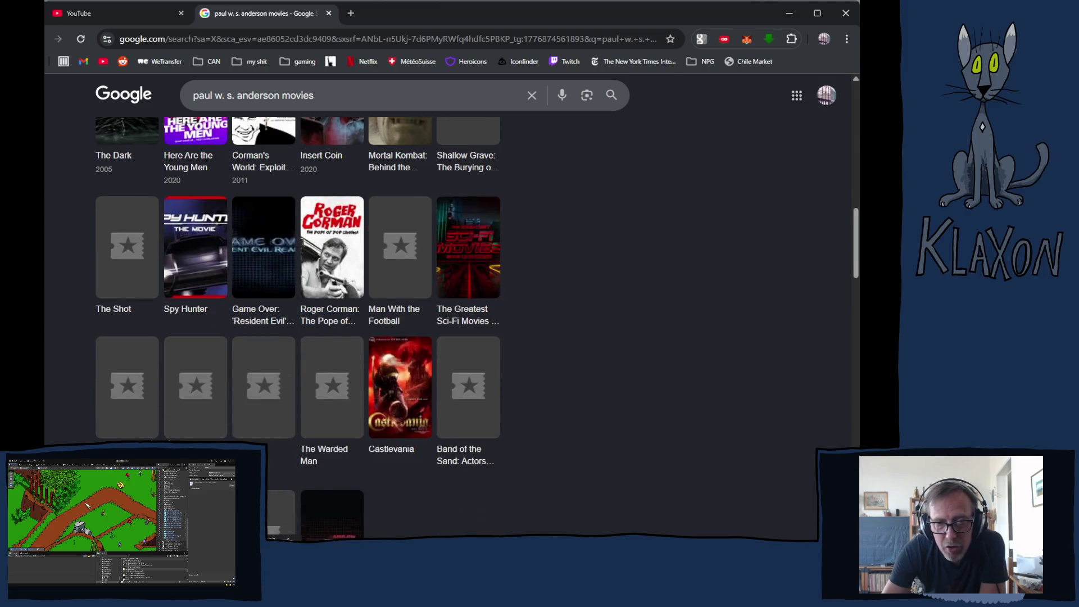
pyautogui.scroll(-2, 298, 325)
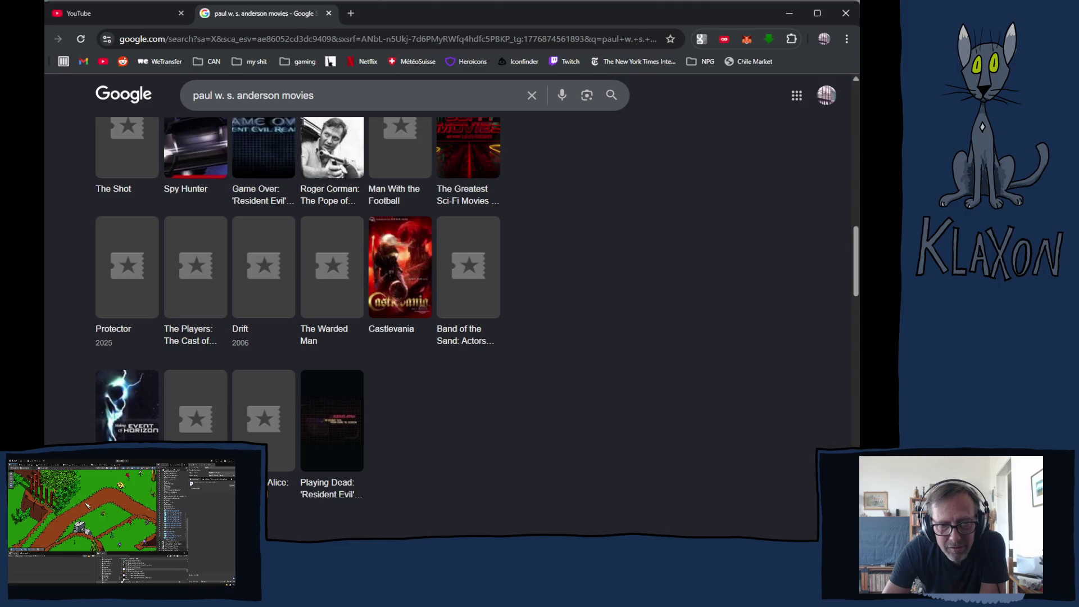
pyautogui.scroll(-2, 298, 307)
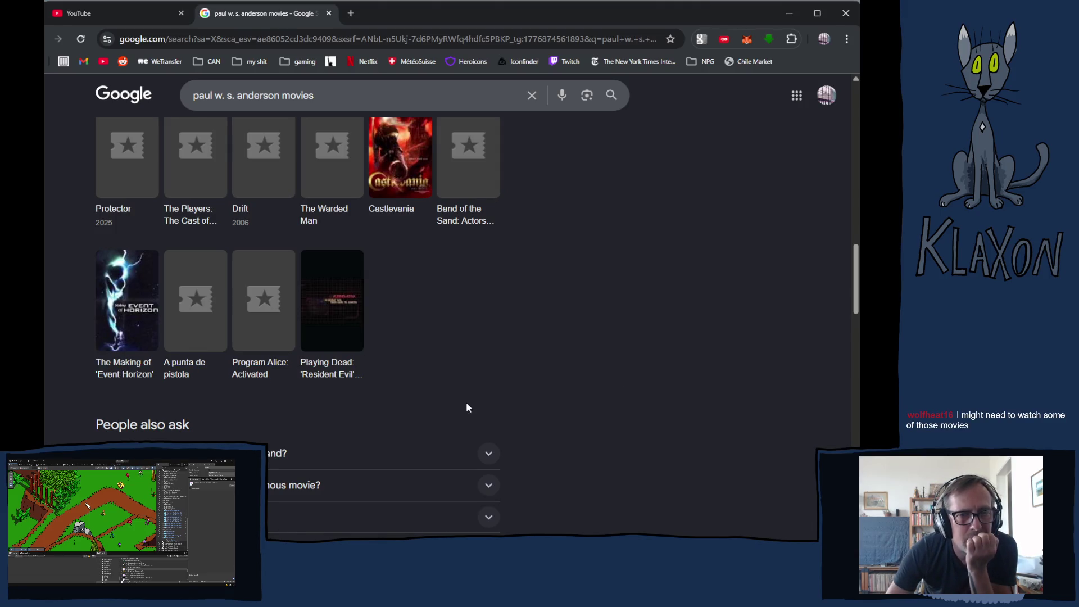
pyautogui.scroll(15, 466, 406)
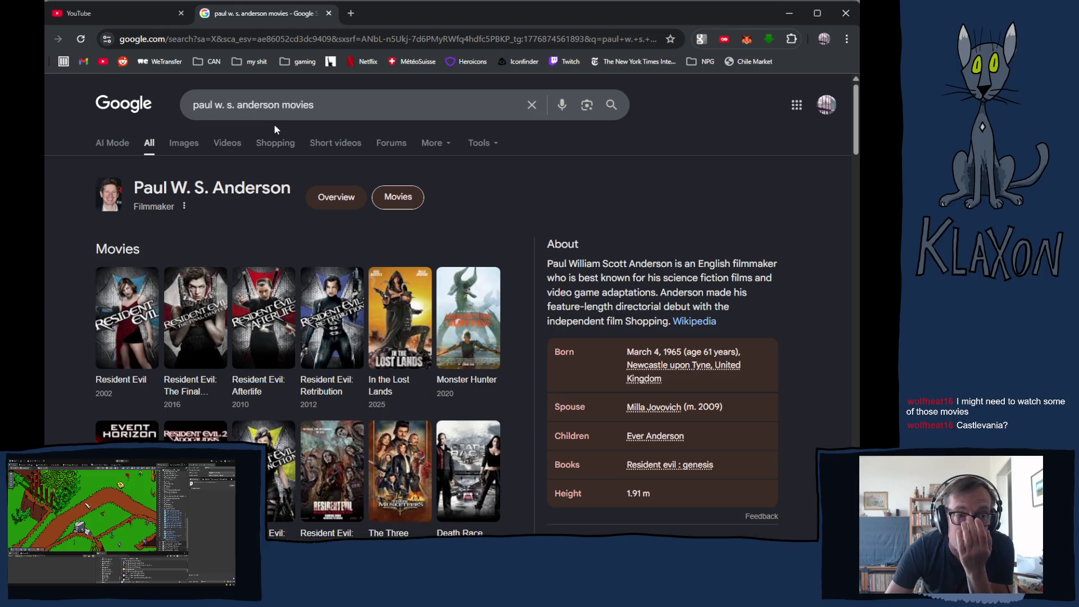
pyautogui.scroll(-15, 388, 359)
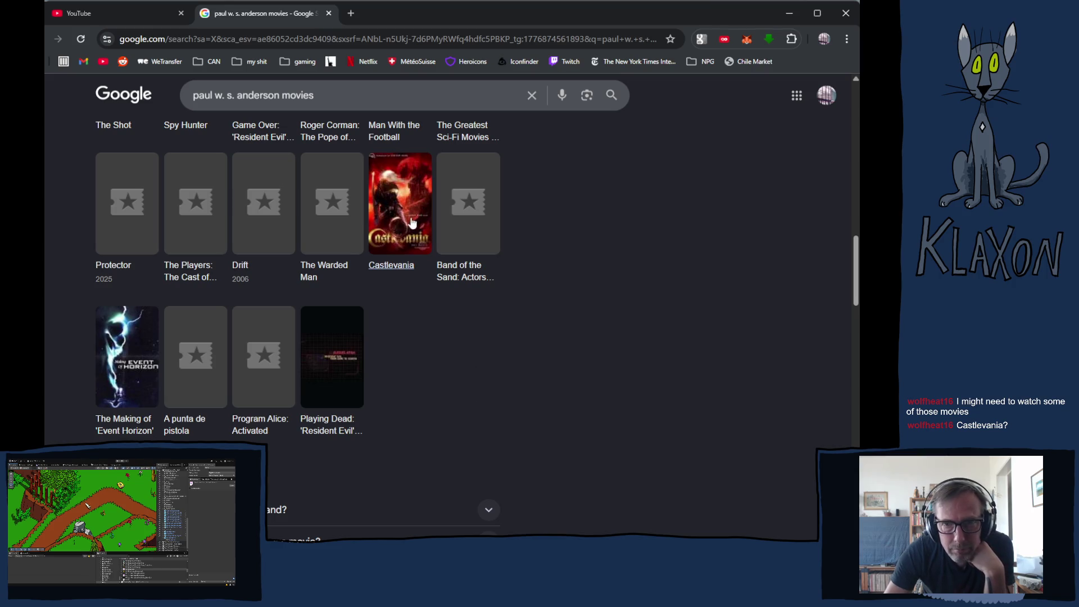
pyautogui.click(397, 232)
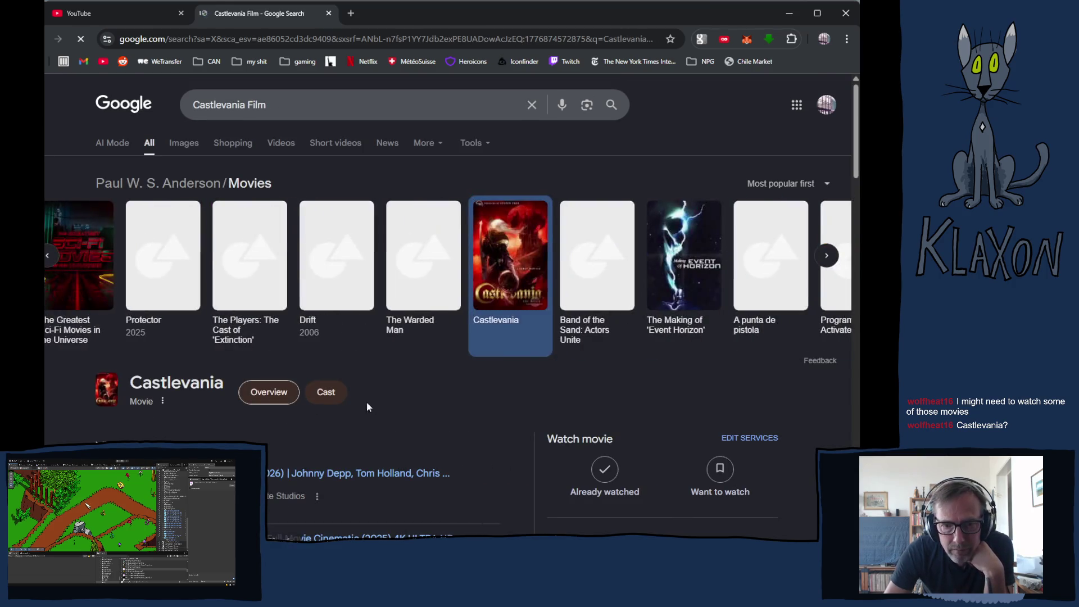
# - Scroll through the Castlevania Film results, its directors and trailer videos, then back up
pyautogui.scroll(-2, 366, 403)
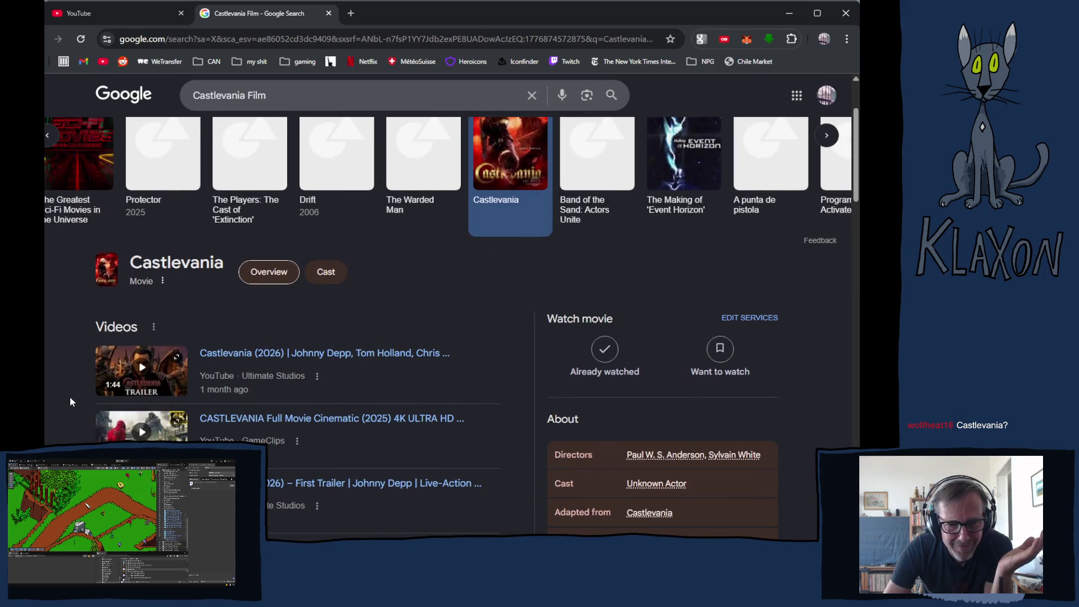
pyautogui.scroll(-2, 71, 399)
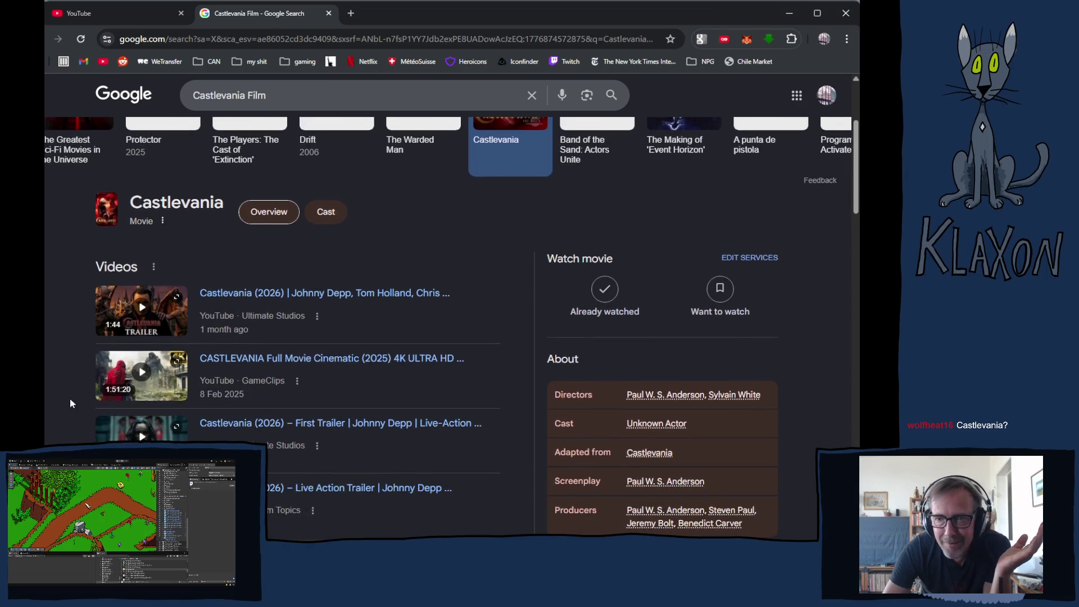
pyautogui.scroll(-2, 70, 400)
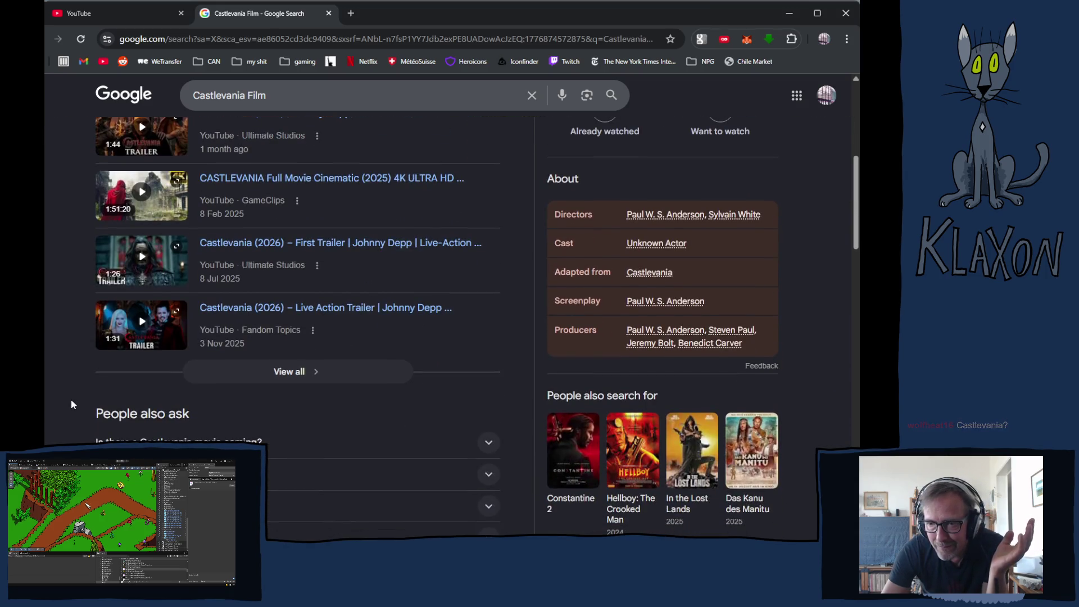
pyautogui.scroll(1, 73, 402)
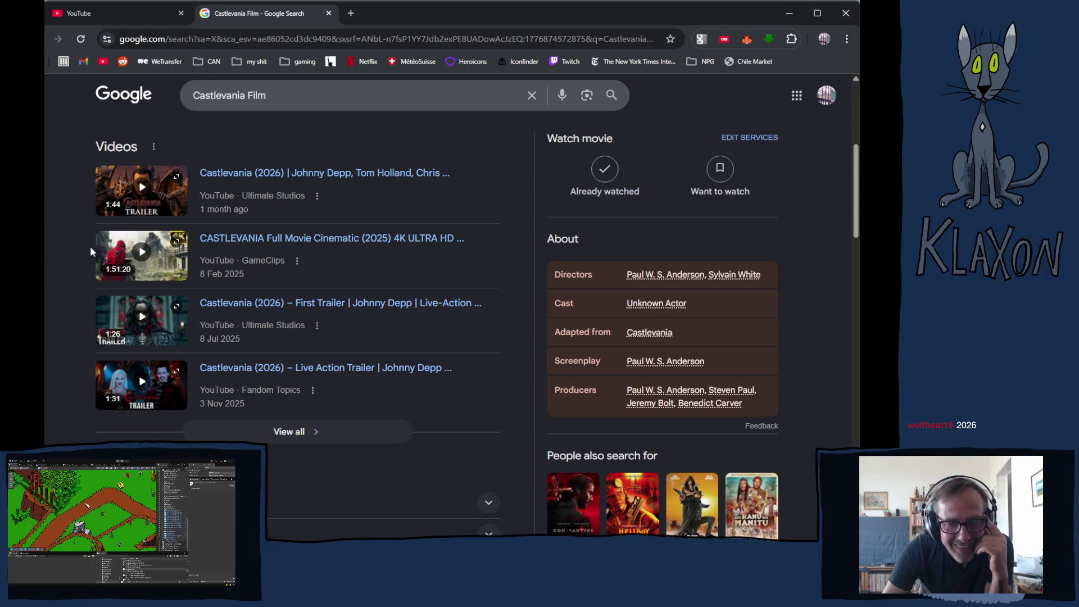
pyautogui.scroll(-4, 91, 248)
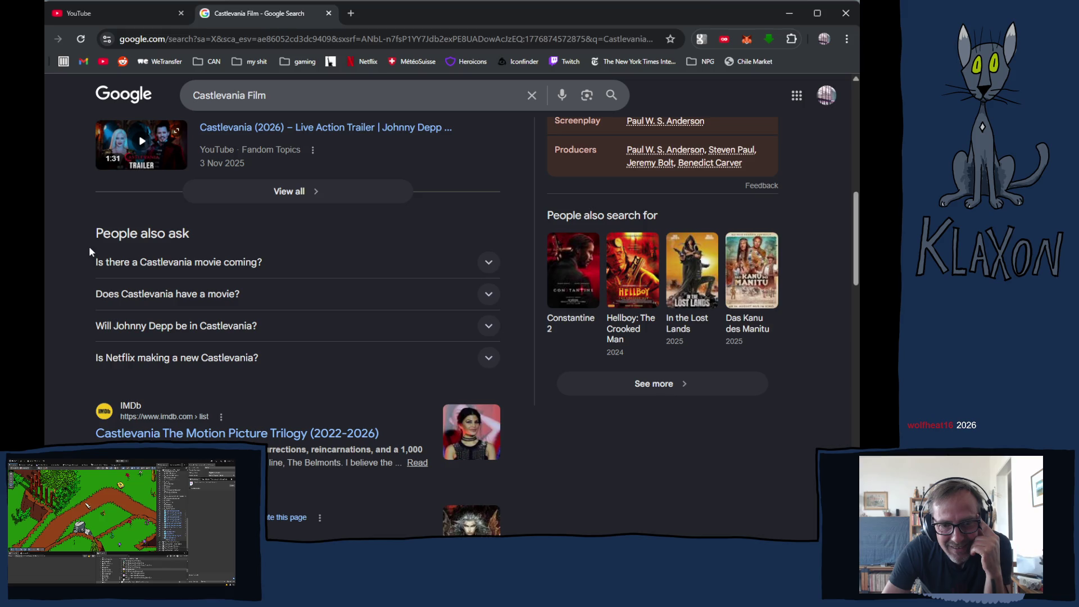
pyautogui.scroll(-2, 89, 247)
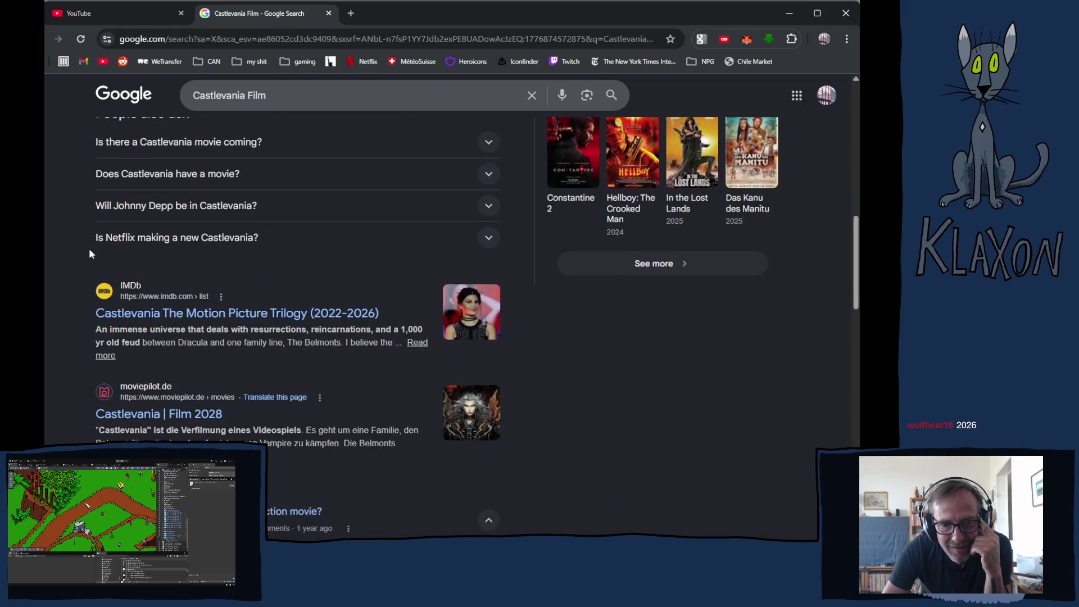
pyautogui.scroll(-5, 90, 254)
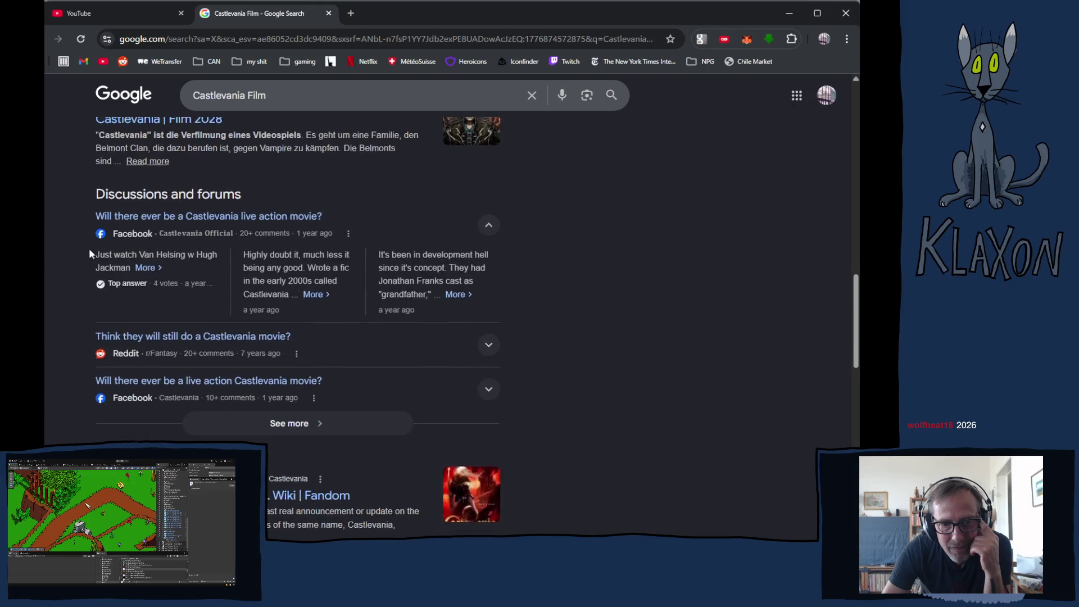
pyautogui.scroll(-1, 90, 254)
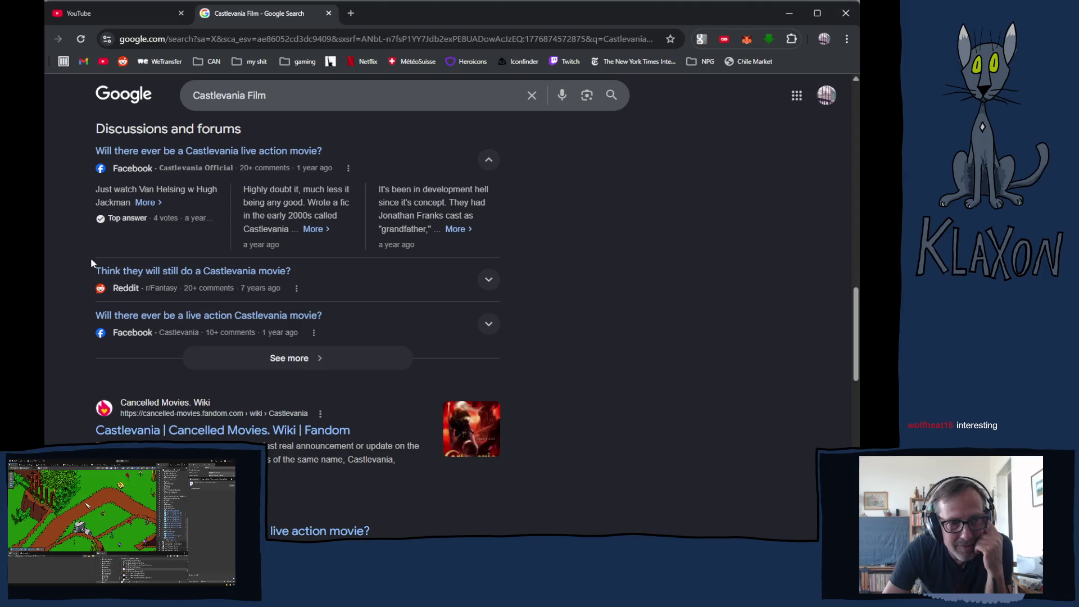
pyautogui.scroll(10, 91, 263)
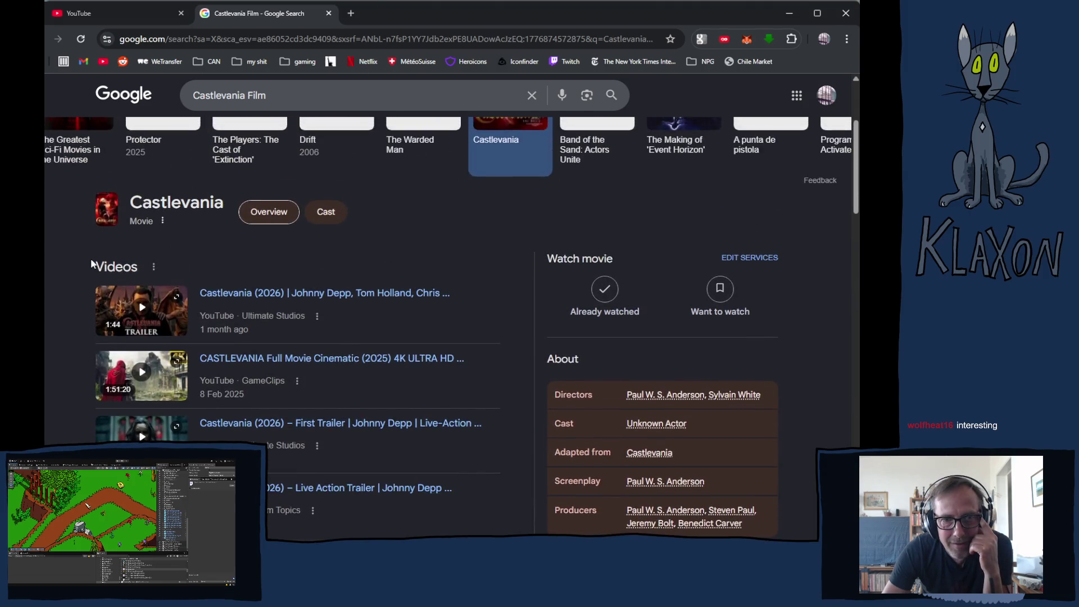
pyautogui.scroll(3, 89, 265)
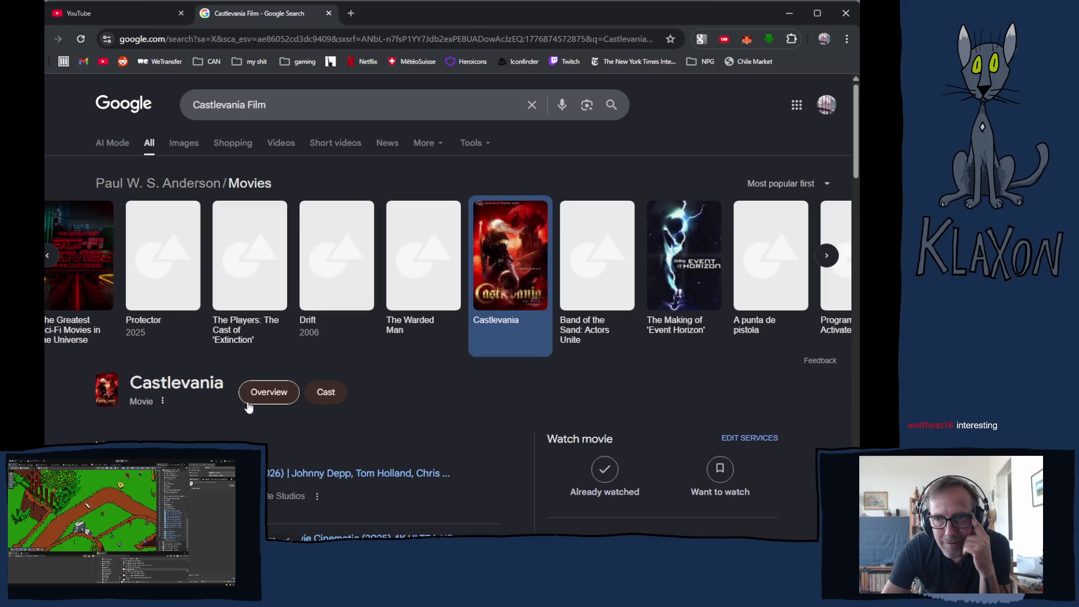
# - Return to the Paul W. S. Anderson movies grid and open the Event Horizon results
pyautogui.hotkey('alt', 'Left')
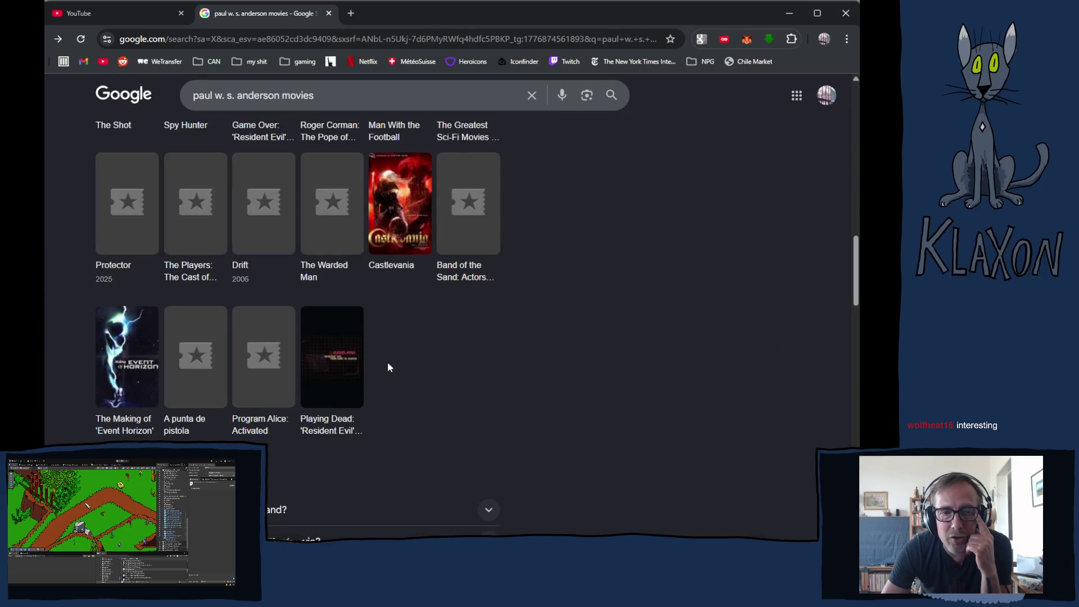
pyautogui.scroll(10, 494, 382)
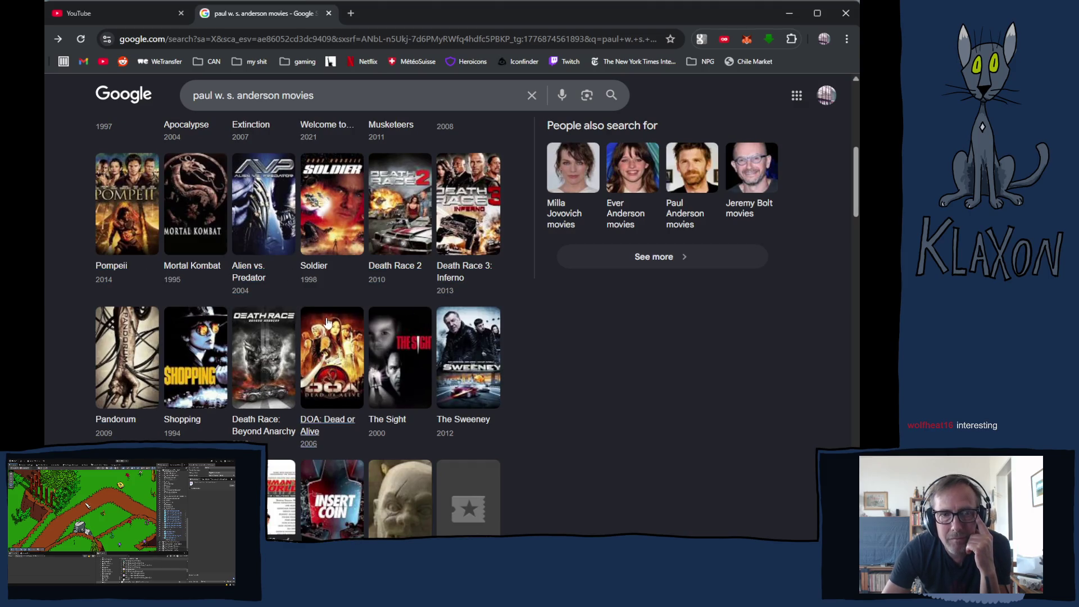
pyautogui.scroll(1, 236, 332)
pyautogui.scroll(5, 236, 332)
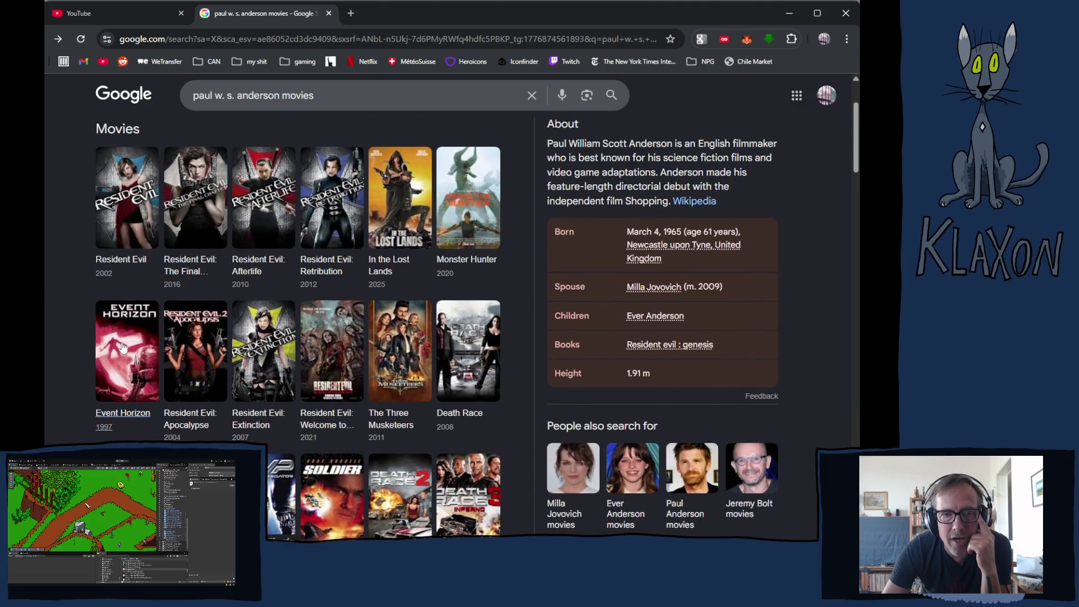
pyautogui.click(116, 350)
# - Scroll down the grid and open the search results for Soldier (1998)
pyautogui.scroll(-2, 93, 339)
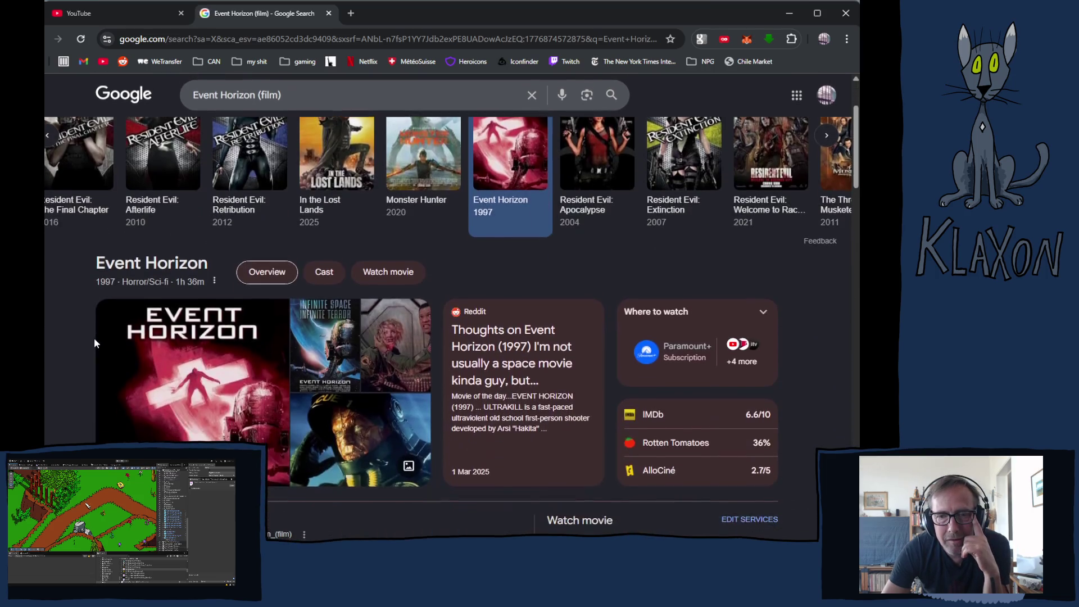
pyautogui.scroll(-2, 94, 343)
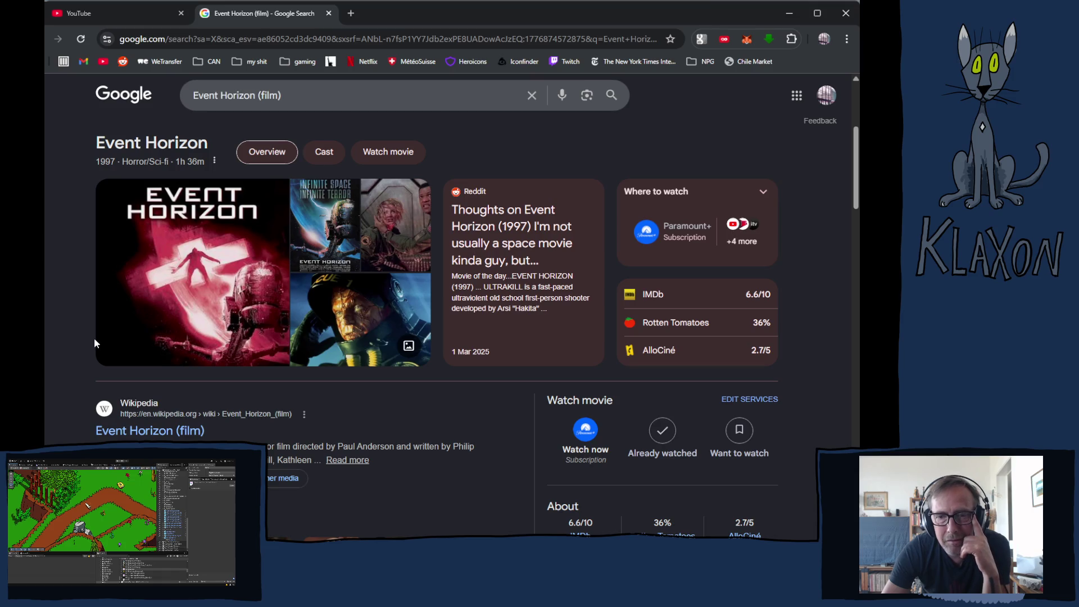
pyautogui.scroll(-4, 93, 339)
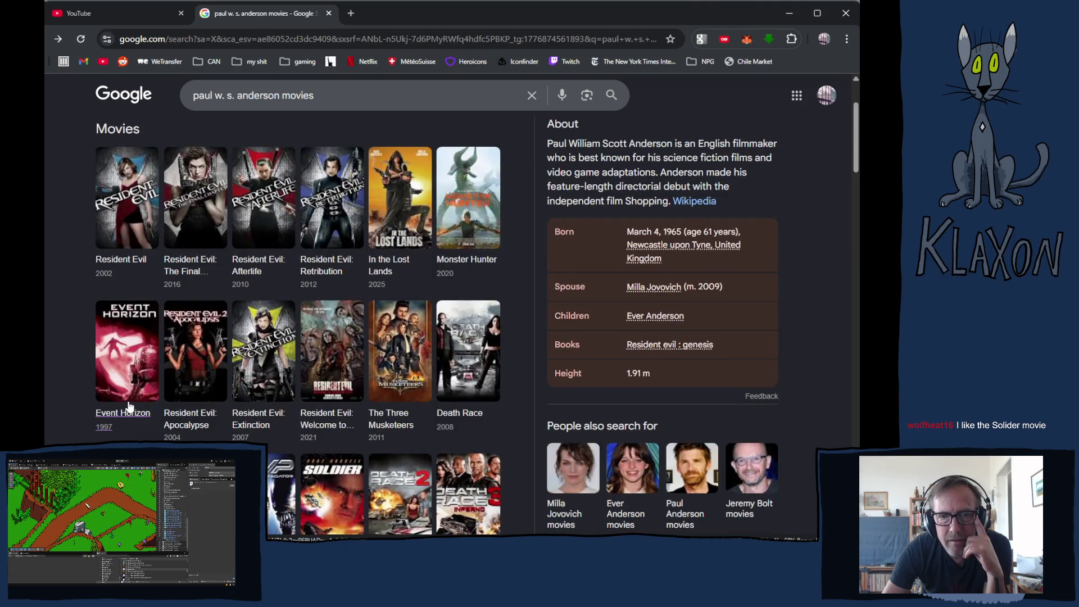
pyautogui.scroll(-3, 88, 410)
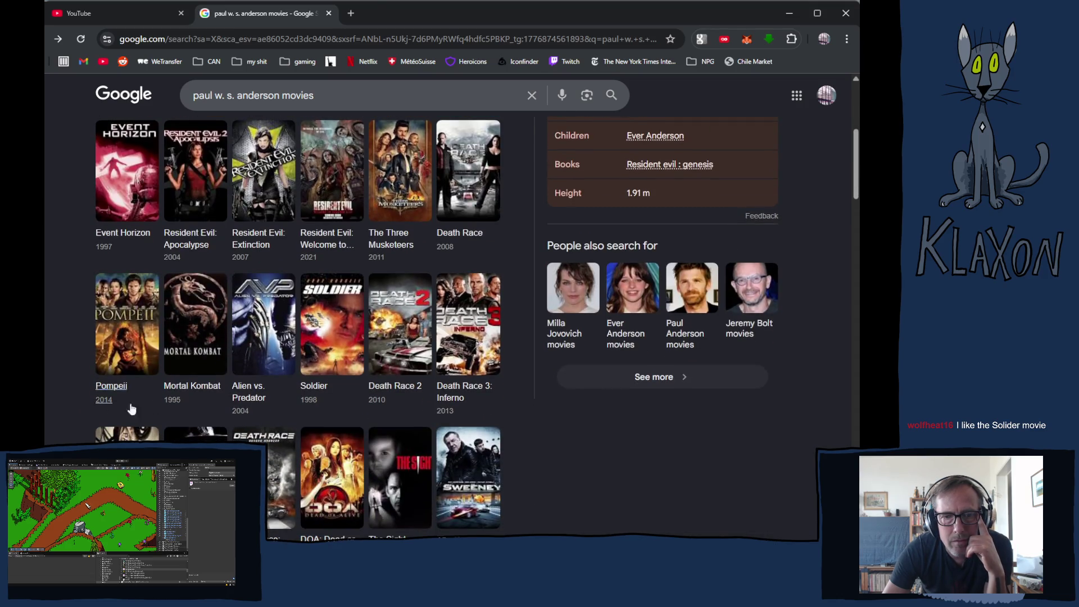
pyautogui.click(331, 333)
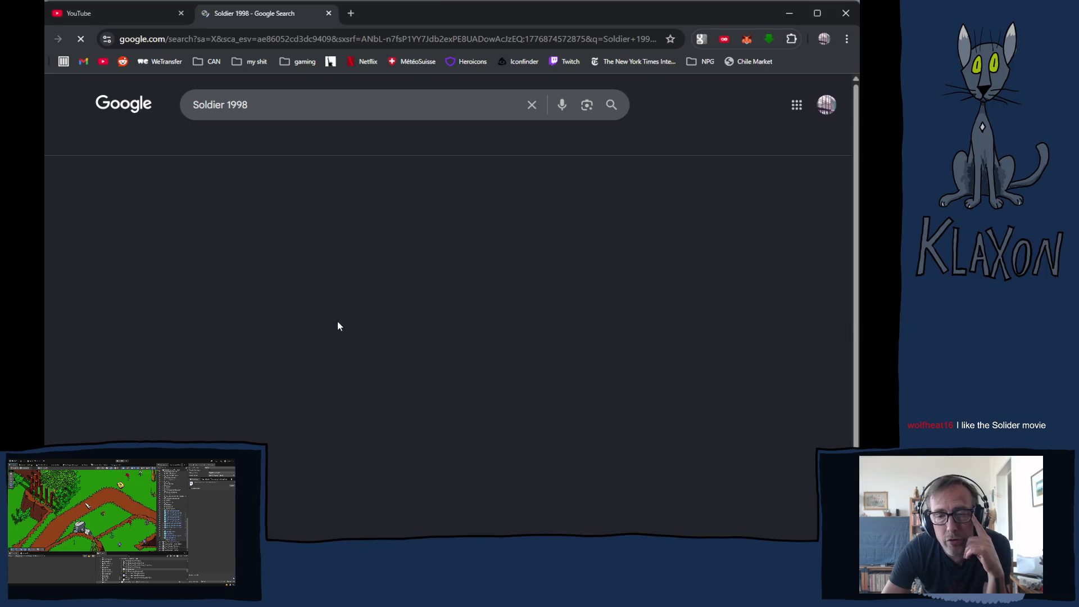
# - Browse the Soldier 1998 results, then go back to the Paul W. S. Anderson movies grid
pyautogui.scroll(-3, 87, 372)
pyautogui.scroll(-2, 88, 371)
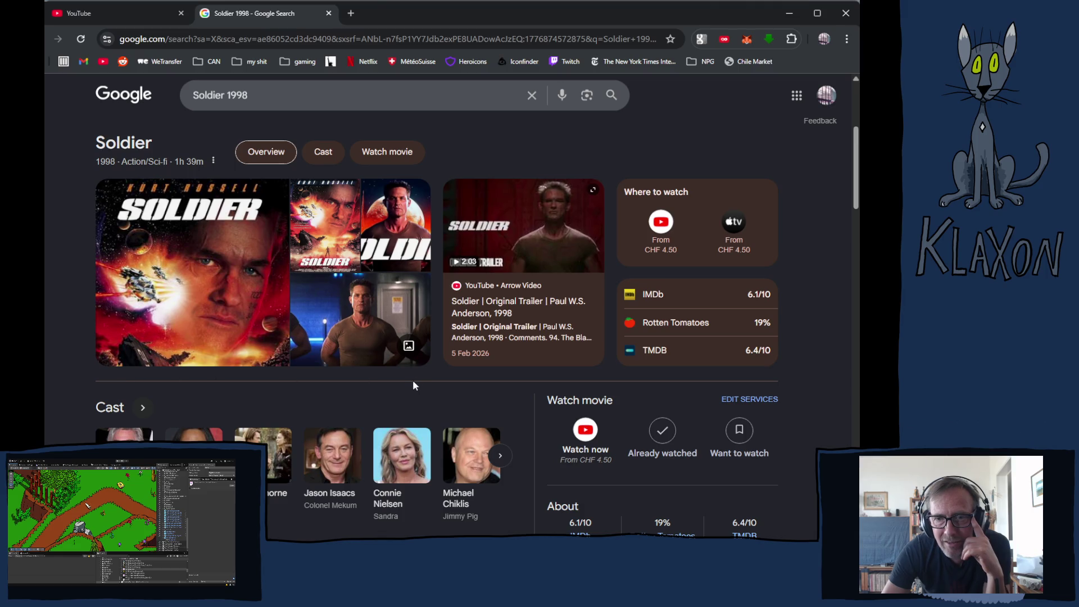
pyautogui.moveTo(474, 363)
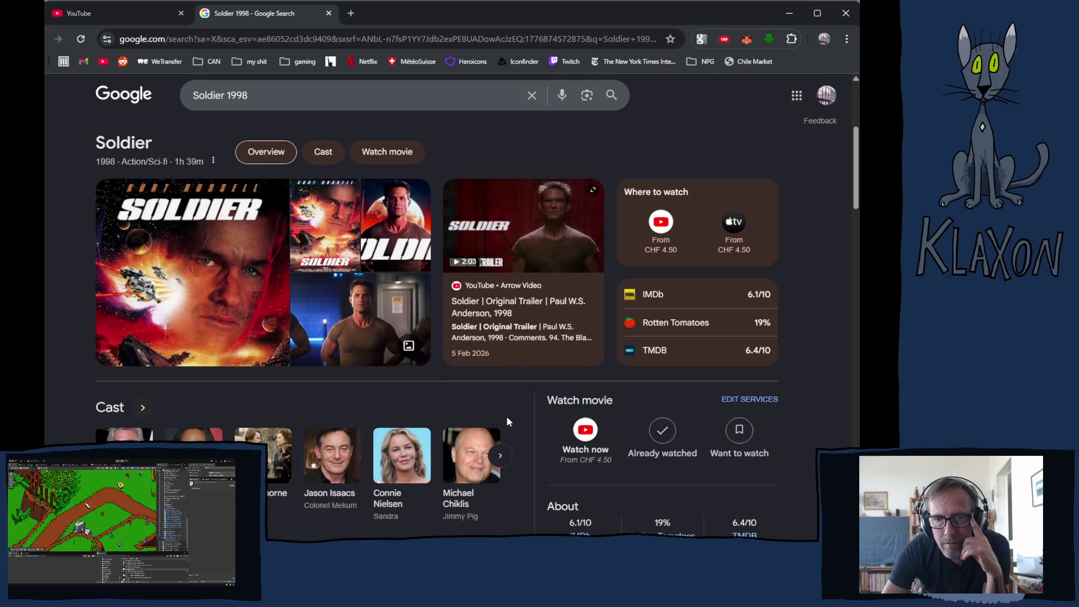
pyautogui.scroll(-7, 521, 421)
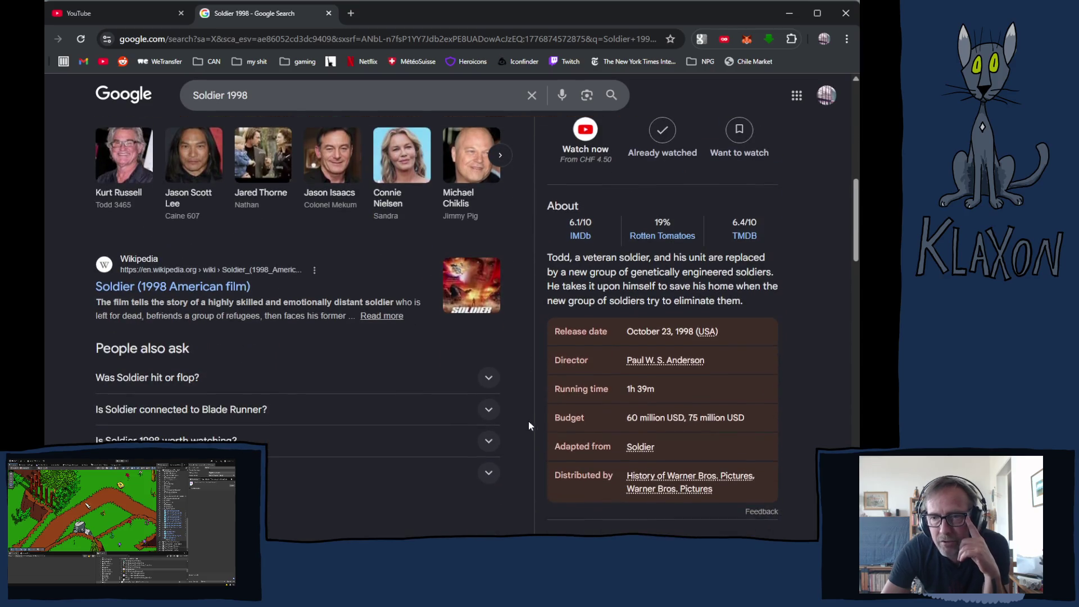
pyautogui.scroll(-2, 533, 420)
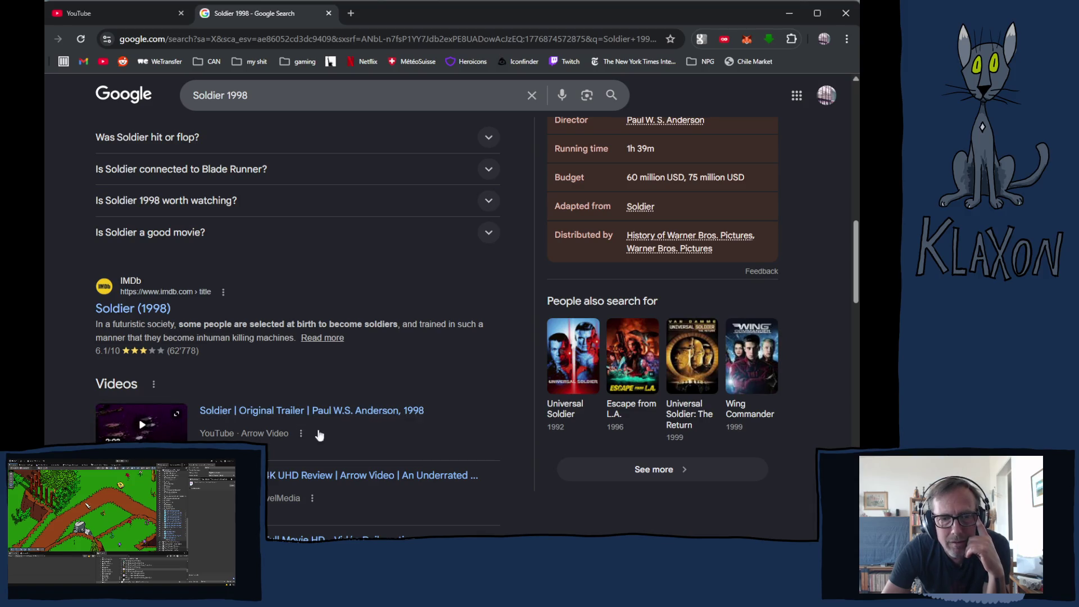
pyautogui.scroll(-2, 387, 439)
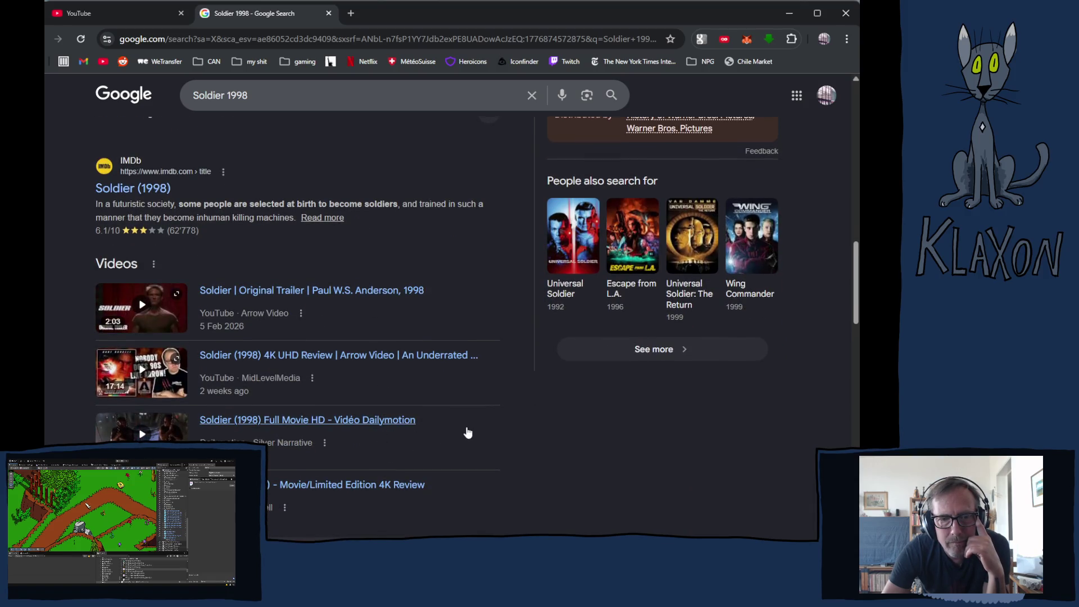
pyautogui.scroll(5, 484, 438)
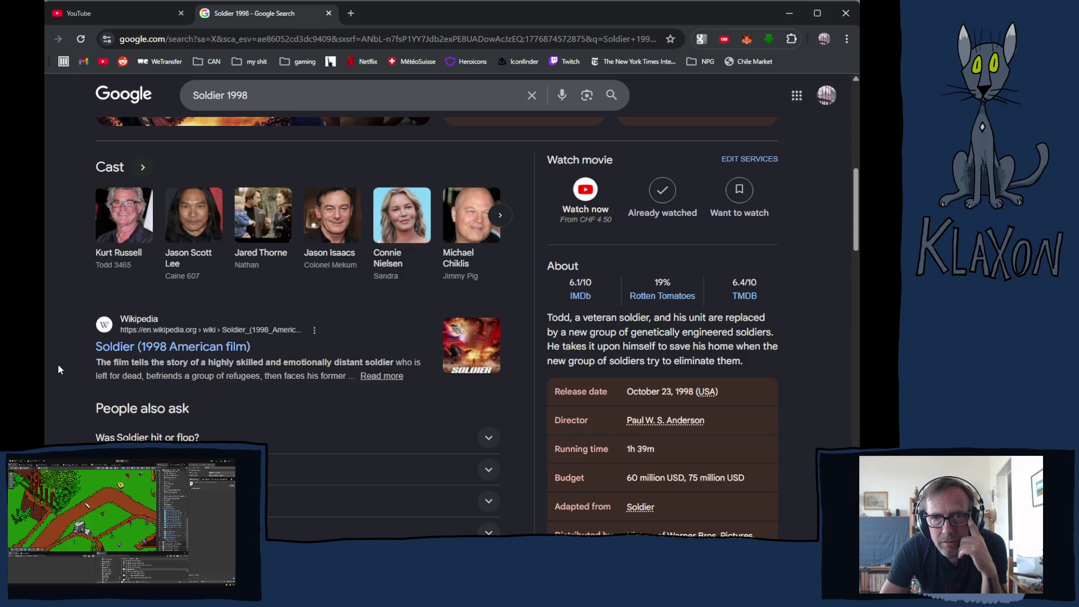
pyautogui.scroll(2, 57, 368)
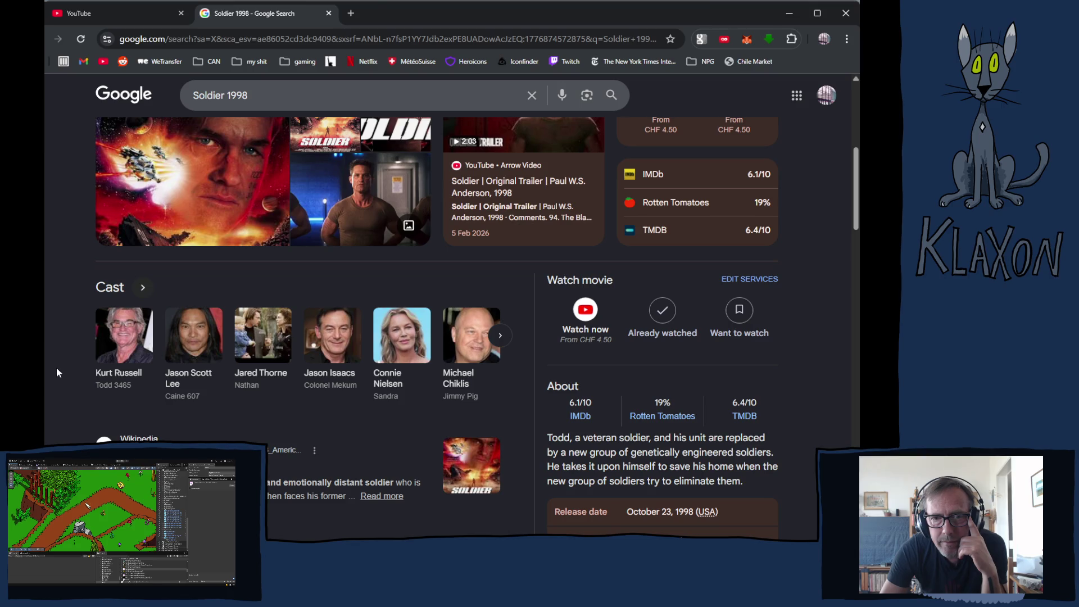
pyautogui.scroll(2, 55, 373)
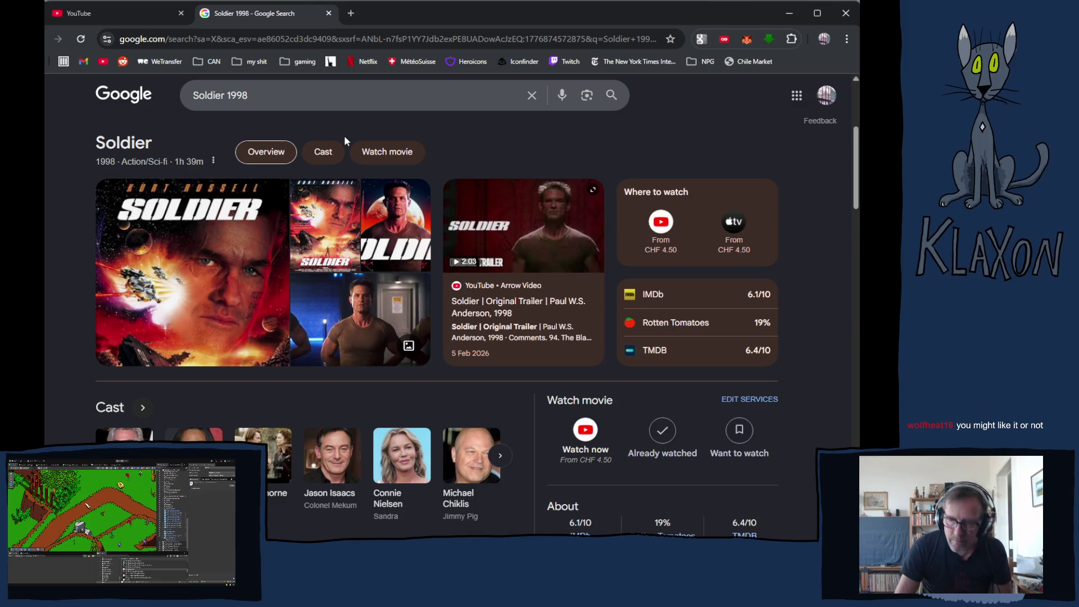
pyautogui.hotkey('alt', 'Left')
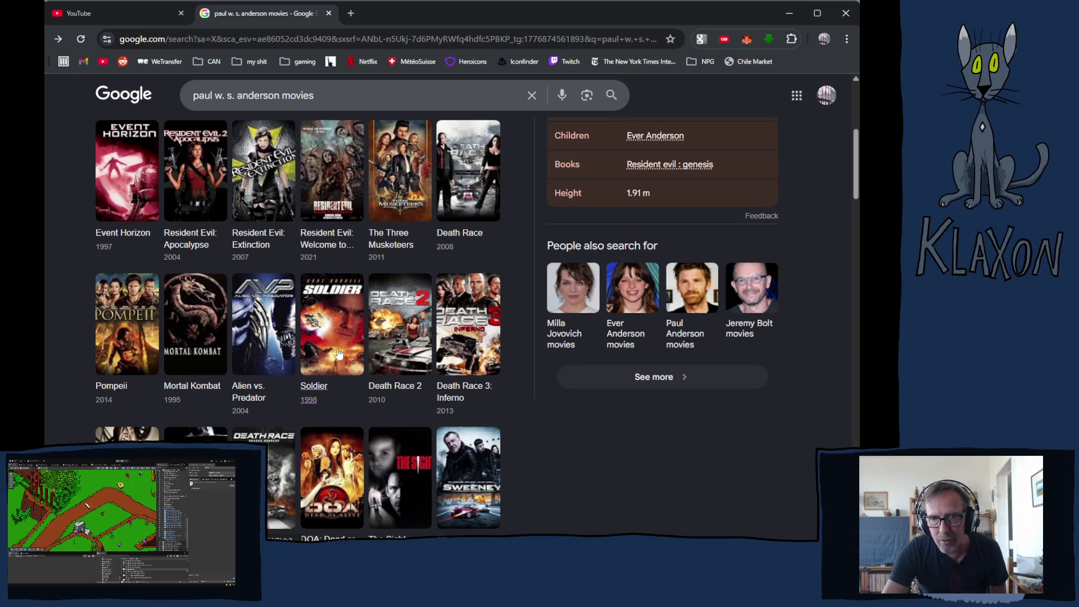
# - Step back to the Paul W. S. Anderson and Event Horizon results, then forward via Sphere 1998 to Kurt Wimmer movies
pyautogui.scroll(-1, 315, 304)
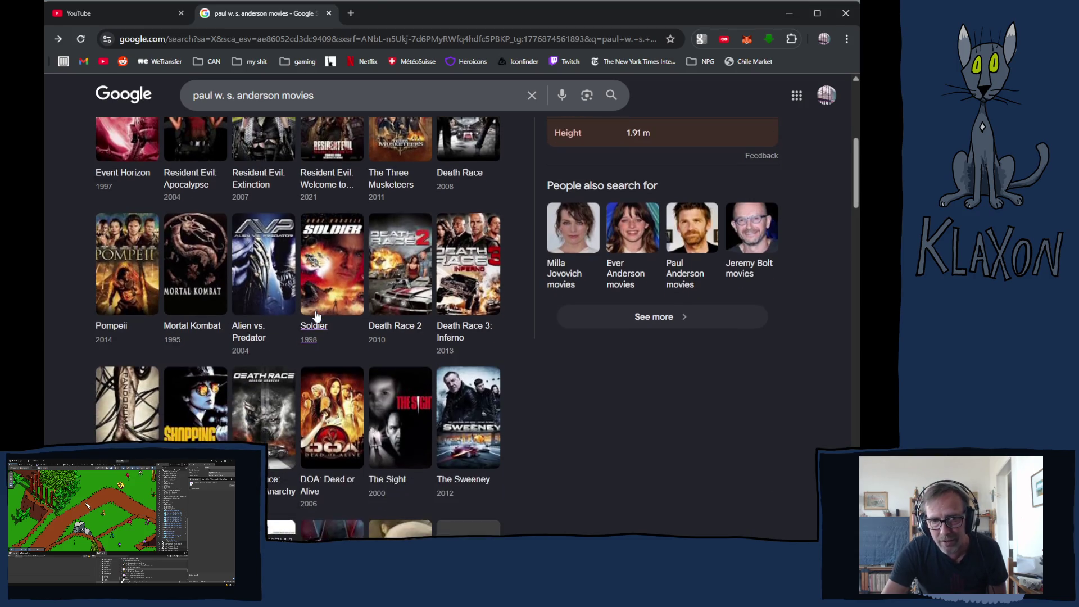
pyautogui.scroll(2, 317, 318)
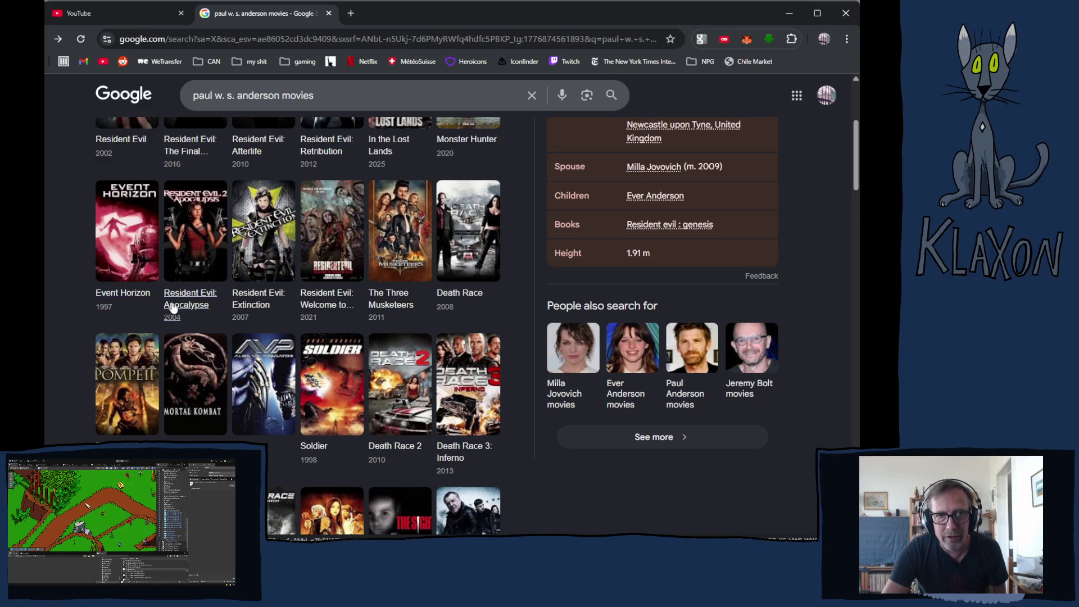
pyautogui.scroll(1, 179, 314)
pyautogui.scroll(3, 312, 360)
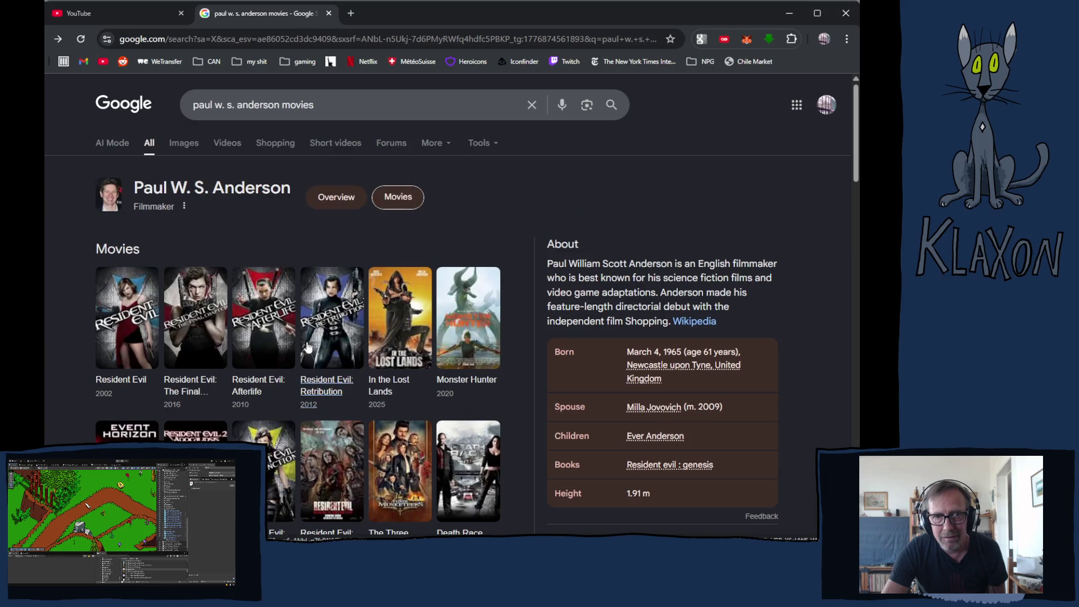
pyautogui.hotkey('alt', 'Left')
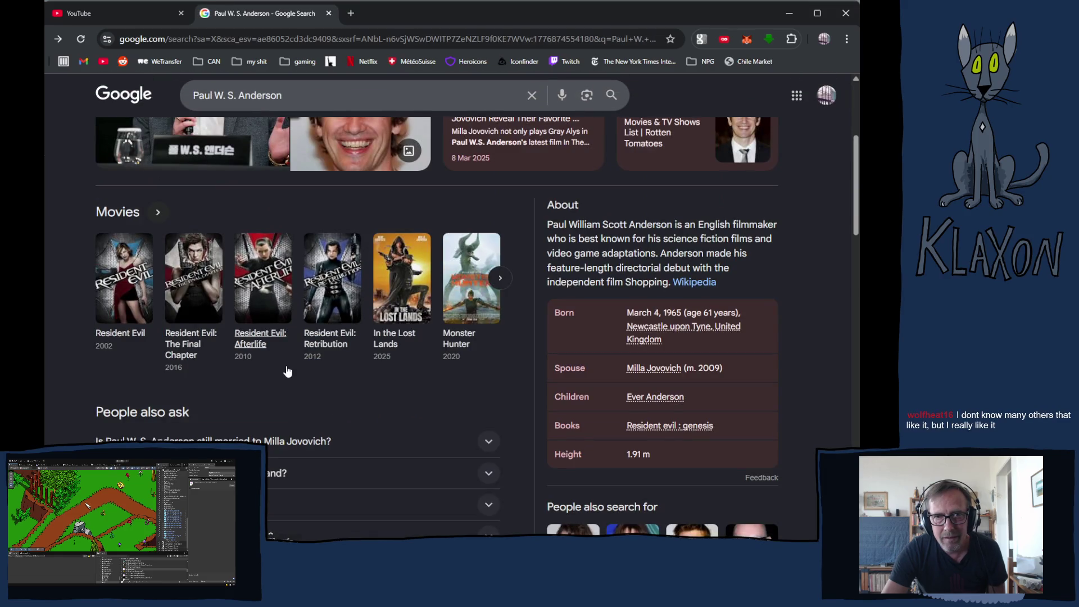
pyautogui.scroll(2, 273, 370)
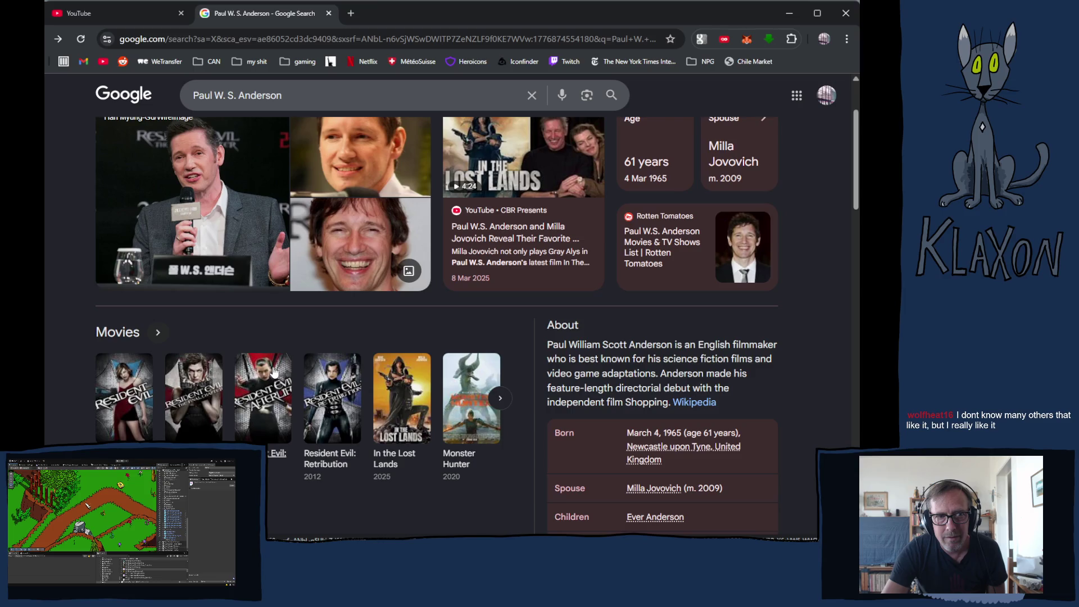
pyautogui.hotkey('alt', 'Left')
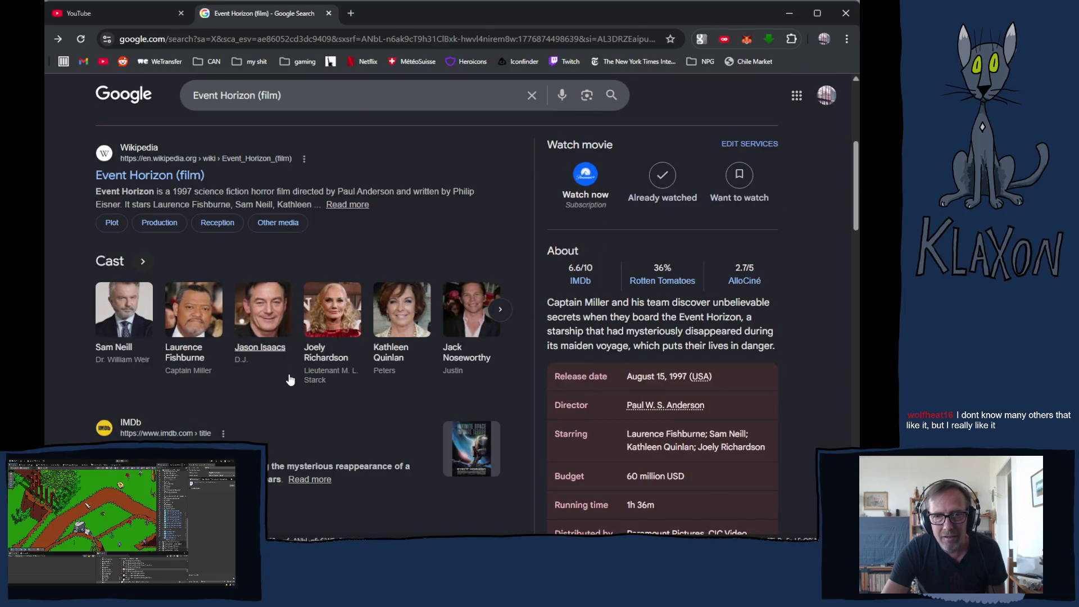
pyautogui.scroll(2, 290, 380)
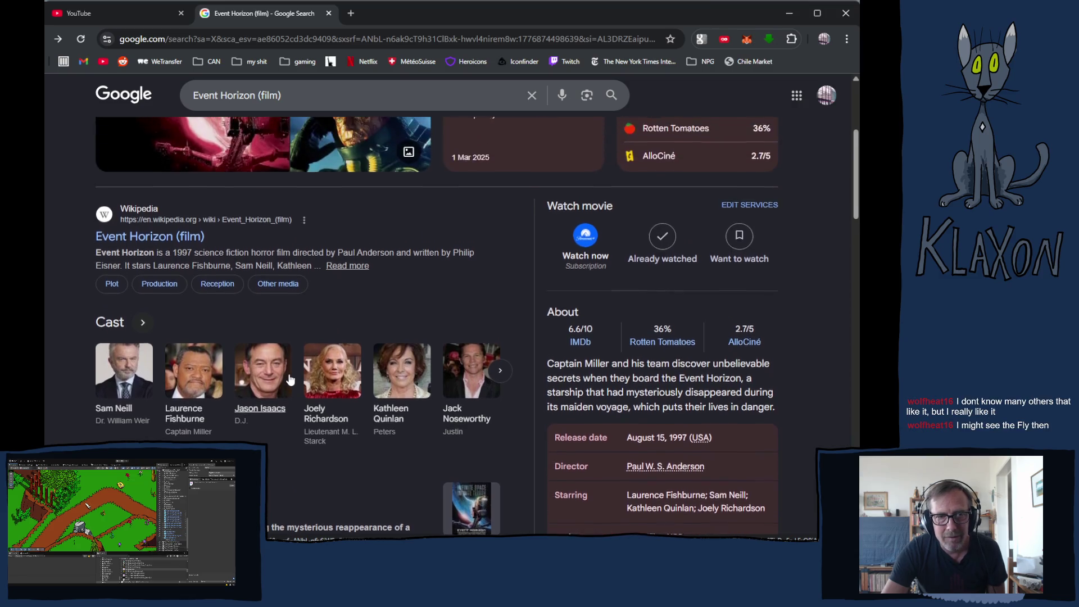
pyautogui.hotkey('alt', 'Right')
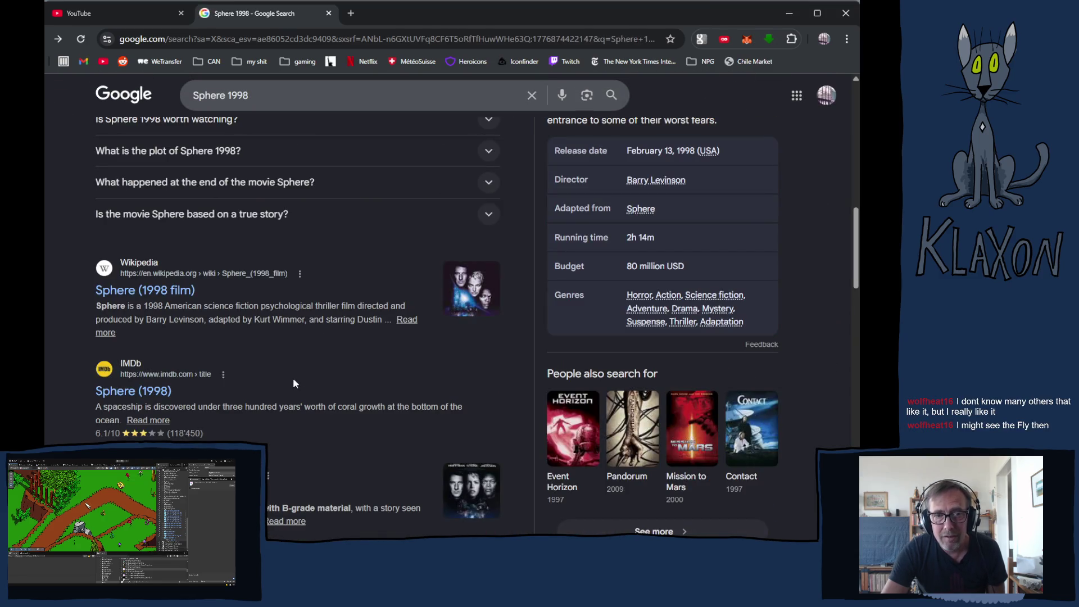
pyautogui.hotkey('alt', 'Right')
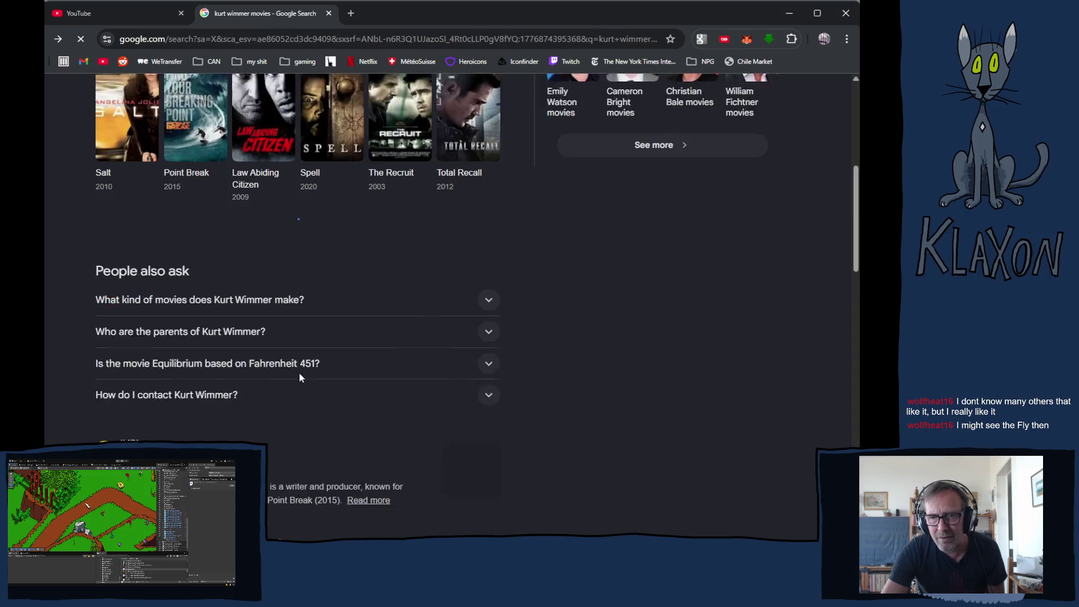
# - Scroll through Kurt Wimmer's Movies grid
pyautogui.scroll(6, 300, 380)
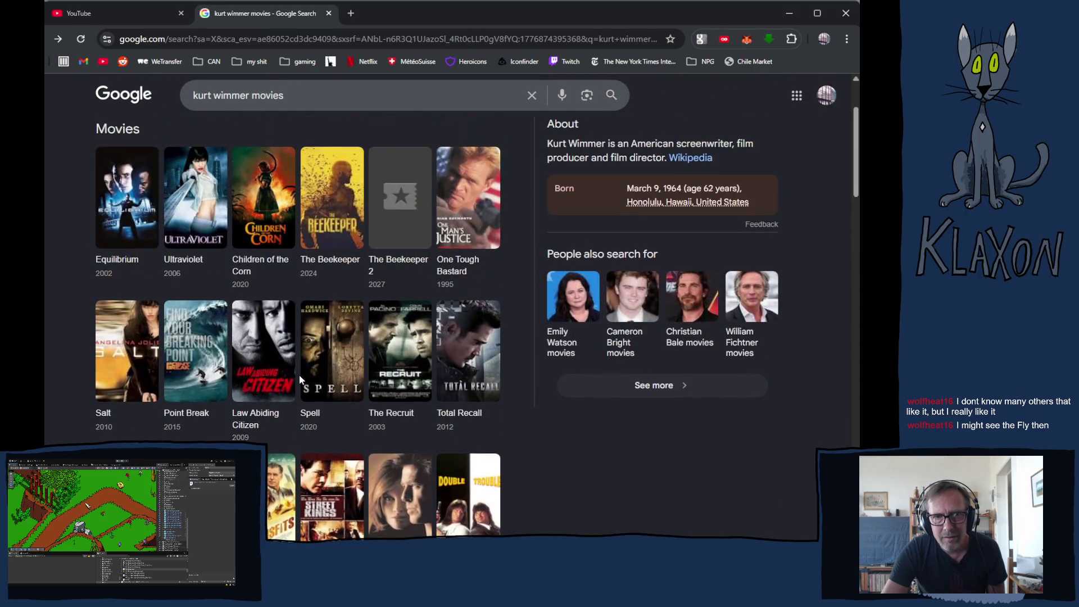
pyautogui.scroll(2, 299, 380)
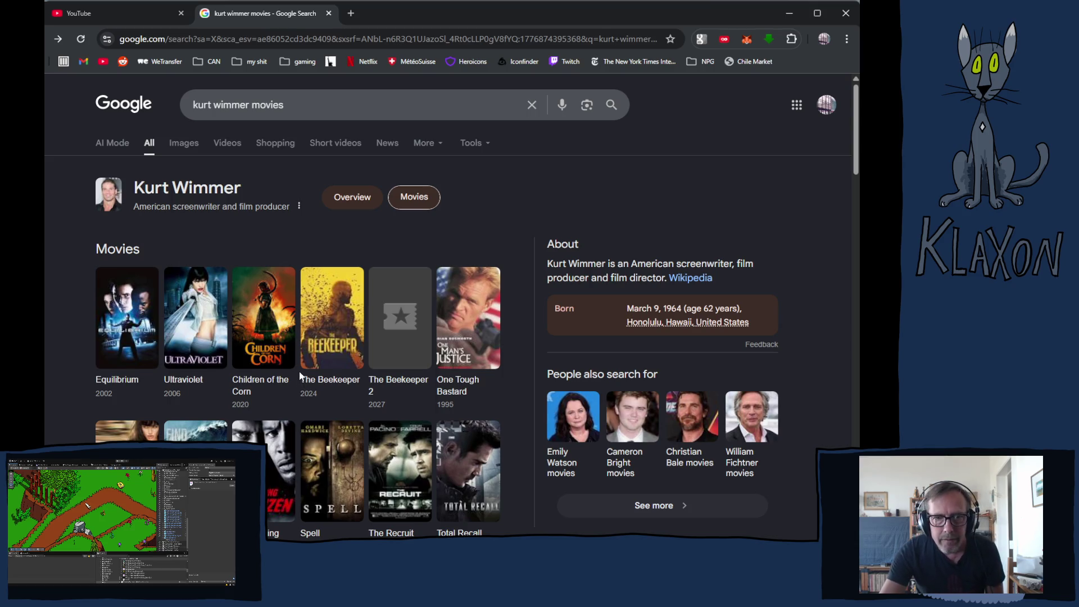
pyautogui.scroll(-1, 382, 391)
pyautogui.scroll(-1, 381, 391)
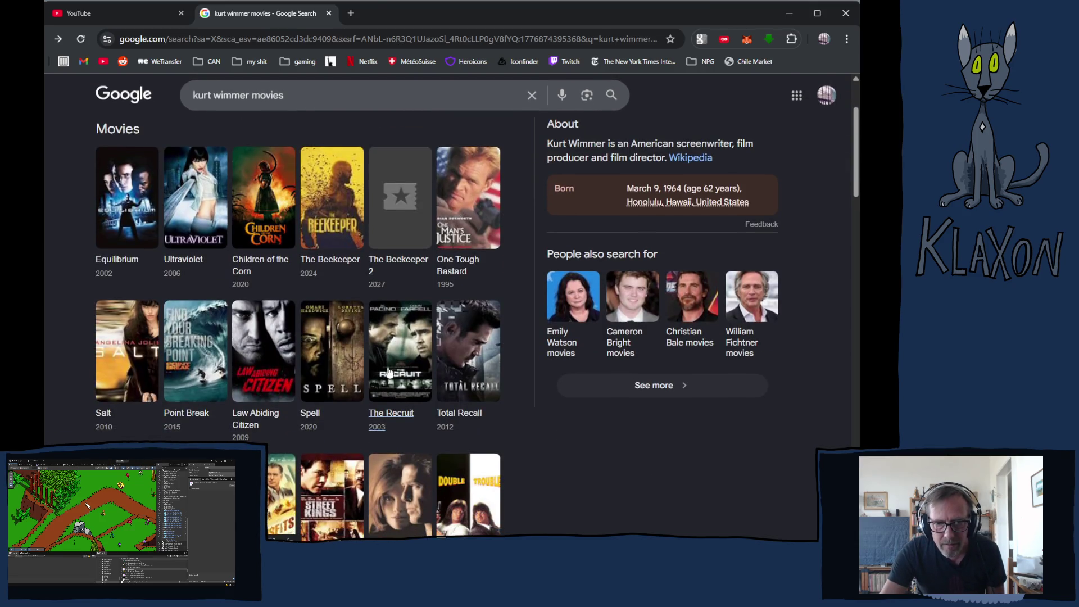
pyautogui.scroll(-2, 258, 385)
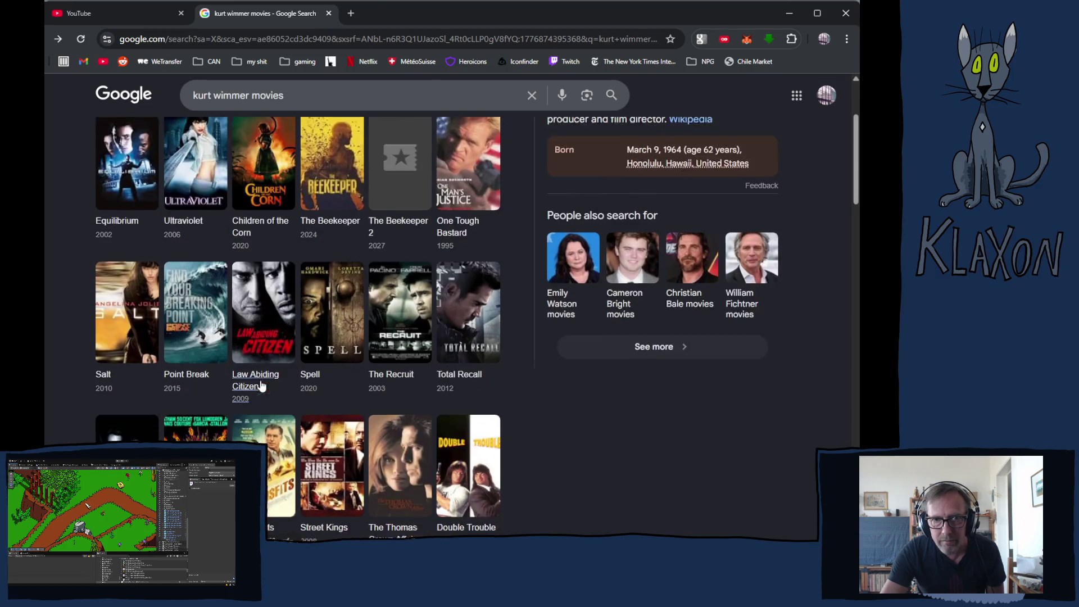
pyautogui.scroll(-1, 260, 385)
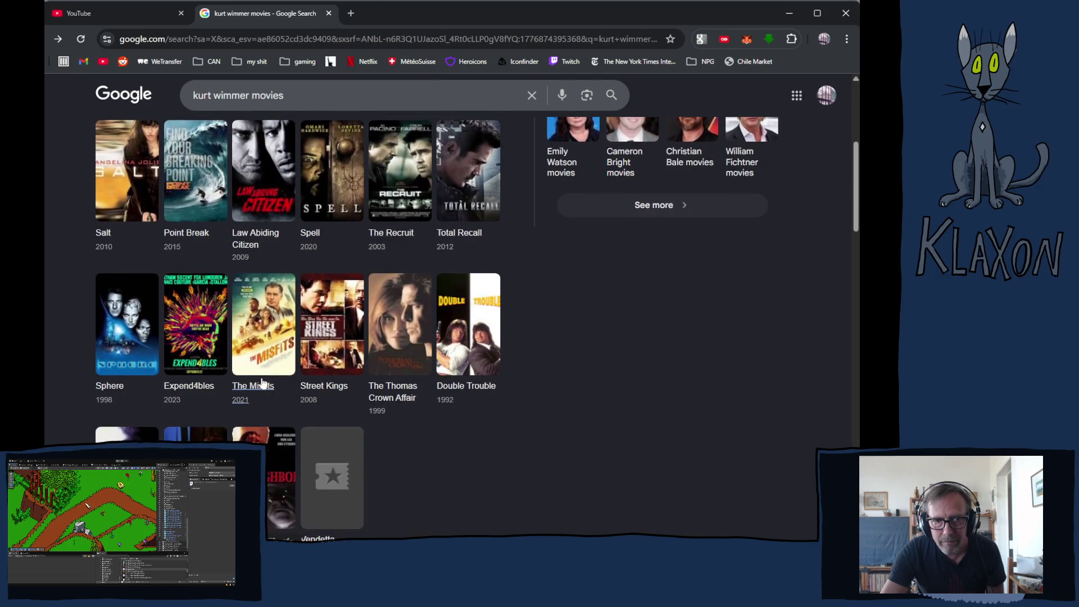
pyautogui.scroll(2, 274, 388)
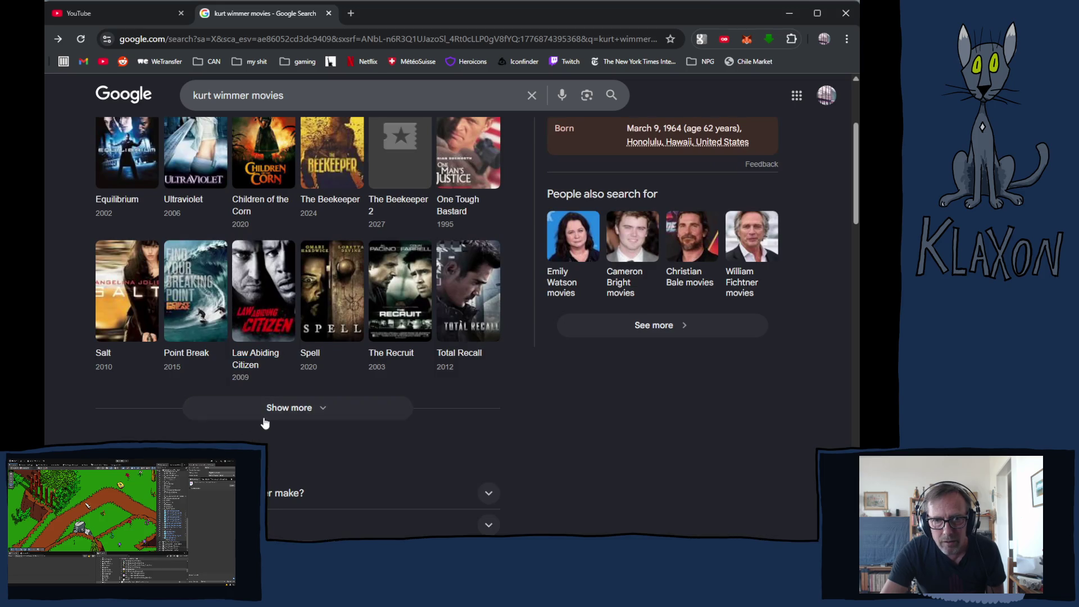
pyautogui.scroll(3, 264, 416)
# - Go back past the Kurt Wimmer overview and Equilibrium results to the Vincenzo Natali movies search
pyautogui.hotkey('alt', 'Left')
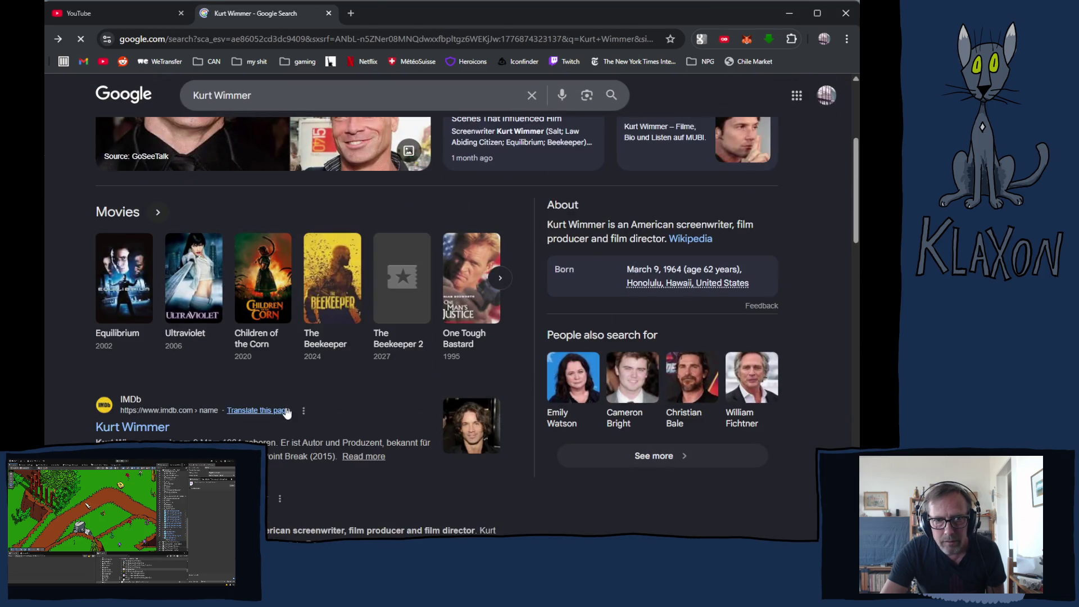
pyautogui.hotkey('alt', 'Left')
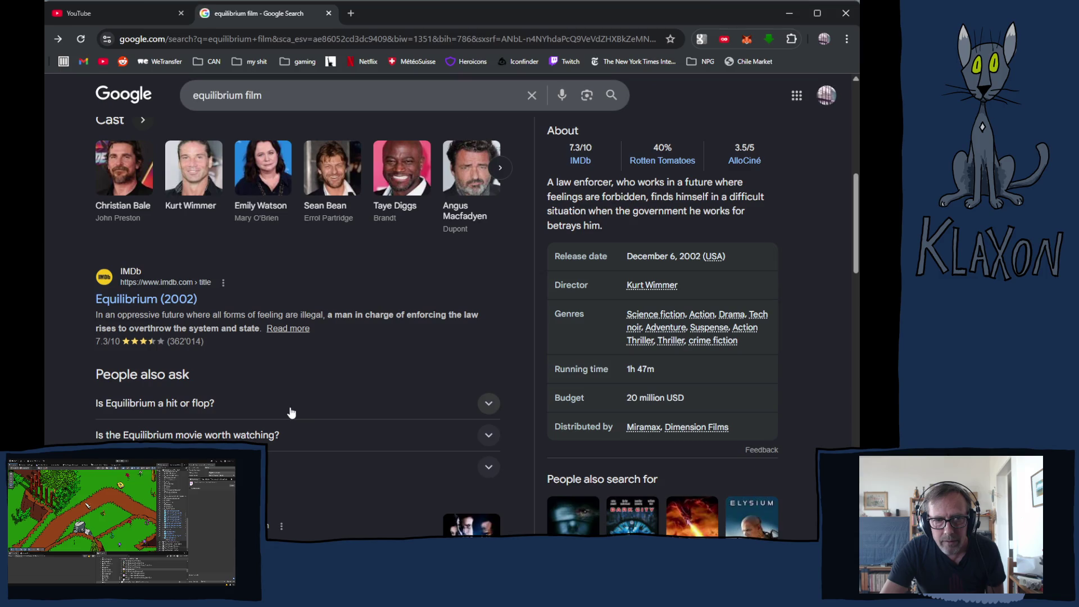
pyautogui.hotkey('alt', 'Left')
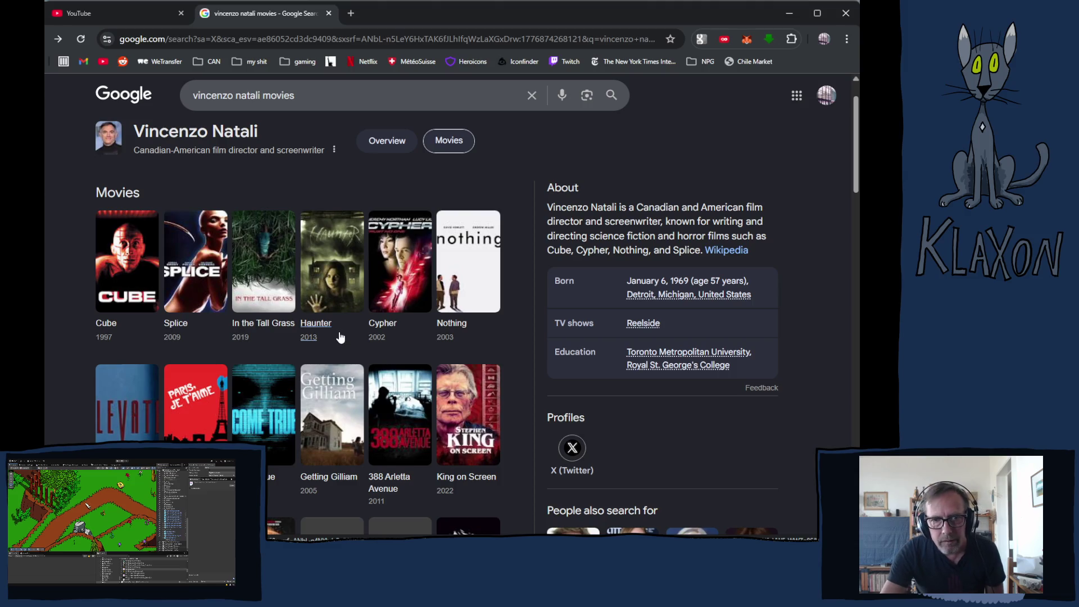
# - Scroll the Vincenzo Natali Movies grid, then return to the earlier Vincenzo Natali search
pyautogui.scroll(-1, 340, 342)
pyautogui.scroll(-2, 353, 333)
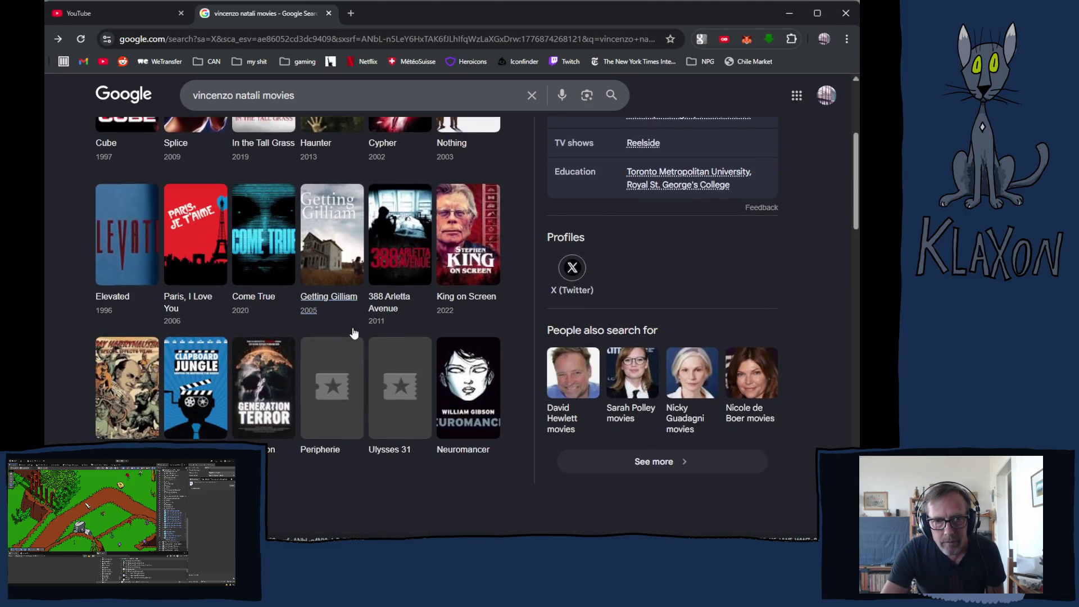
pyautogui.scroll(-1, 354, 333)
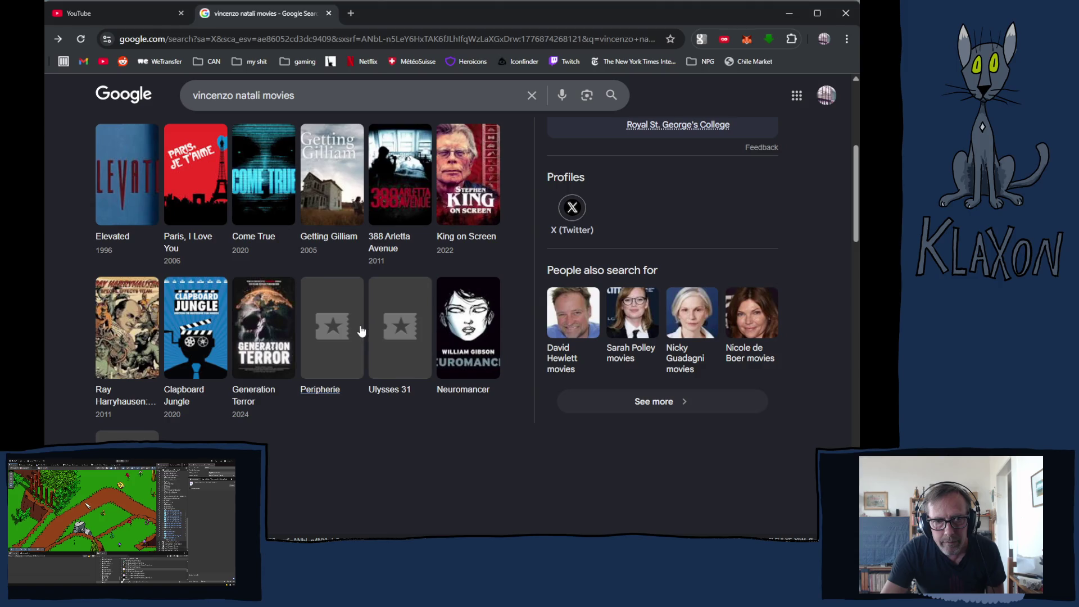
pyautogui.scroll(2, 365, 337)
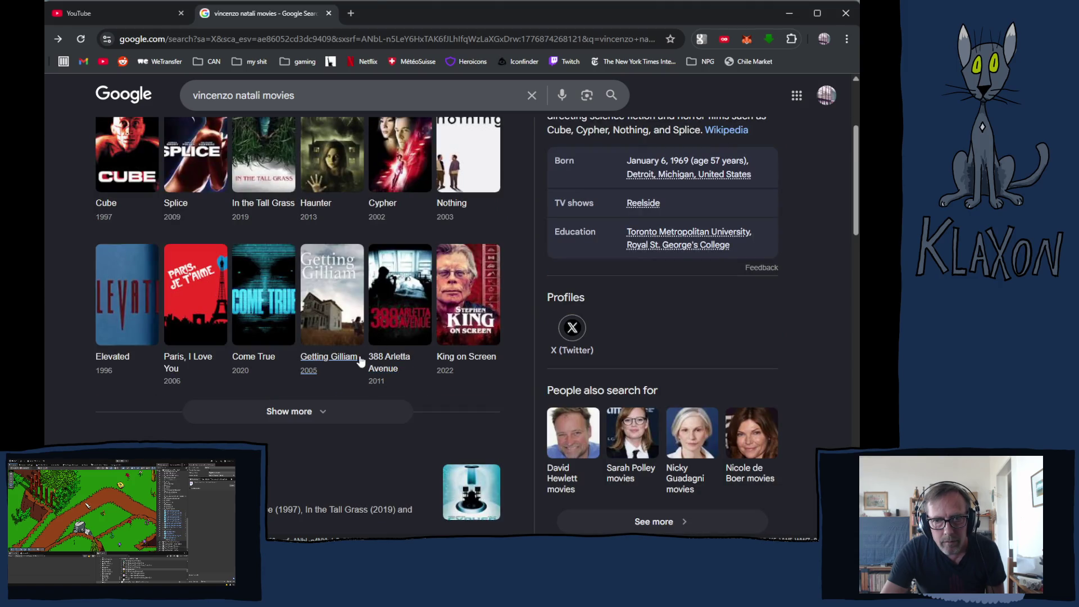
pyautogui.hotkey('alt', 'Left')
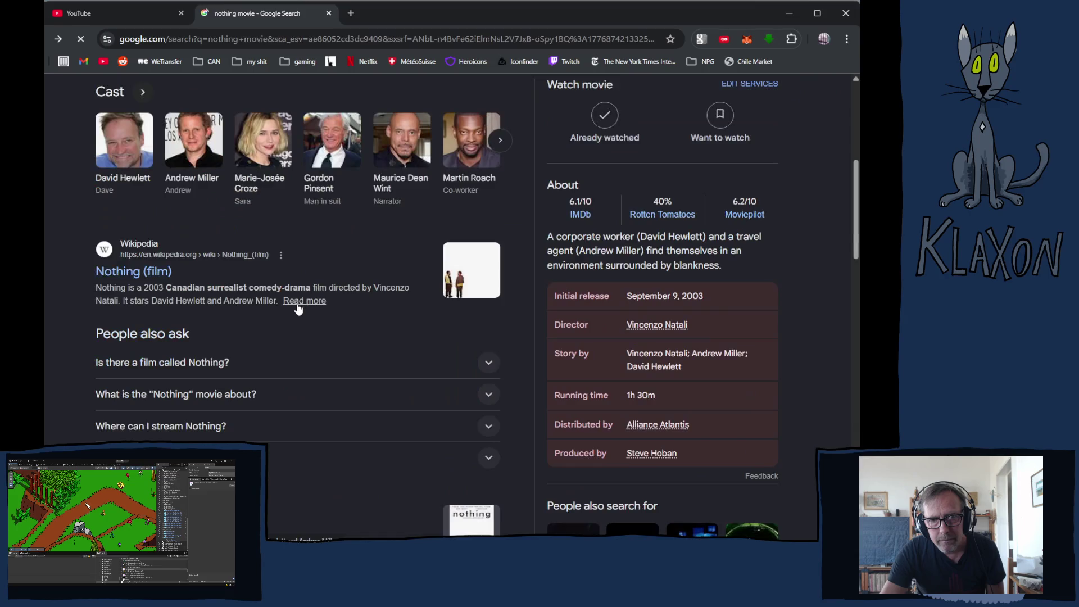
# - Step back through the nothing, Doom and Scanners results to The Fly results
pyautogui.hotkey('alt', 'Left')
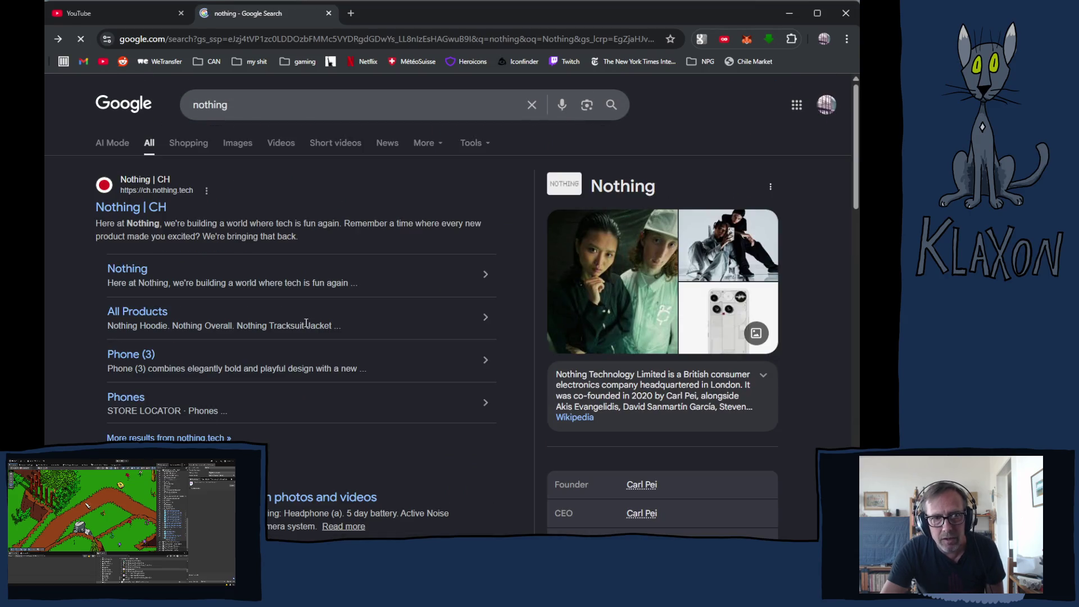
pyautogui.hotkey('alt', 'Left')
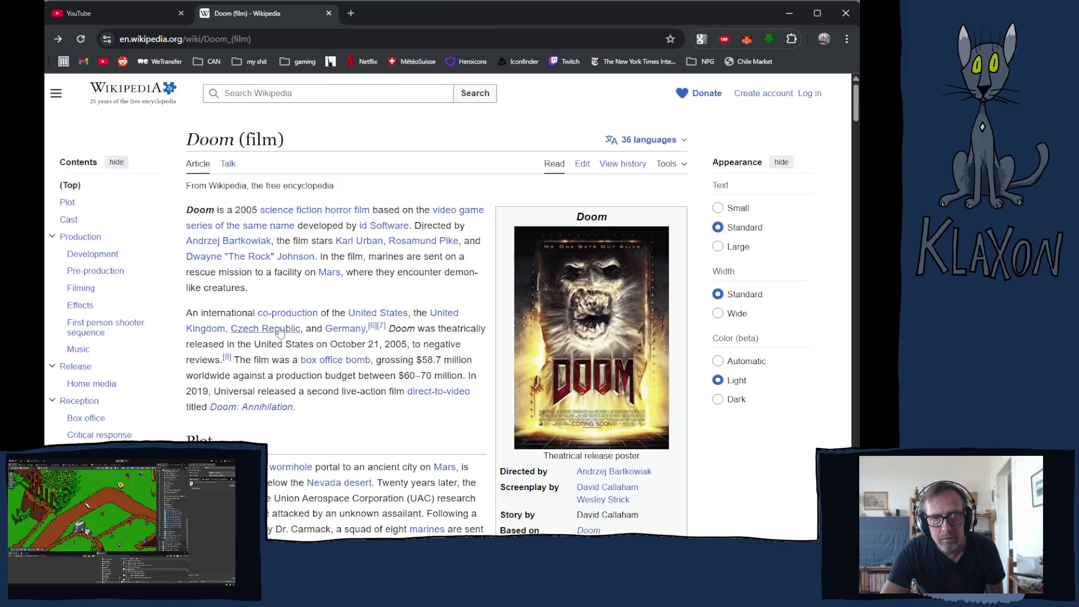
pyautogui.hotkey('alt', 'Left')
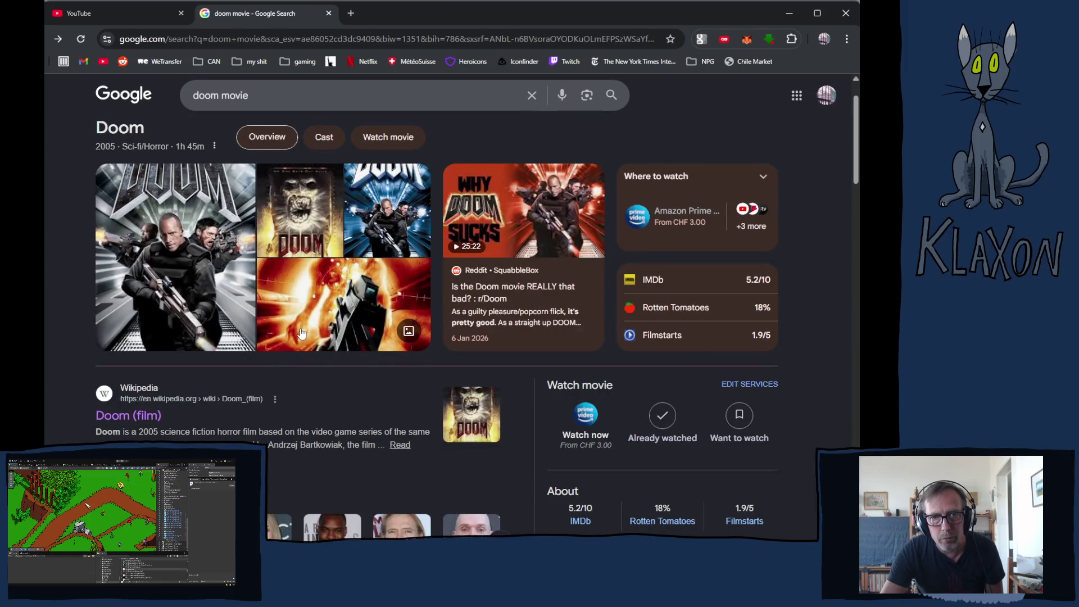
pyautogui.hotkey('alt', 'Left')
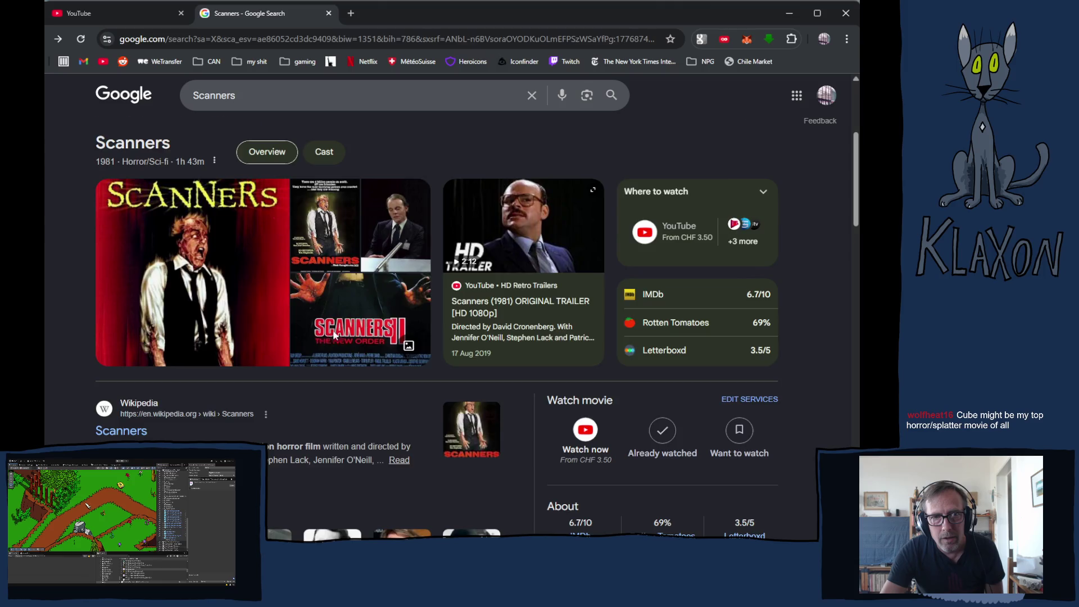
pyautogui.hotkey('alt', 'Left')
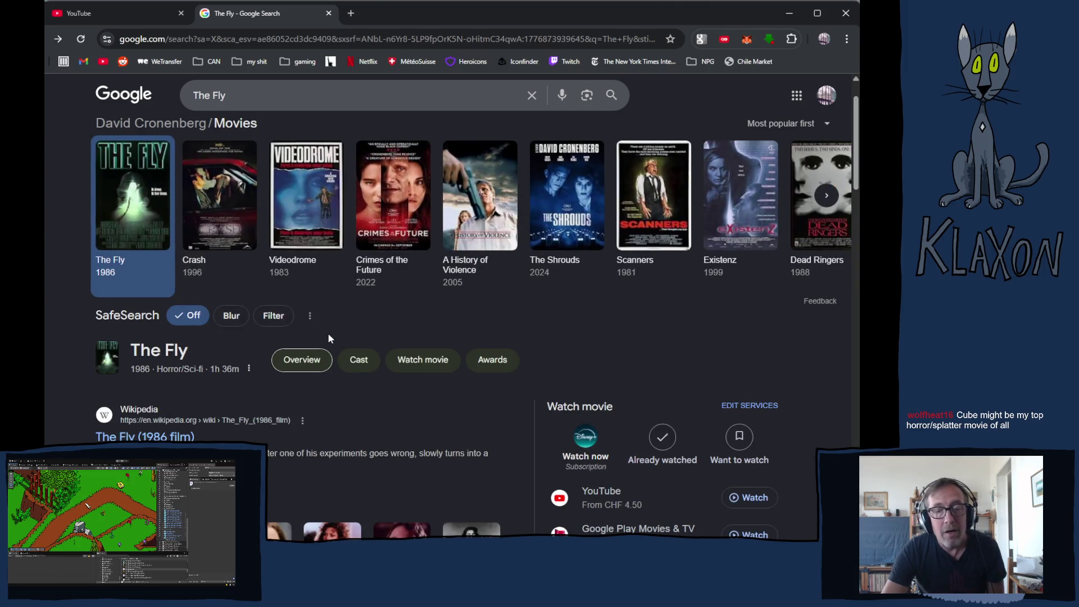
# - Go forward again past Scanners and the Nothing results to the Vincenzo Natali search
pyautogui.hotkey('alt', 'Right')
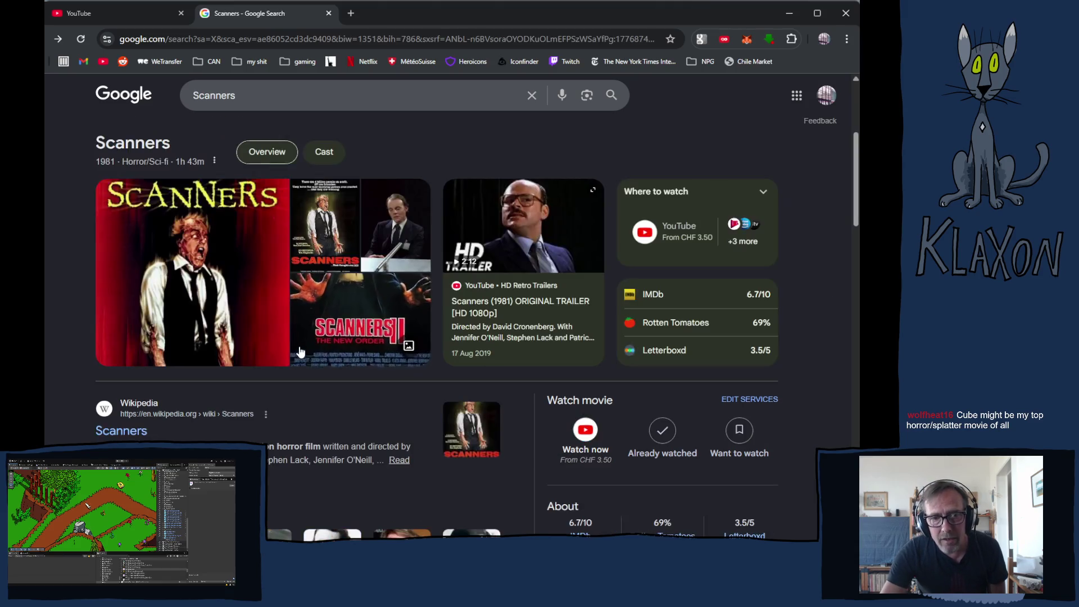
pyautogui.hotkey('alt', 'Right')
pyautogui.hotkey('alt', 'Right')
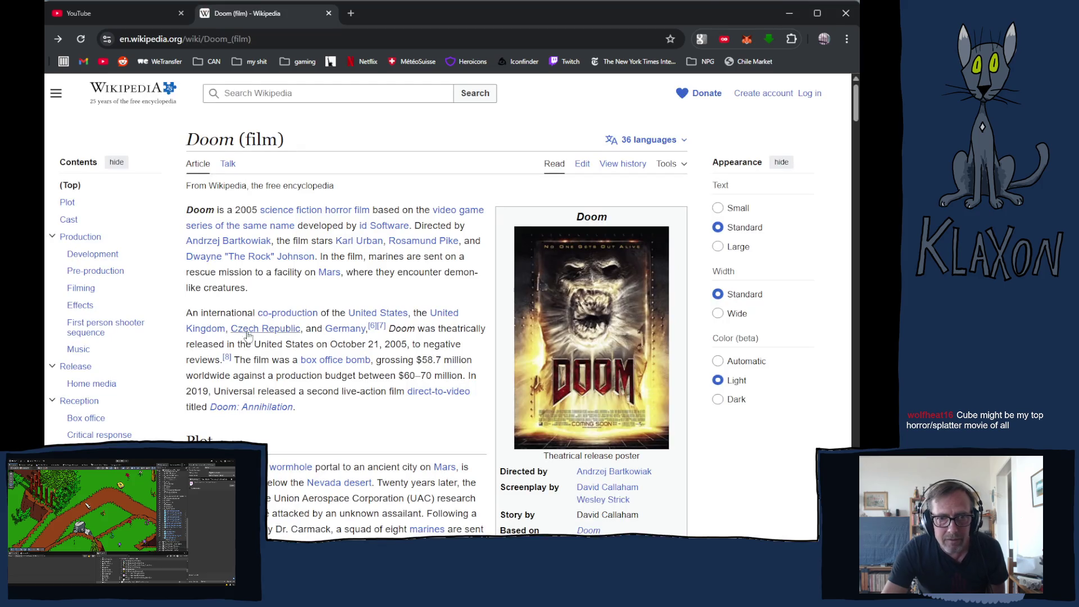
pyautogui.hotkey('alt', 'Right')
pyautogui.hotkey('alt', 'Right')
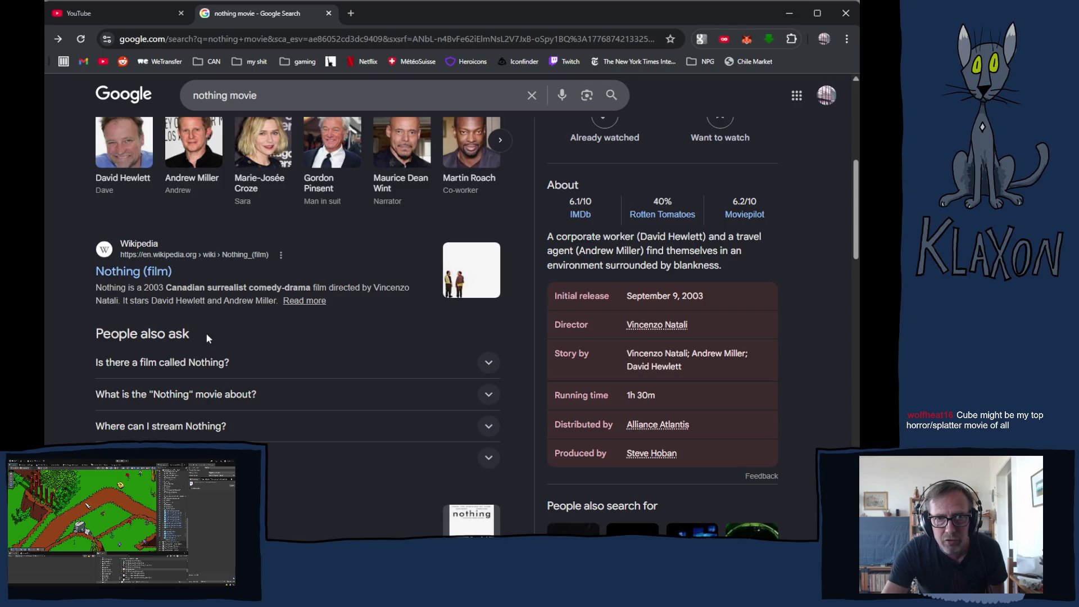
pyautogui.hotkey('alt', 'Right')
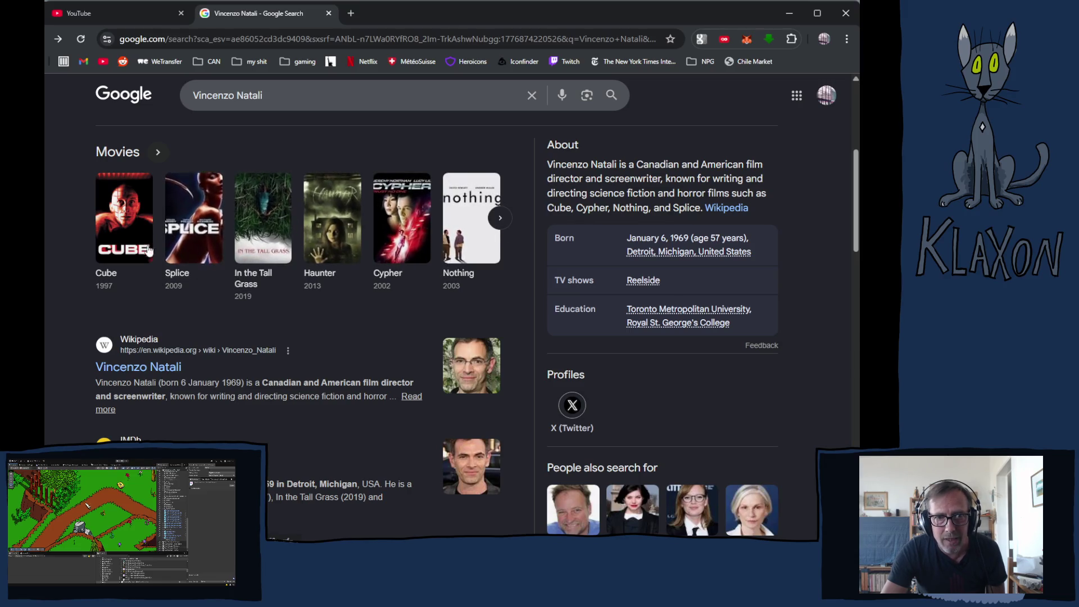
# - Scroll Vincenzo Natali's movie grid down to Rip Cage and open his IMDb page
pyautogui.scroll(-1, 247, 354)
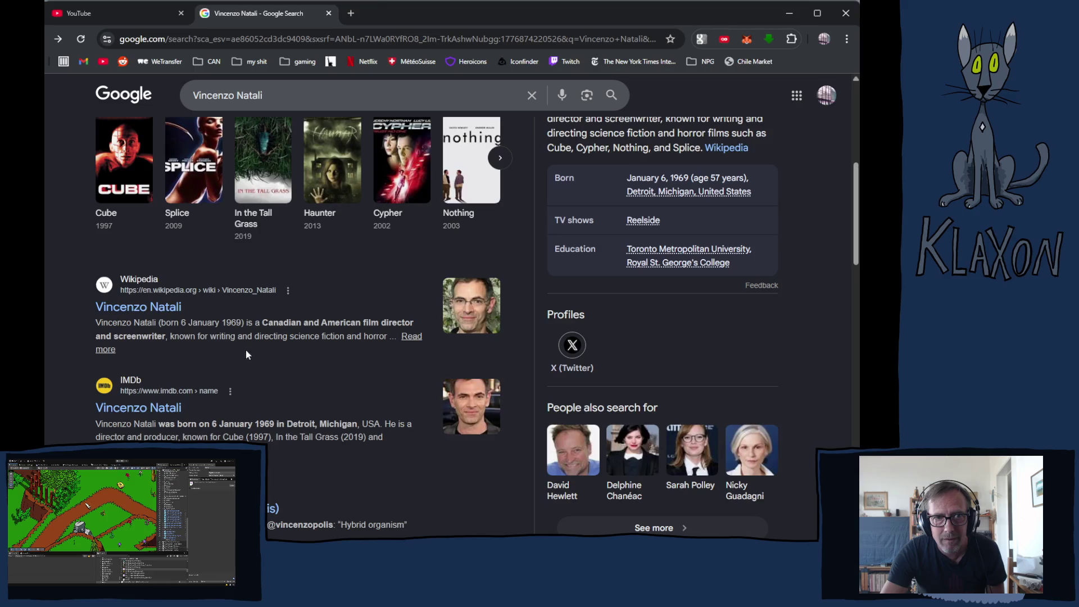
pyautogui.scroll(3, 413, 322)
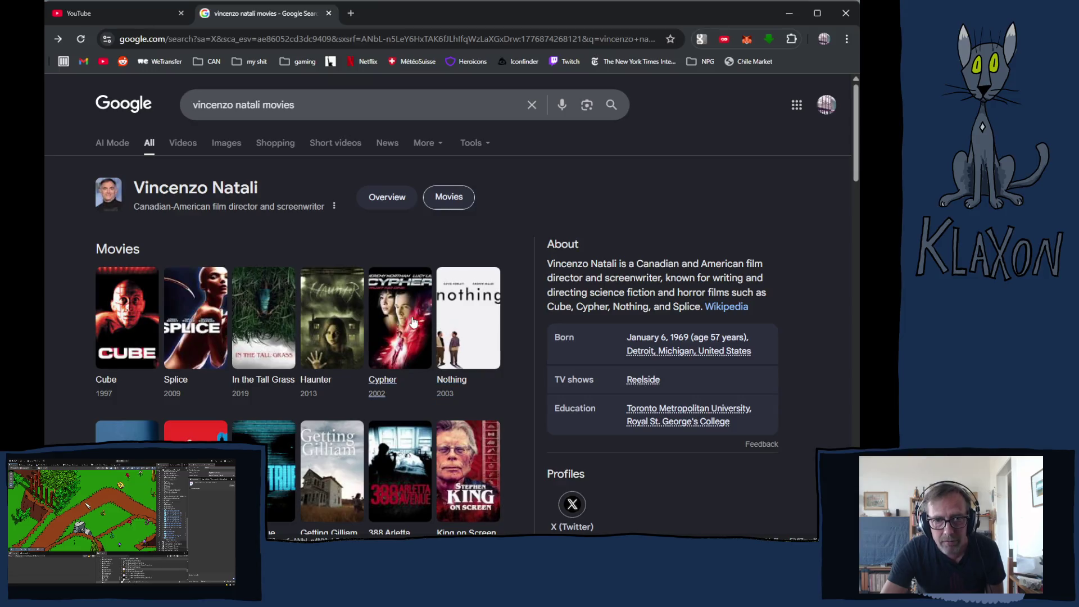
pyautogui.scroll(-1, 398, 318)
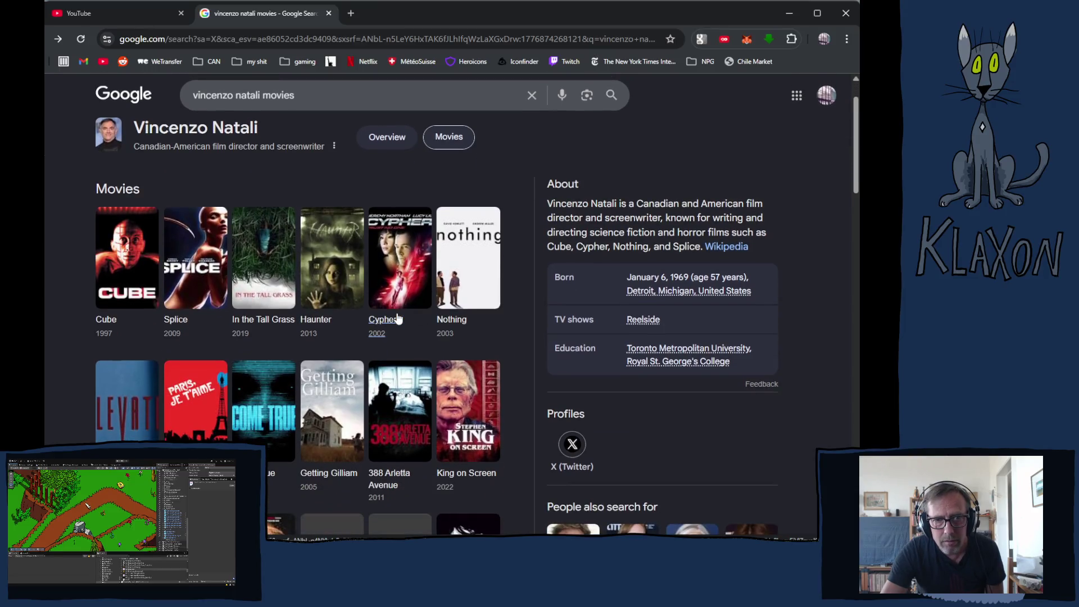
pyautogui.scroll(-2, 398, 318)
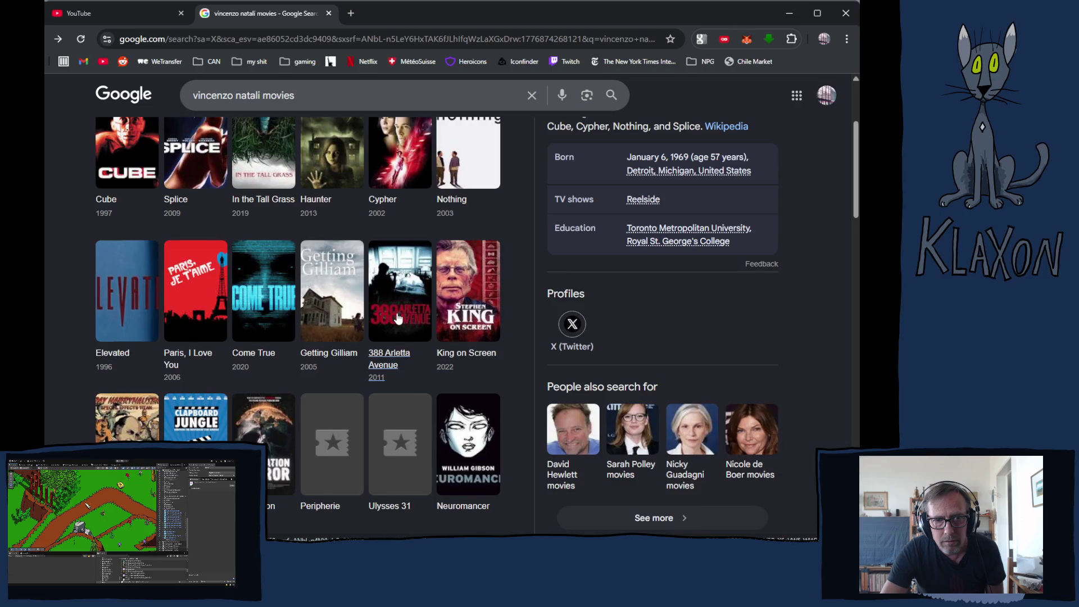
pyautogui.scroll(-1, 398, 318)
pyautogui.scroll(-3, 397, 318)
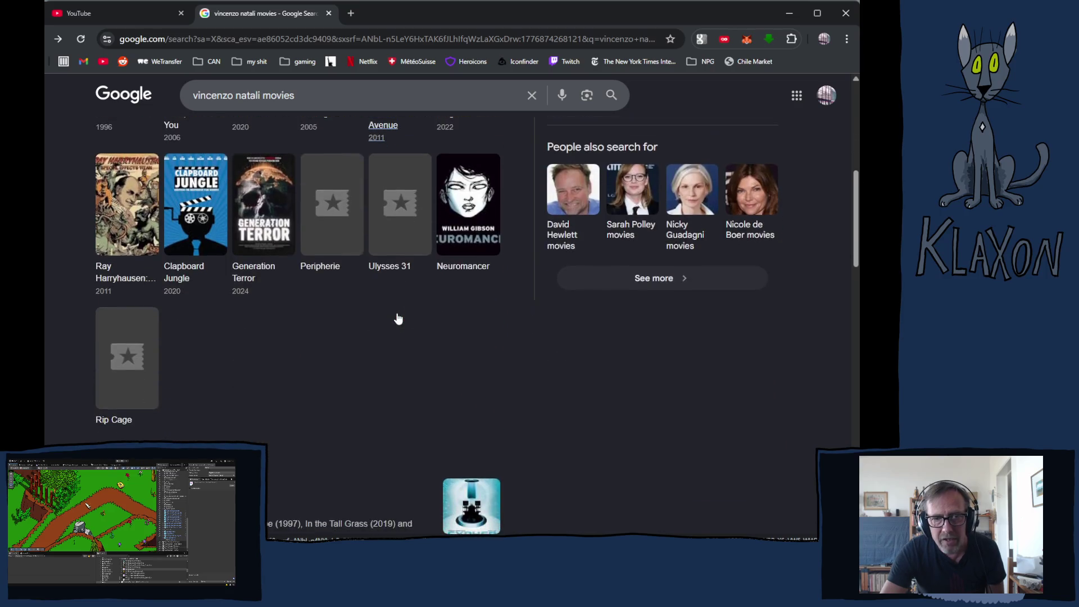
pyautogui.scroll(-2, 397, 318)
pyautogui.click(168, 388)
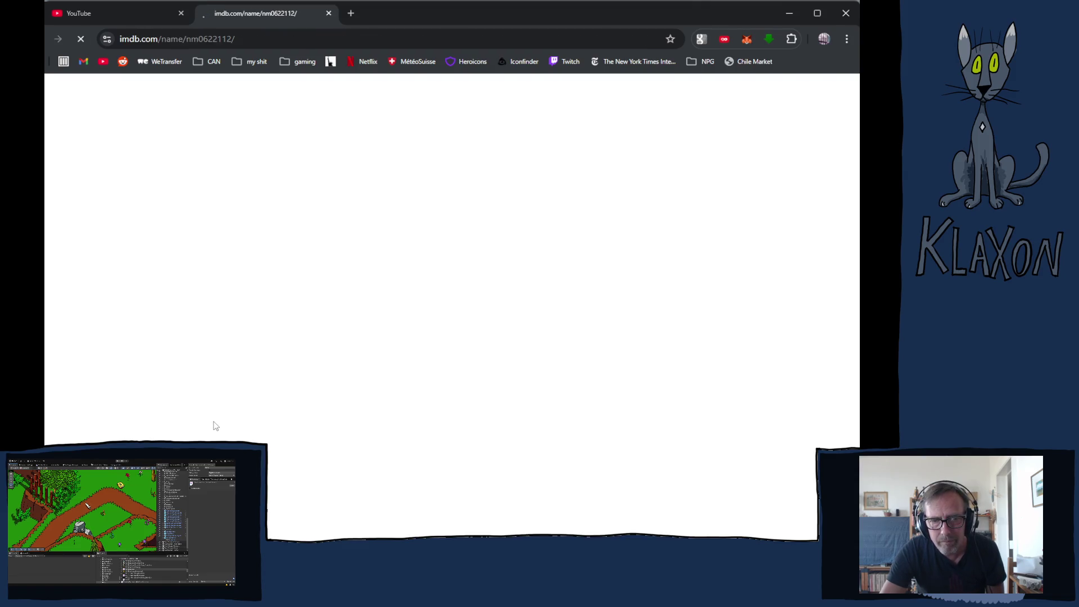
# - Clear the Art Department credits filter and expand the 32 previous directing credits
pyautogui.scroll(-5, 227, 410)
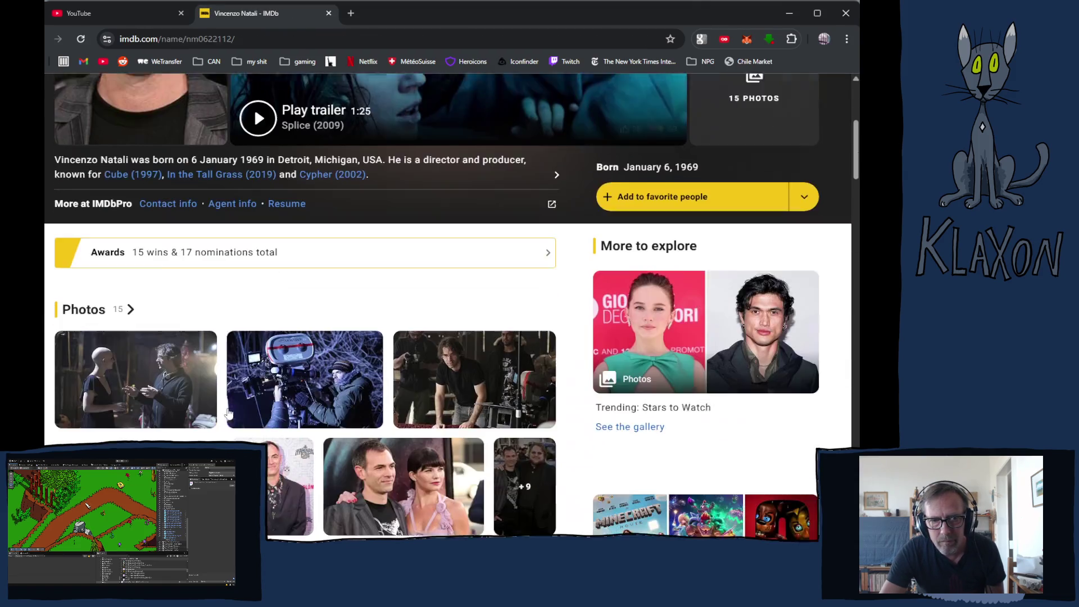
pyautogui.scroll(-5, 228, 414)
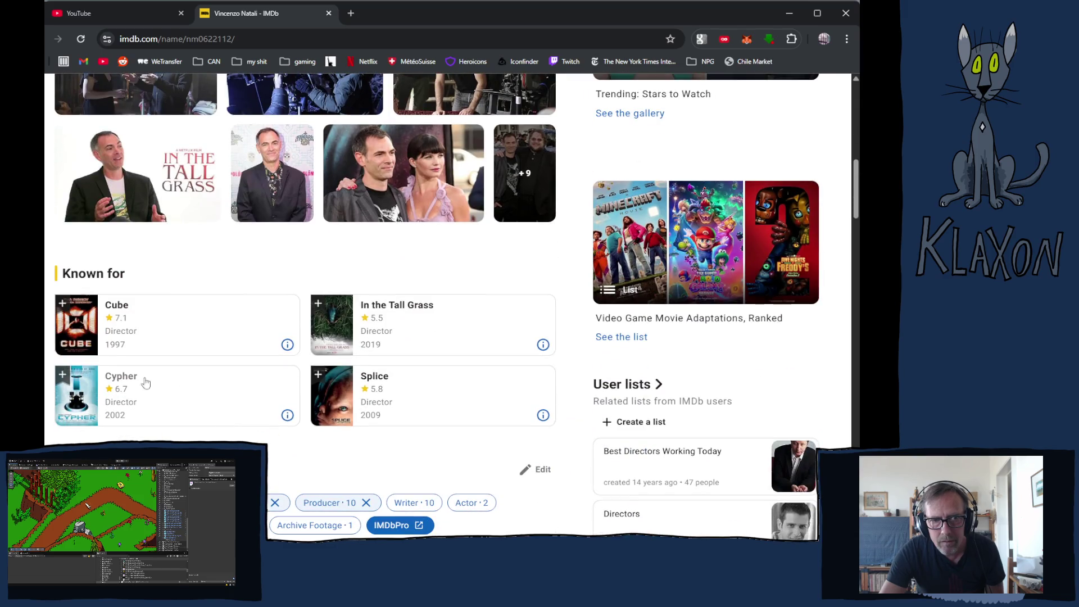
pyautogui.scroll(-1, 145, 397)
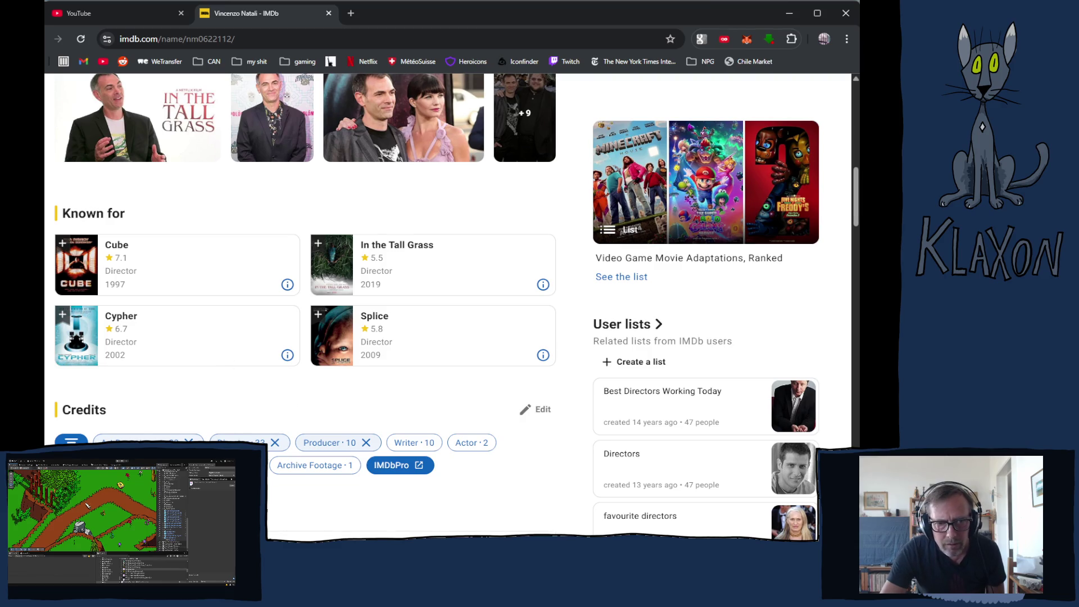
pyautogui.scroll(-5, 450, 303)
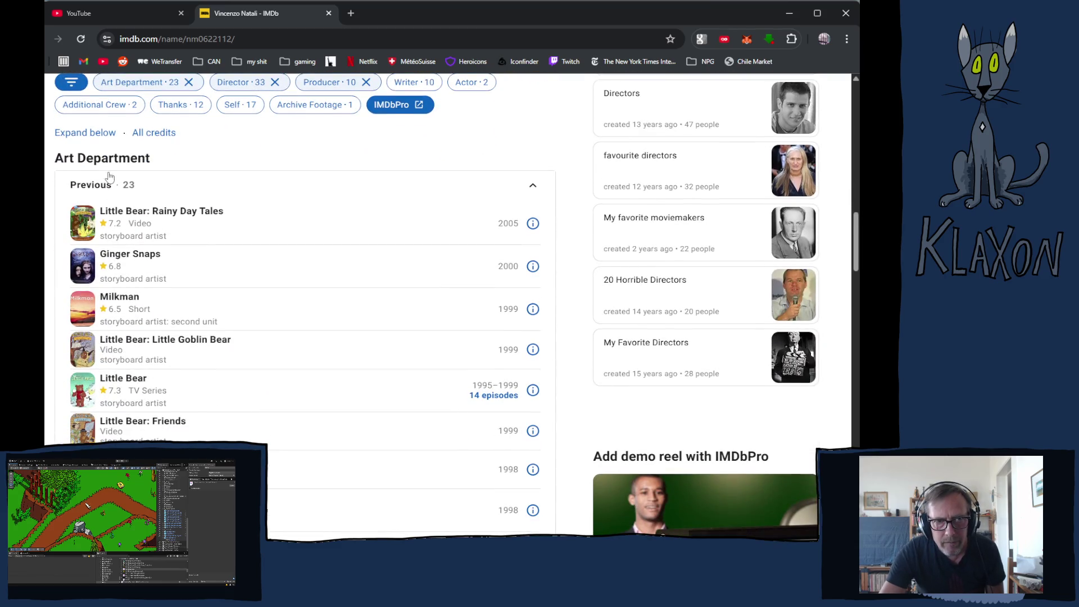
pyautogui.scroll(1, 163, 155)
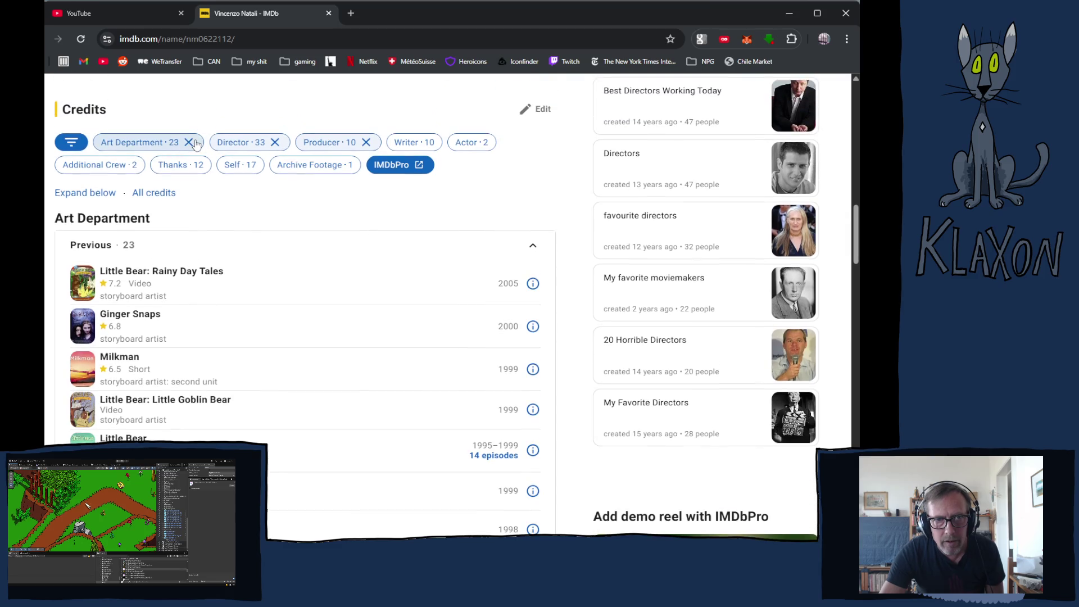
pyautogui.click(166, 144)
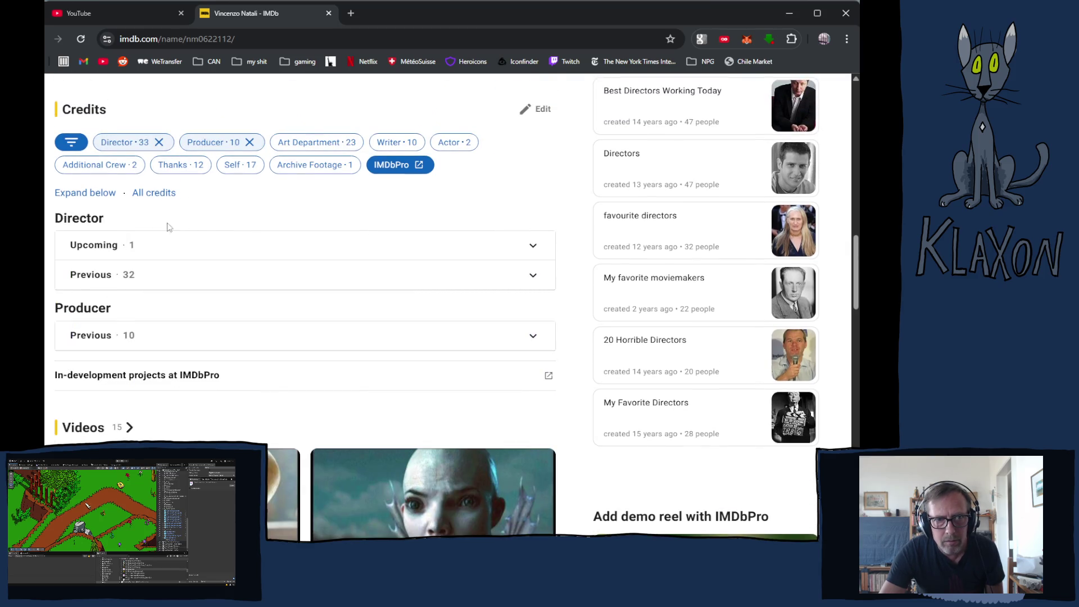
pyautogui.click(108, 278)
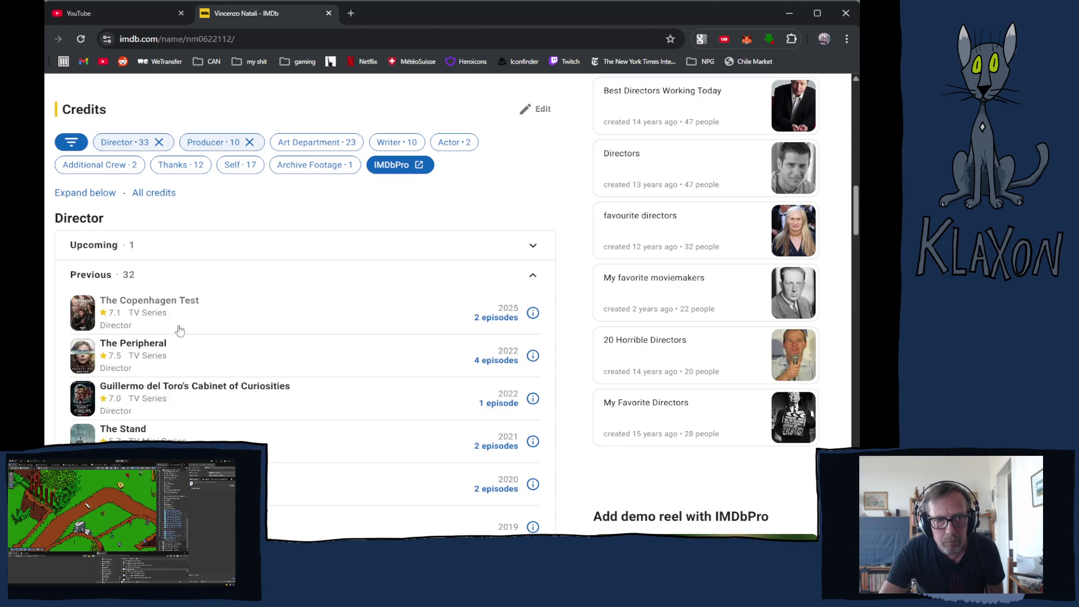
# - Scroll through the previous directing credits, from The Copenhagen Test back to Cube
pyautogui.scroll(-10, 224, 402)
pyautogui.scroll(-13, 224, 405)
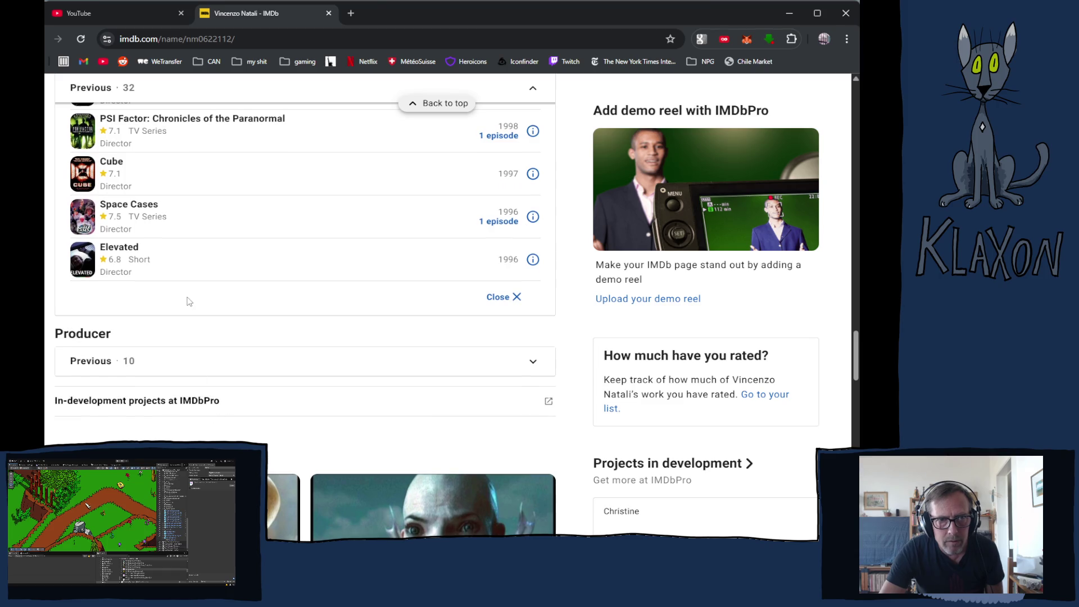
pyautogui.scroll(3, 187, 301)
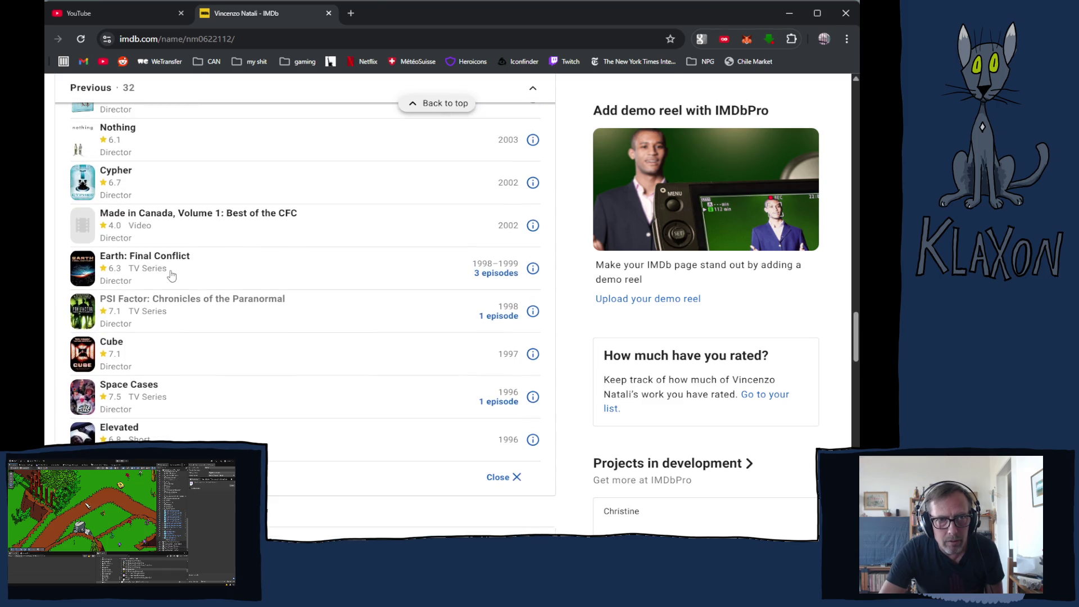
pyautogui.scroll(2, 171, 275)
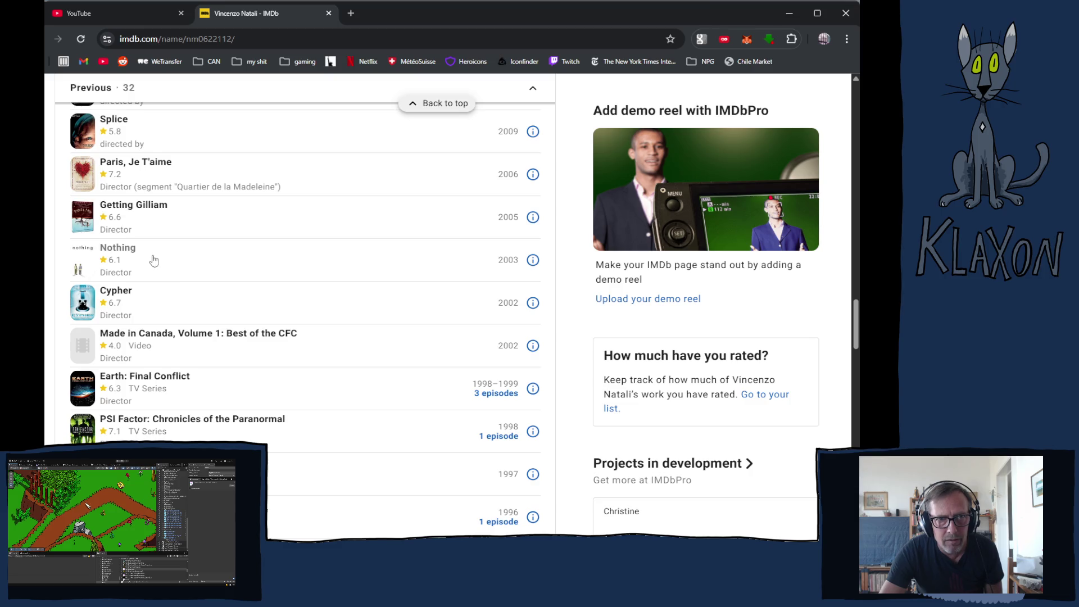
pyautogui.scroll(1, 153, 261)
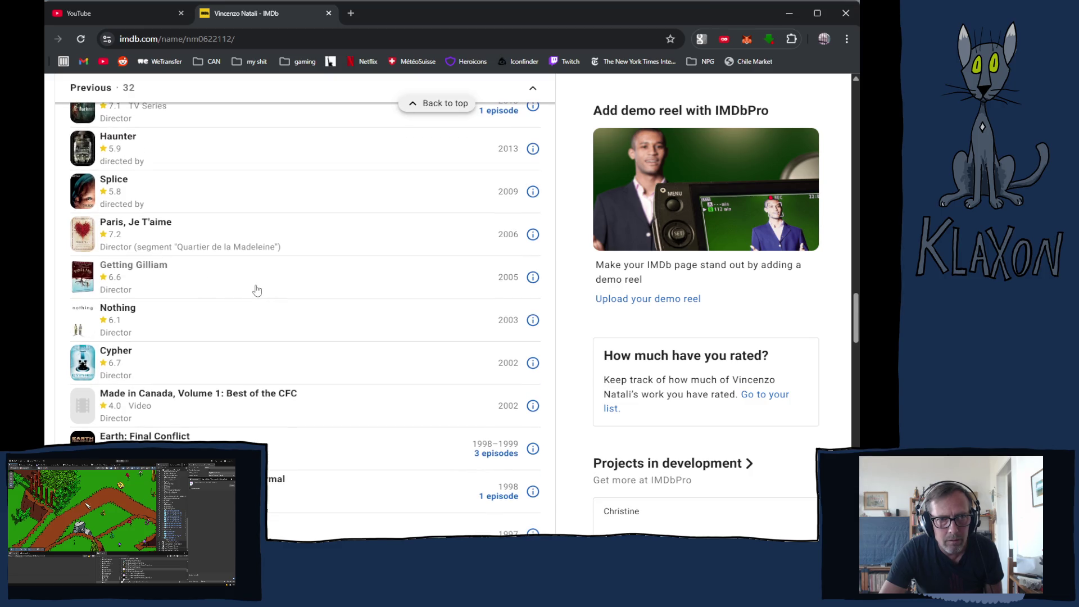
pyautogui.scroll(1, 257, 290)
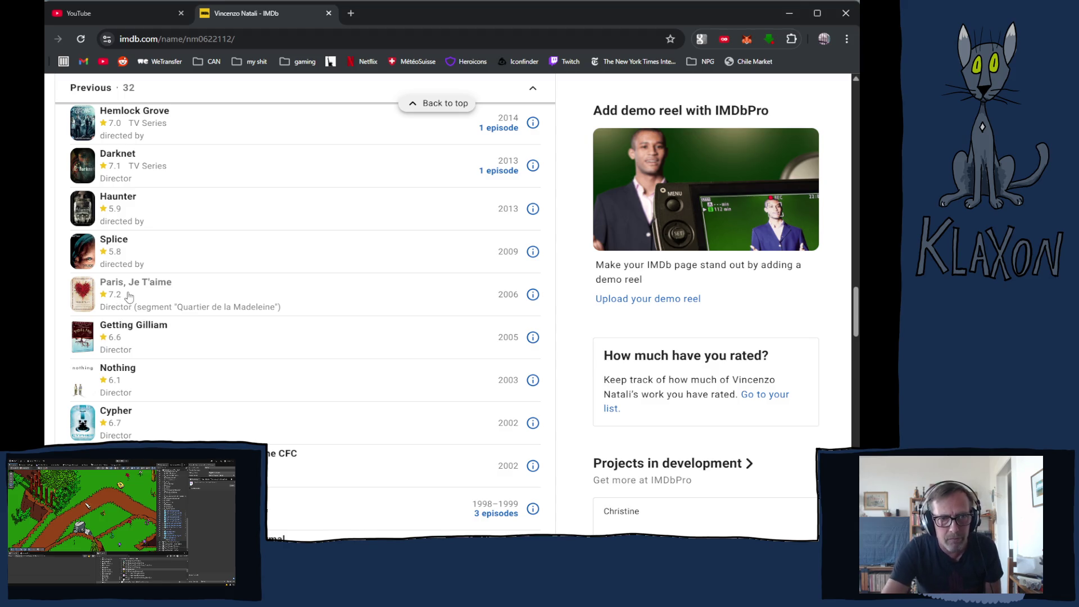
pyautogui.scroll(1, 151, 308)
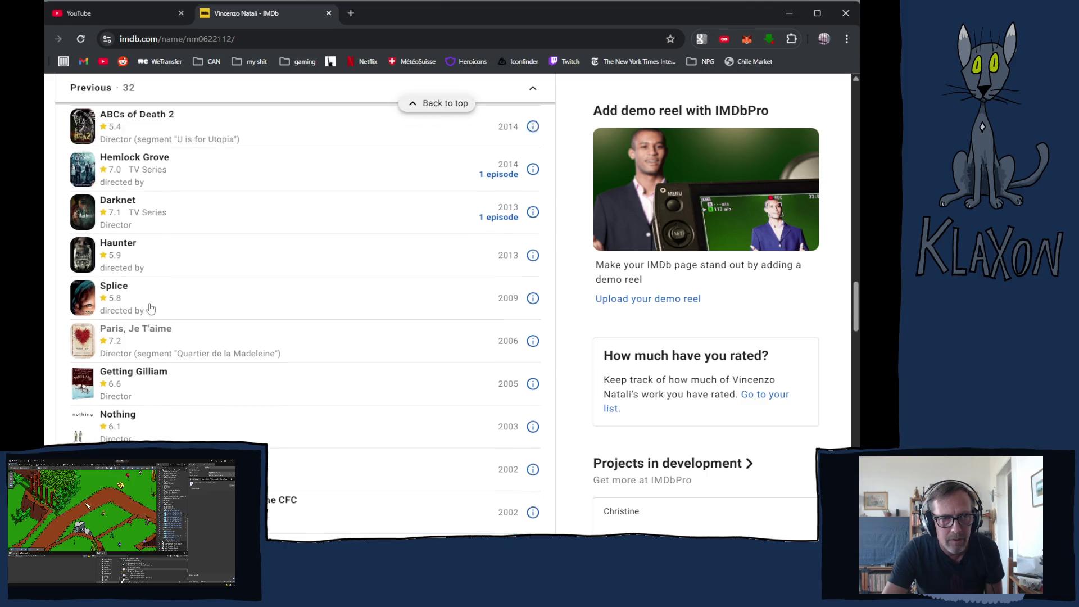
pyautogui.scroll(3, 152, 308)
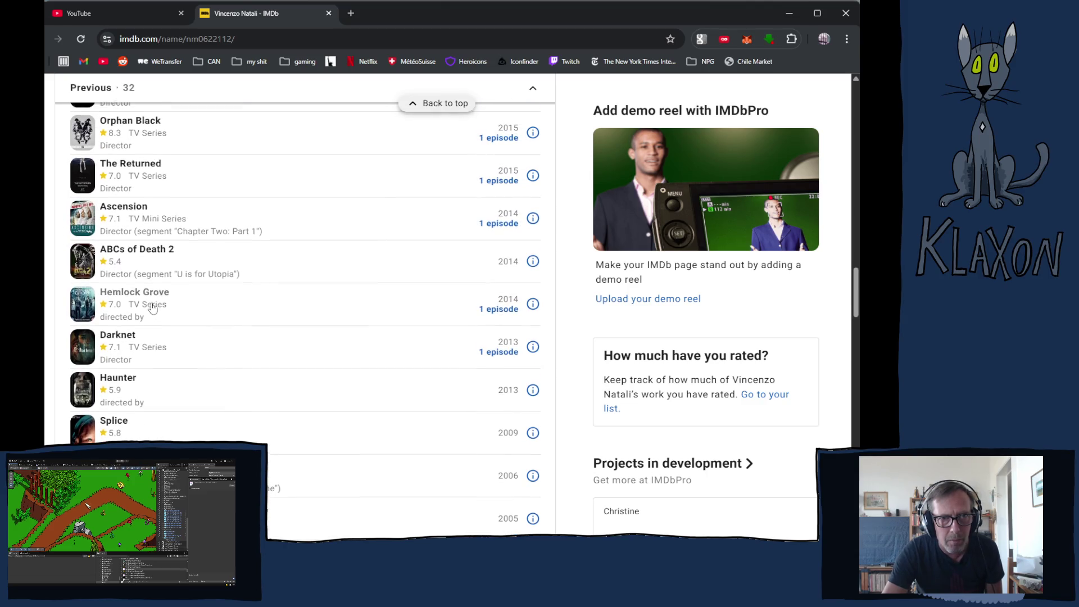
pyautogui.scroll(3, 152, 308)
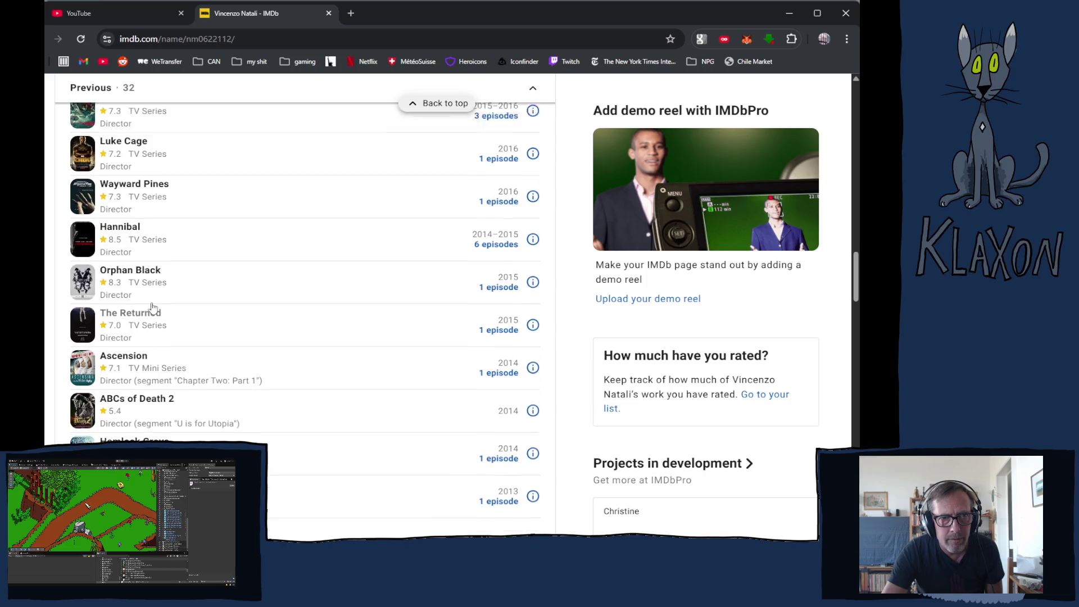
pyautogui.scroll(2, 152, 308)
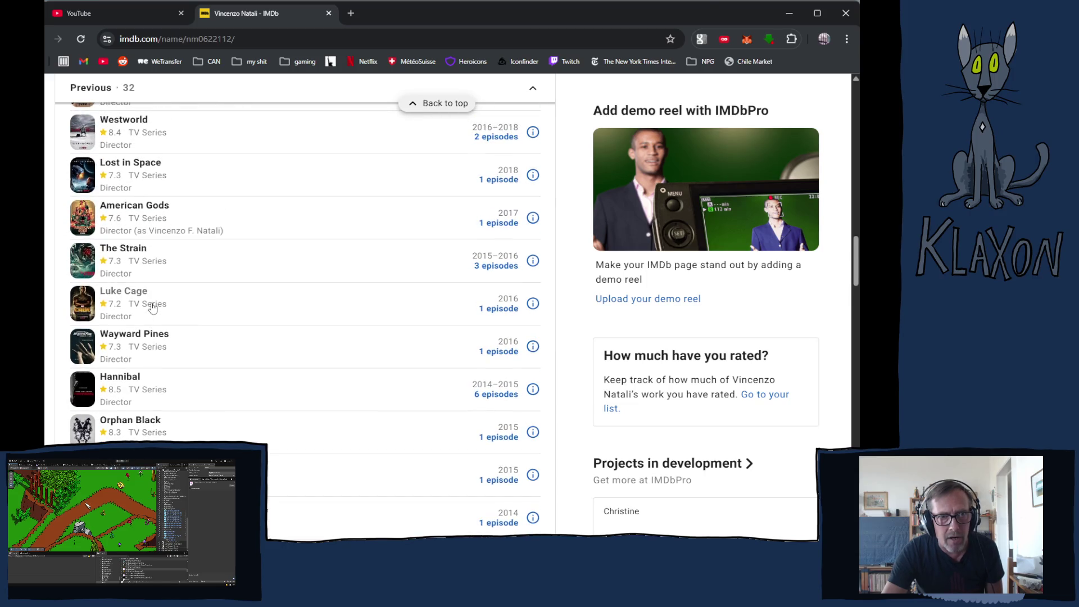
pyautogui.scroll(1, 151, 308)
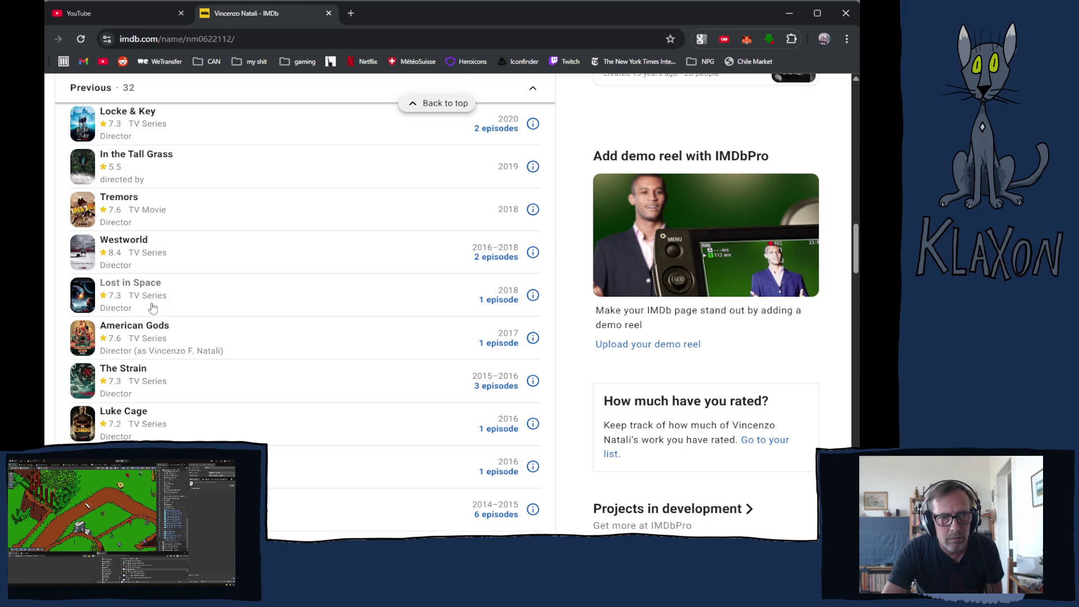
pyautogui.scroll(1, 152, 308)
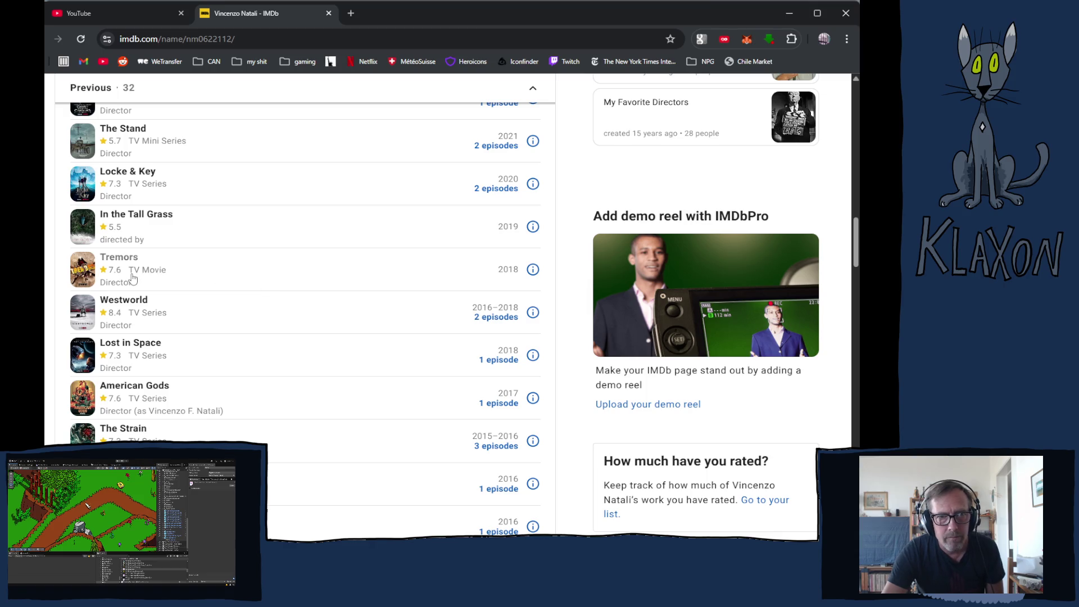
pyautogui.scroll(1, 133, 278)
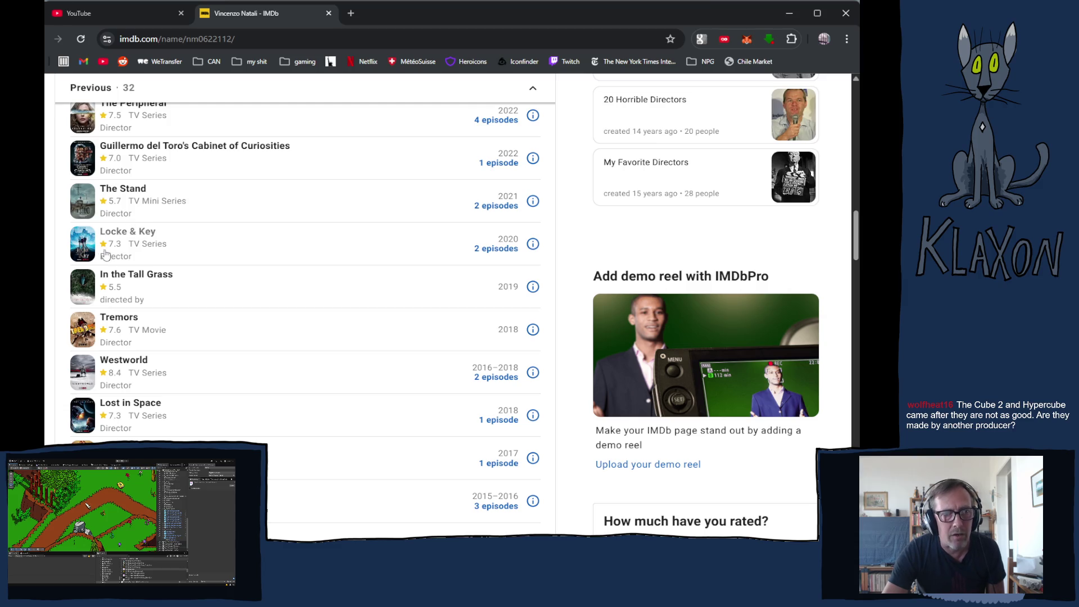
# - Expand the upcoming directing credit, VisionQuest (2026)
pyautogui.scroll(-7, 174, 309)
pyautogui.scroll(-4, 176, 316)
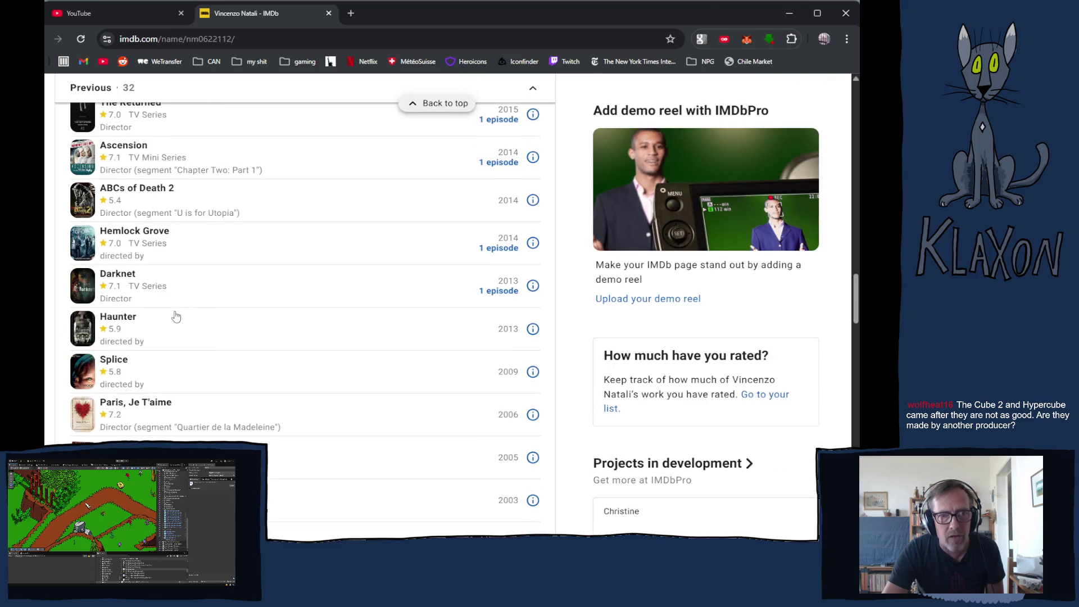
pyautogui.scroll(-3, 176, 317)
pyautogui.scroll(-2, 176, 317)
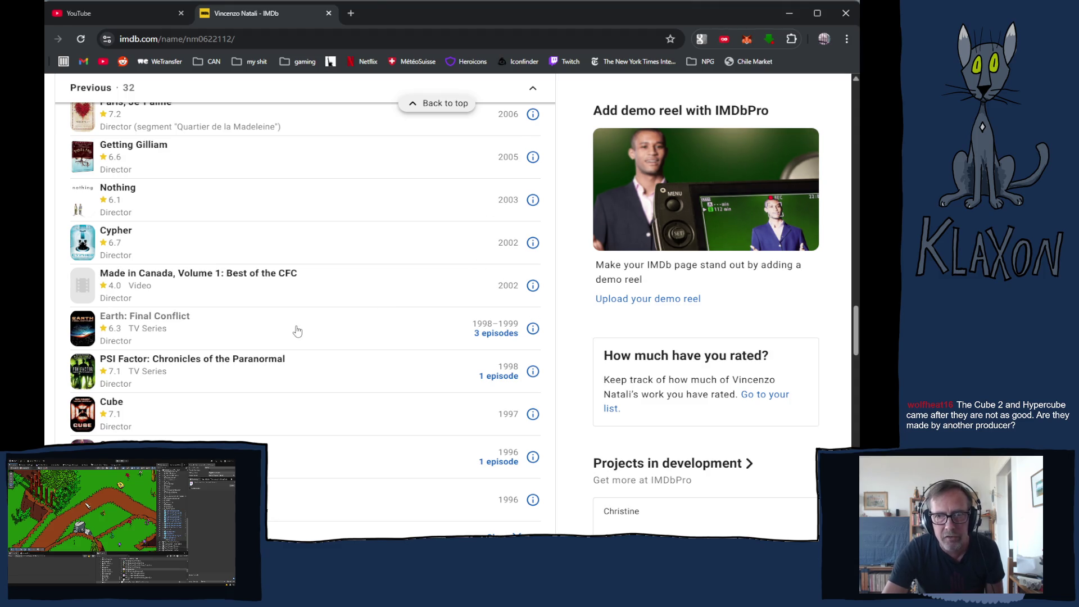
pyautogui.scroll(20, 297, 330)
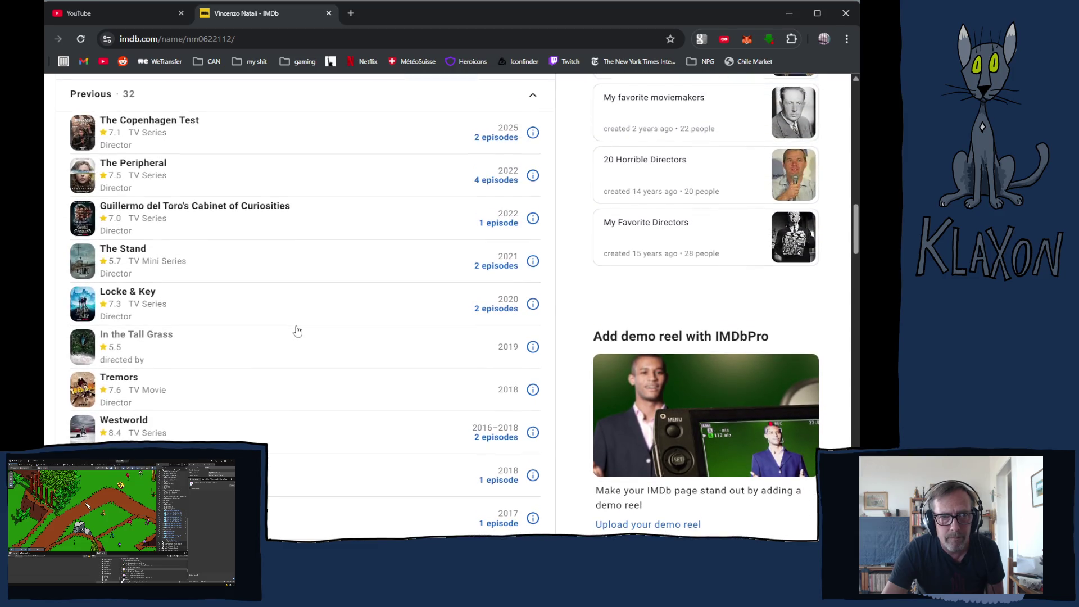
pyautogui.scroll(1, 297, 330)
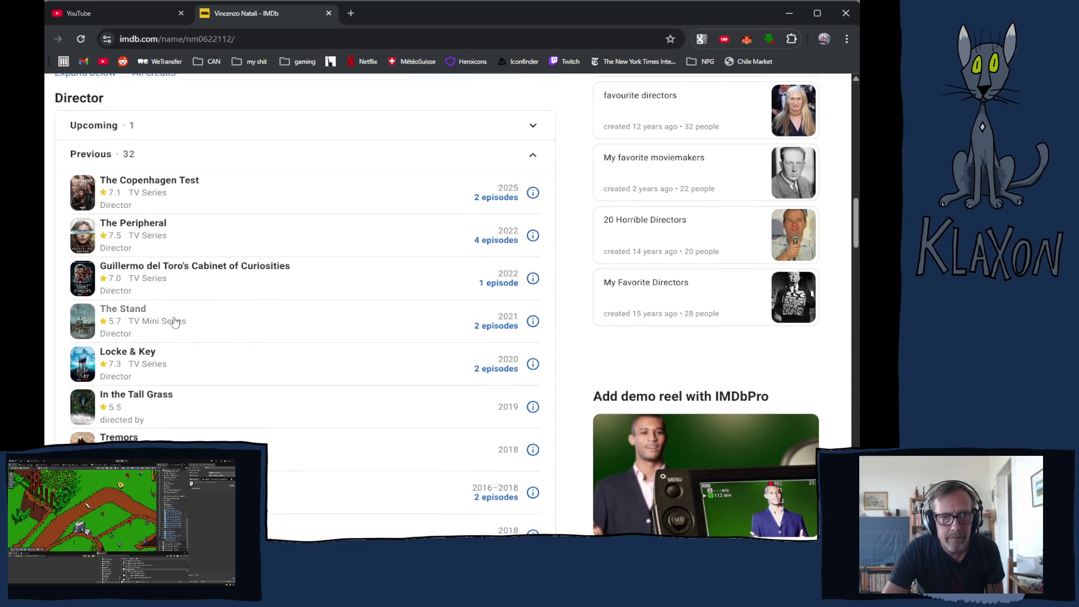
pyautogui.click(112, 128)
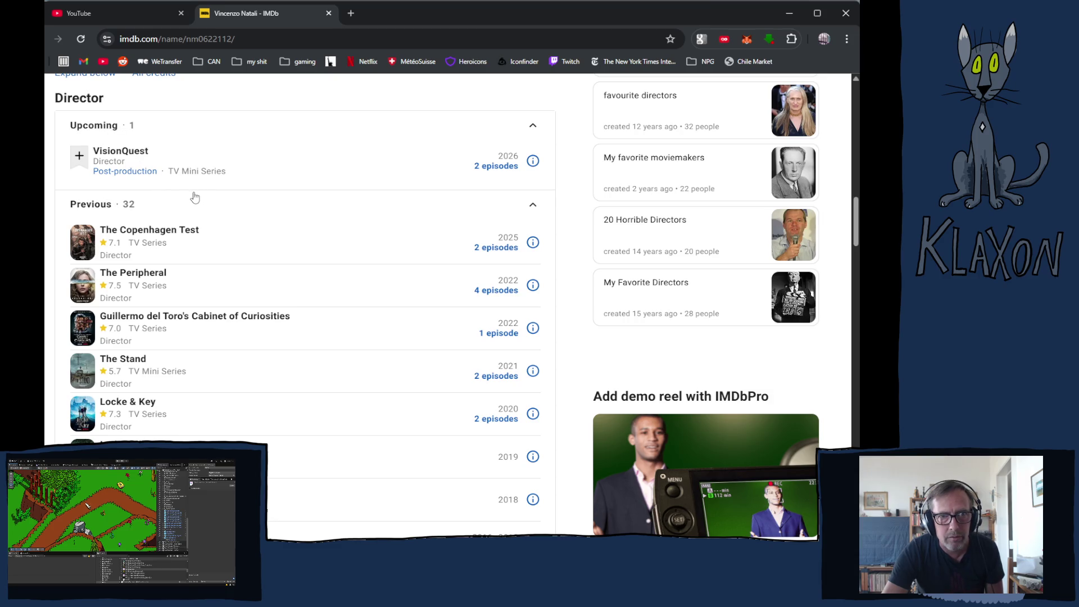
# - Go back through the Vincenzo Natali and nothing searches to The Fly results
pyautogui.hotkey('alt', 'Left')
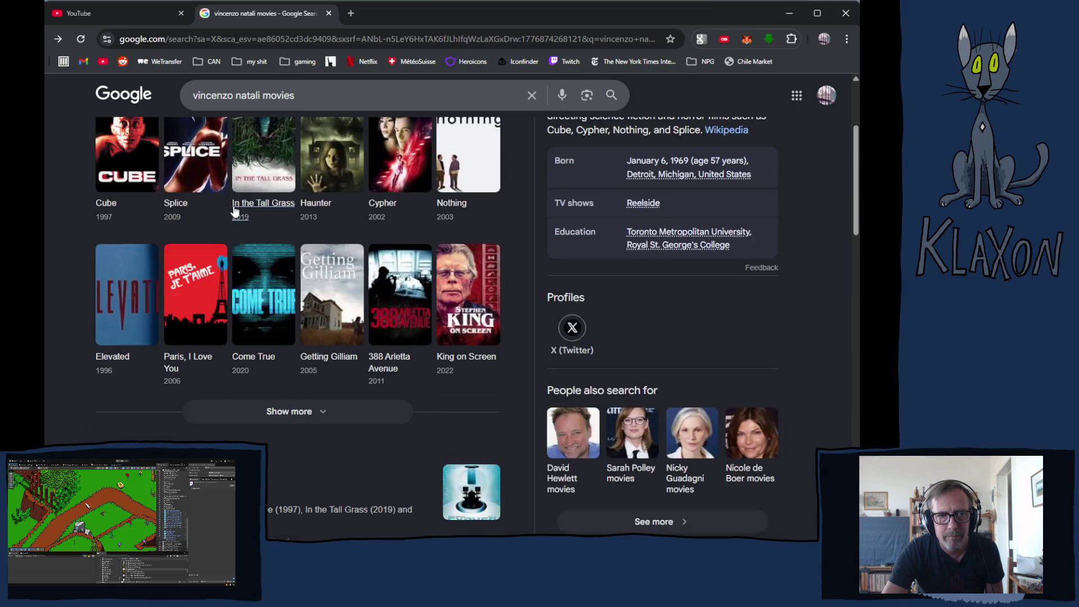
pyautogui.hotkey('alt', 'Left')
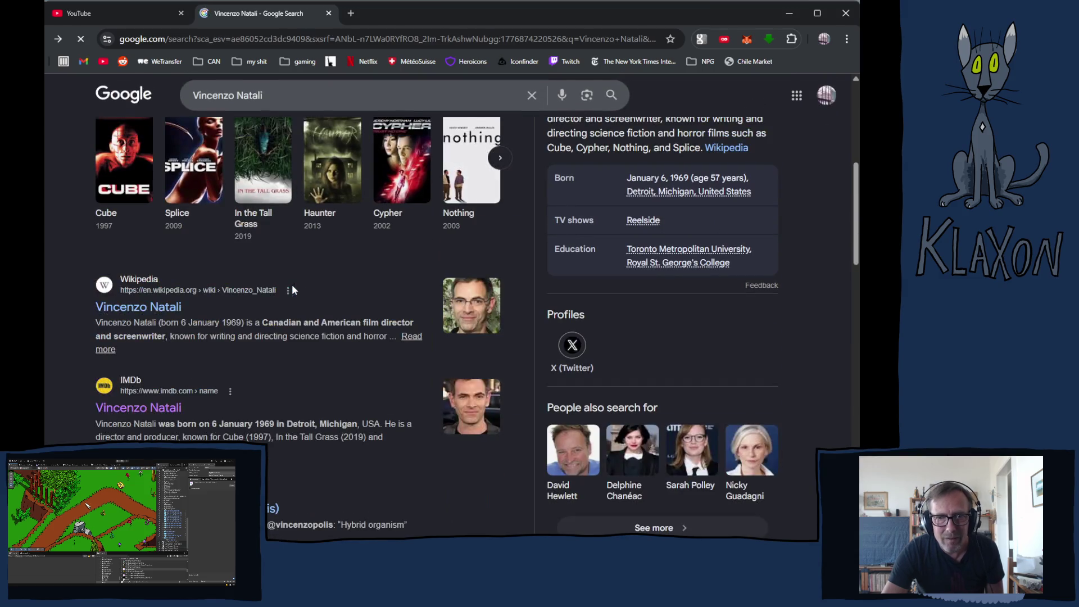
pyautogui.hotkey('alt', 'Left')
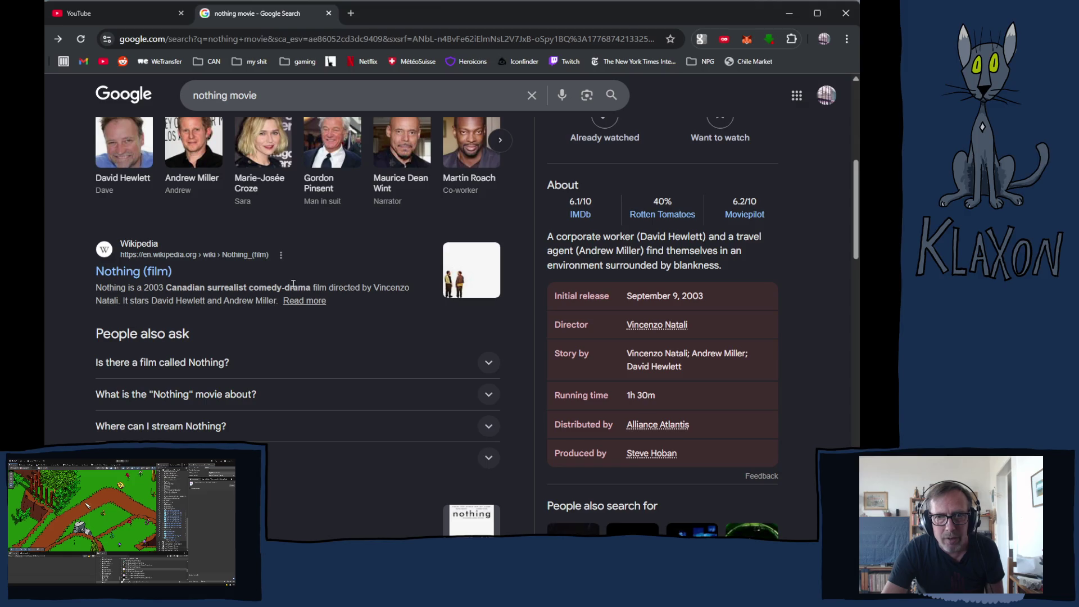
pyautogui.hotkey('alt', 'Left')
pyautogui.hotkey('alt', 'Left')
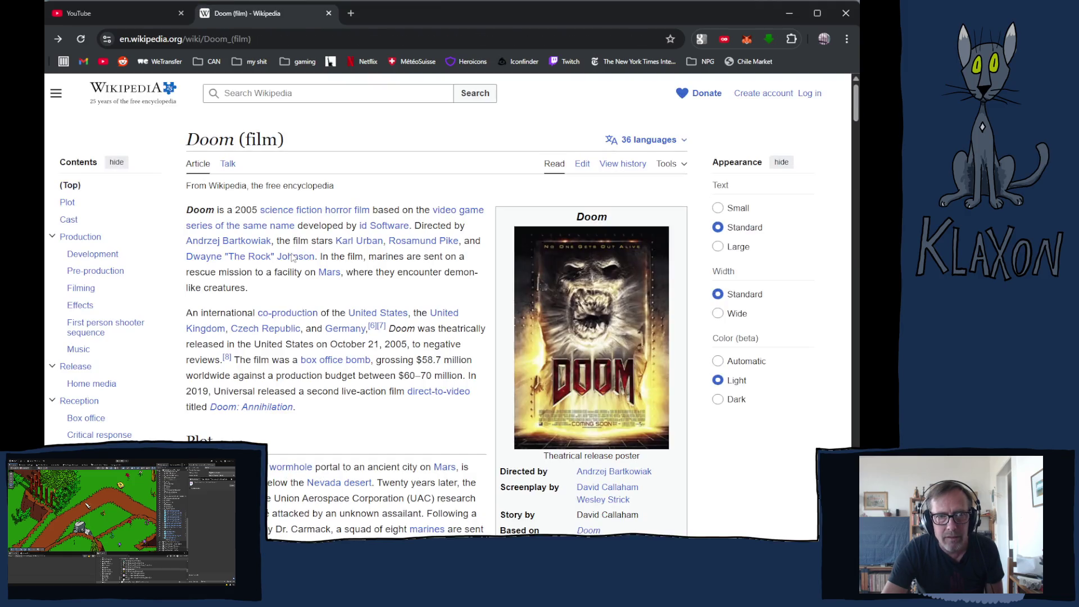
pyautogui.hotkey('alt', 'Left')
pyautogui.hotkey('alt', 'Left')
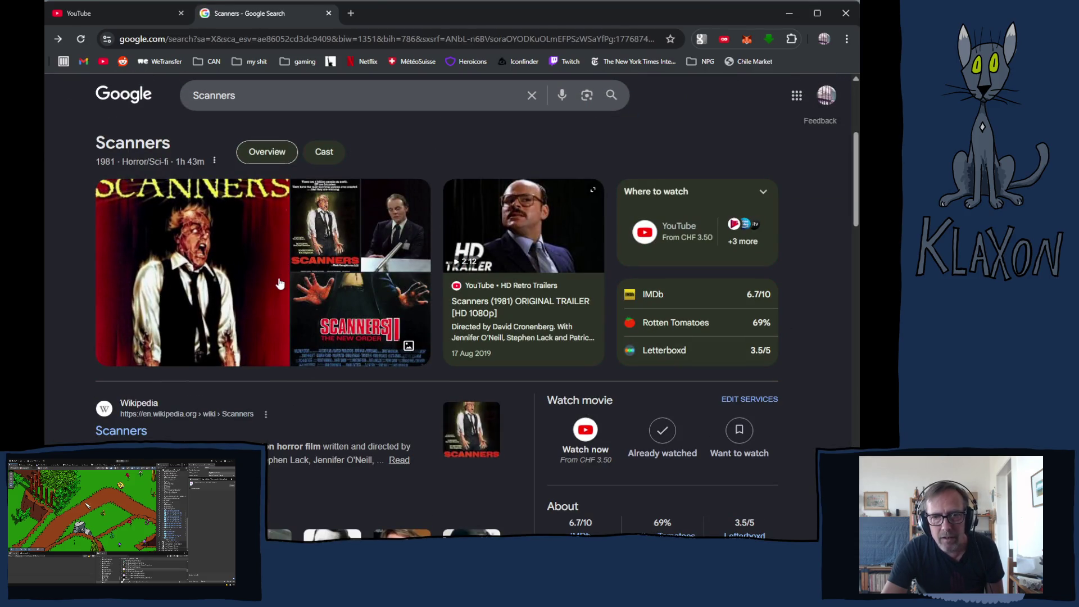
pyautogui.hotkey('alt', 'Left')
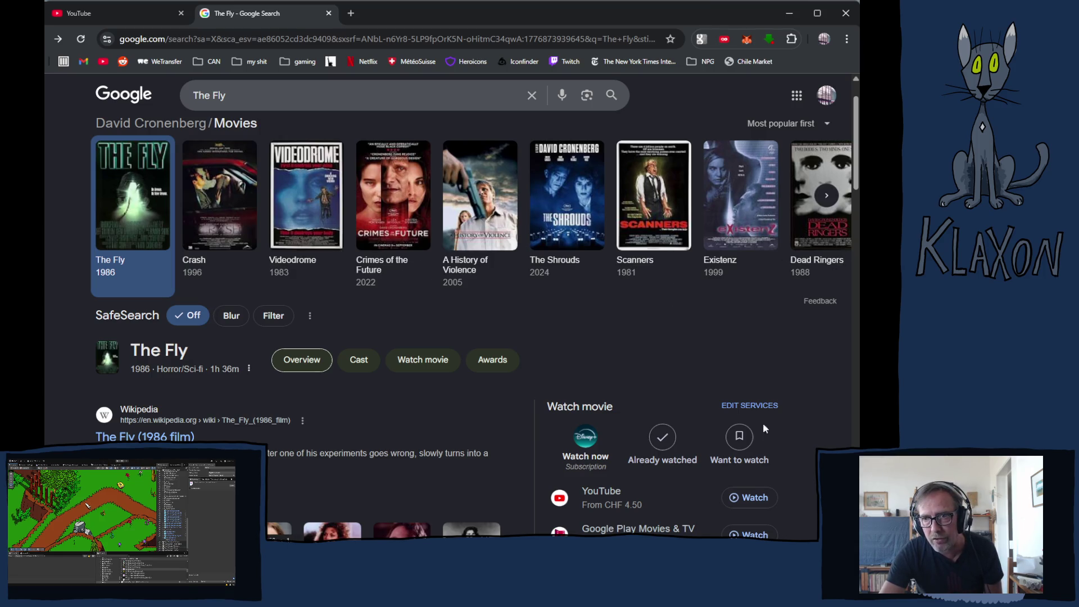
pyautogui.click(824, 199)
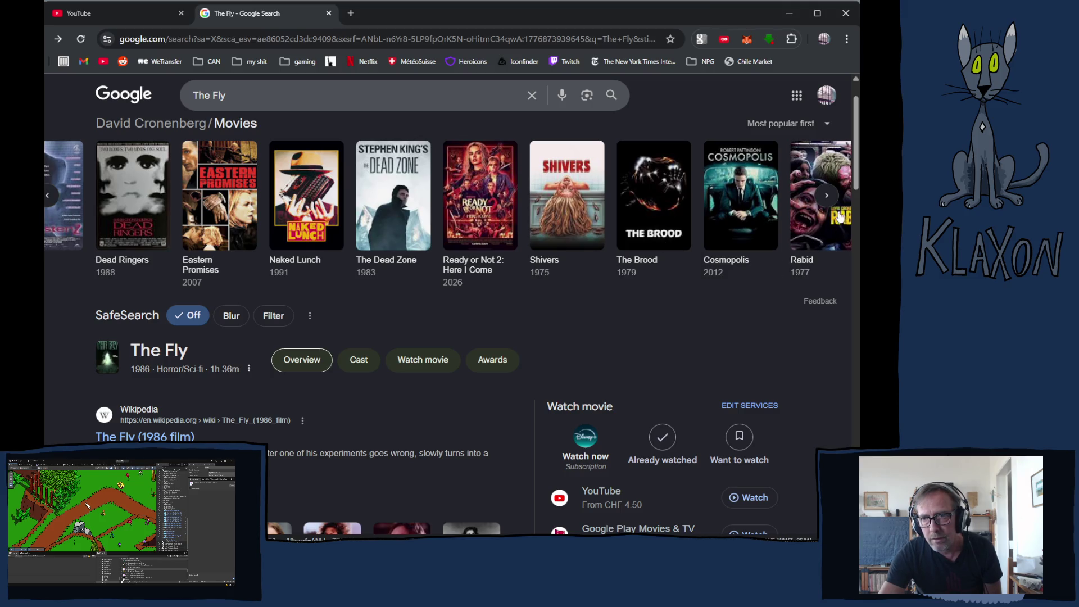
pyautogui.click(825, 195)
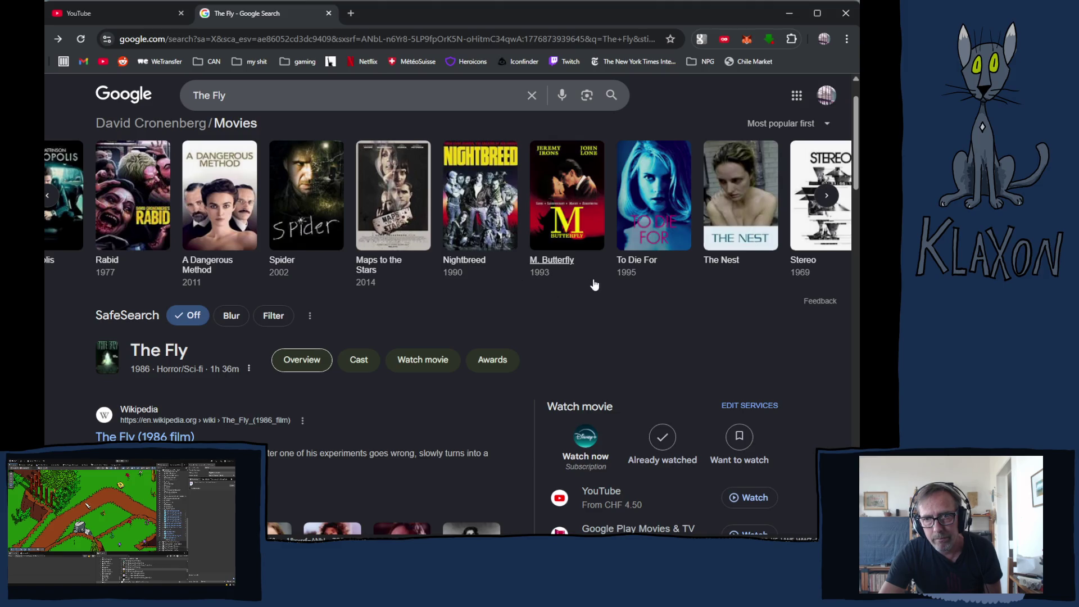
pyautogui.click(827, 195)
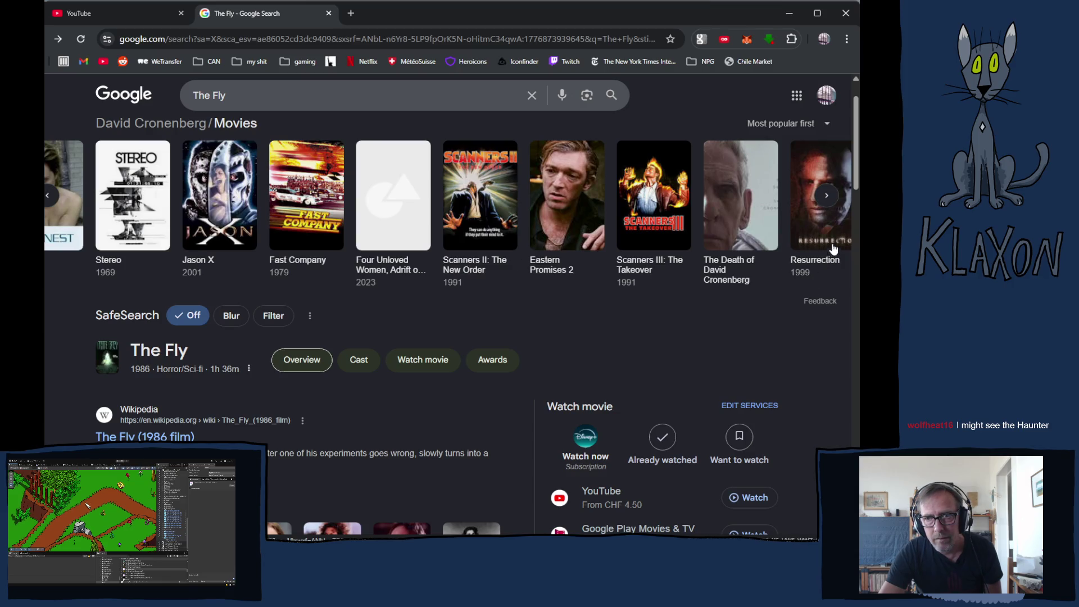
pyautogui.click(826, 196)
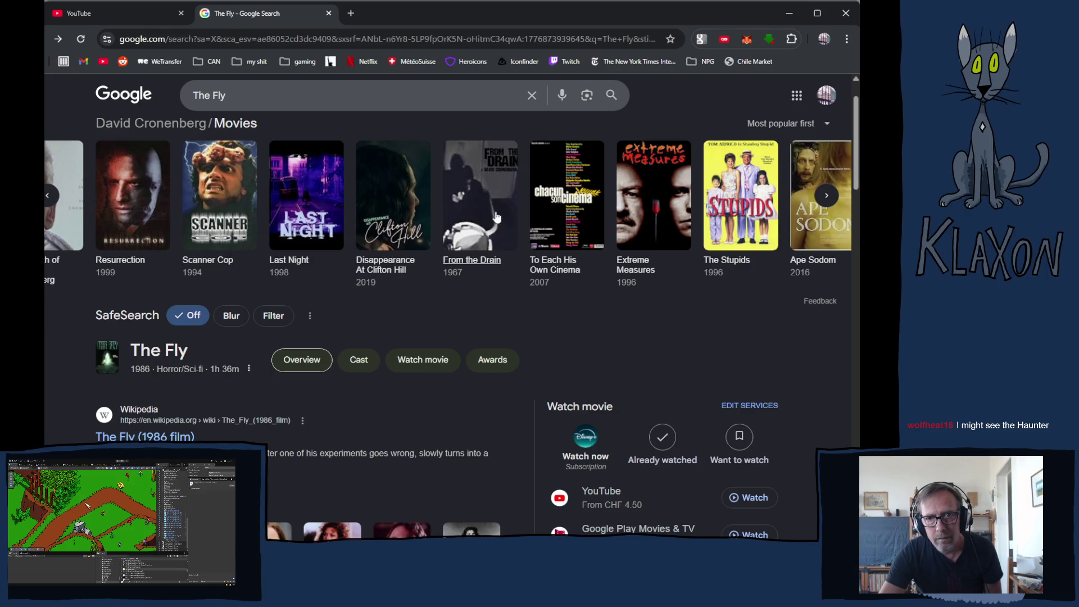
pyautogui.click(826, 197)
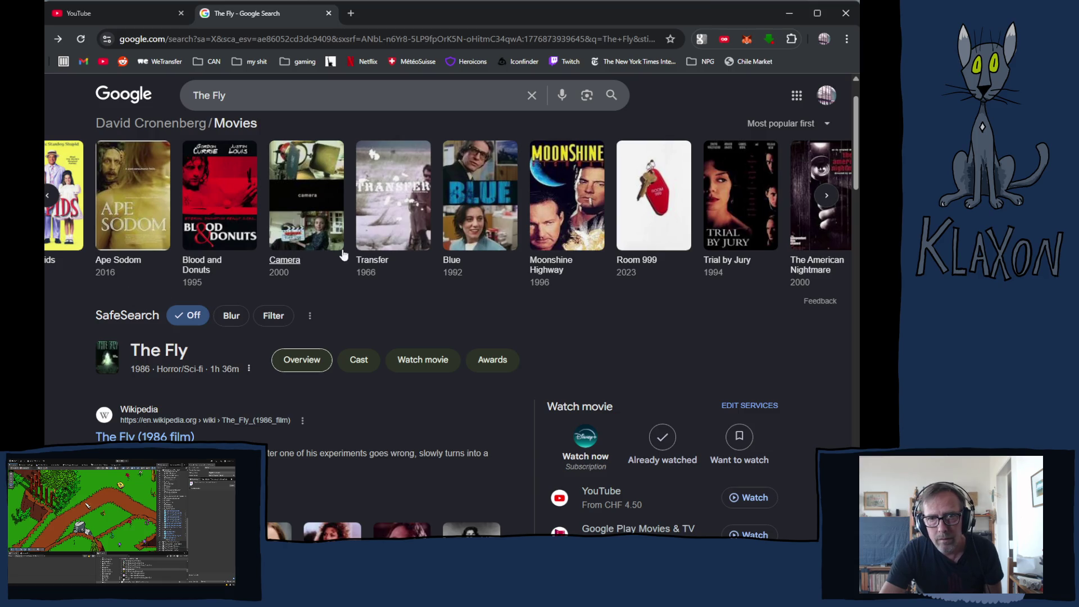
pyautogui.click(823, 195)
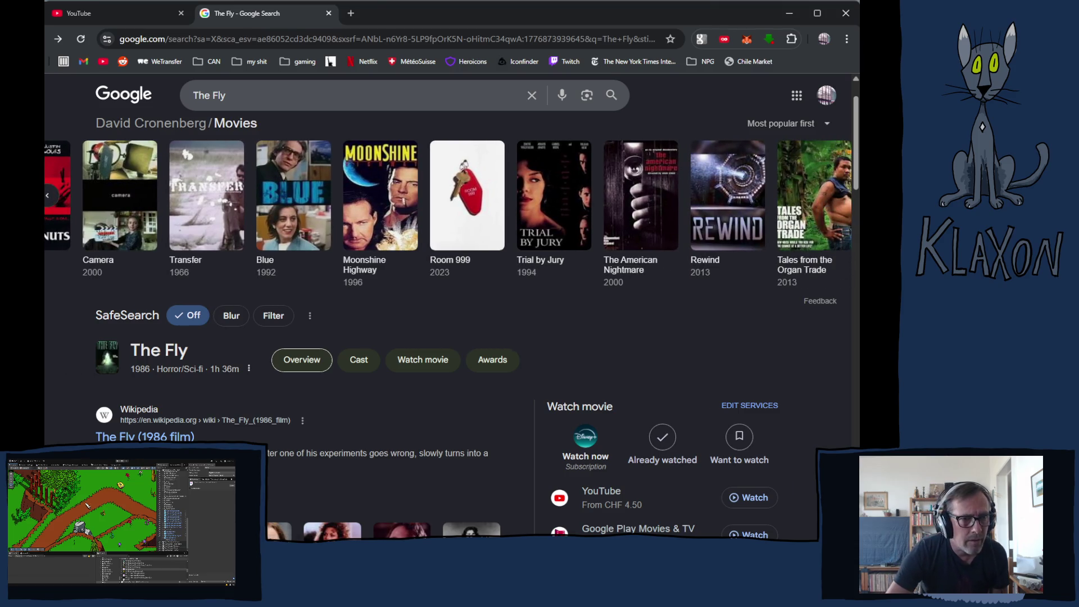
pyautogui.click(49, 200)
pyautogui.click(49, 199)
pyautogui.click(49, 199)
pyautogui.click(49, 199)
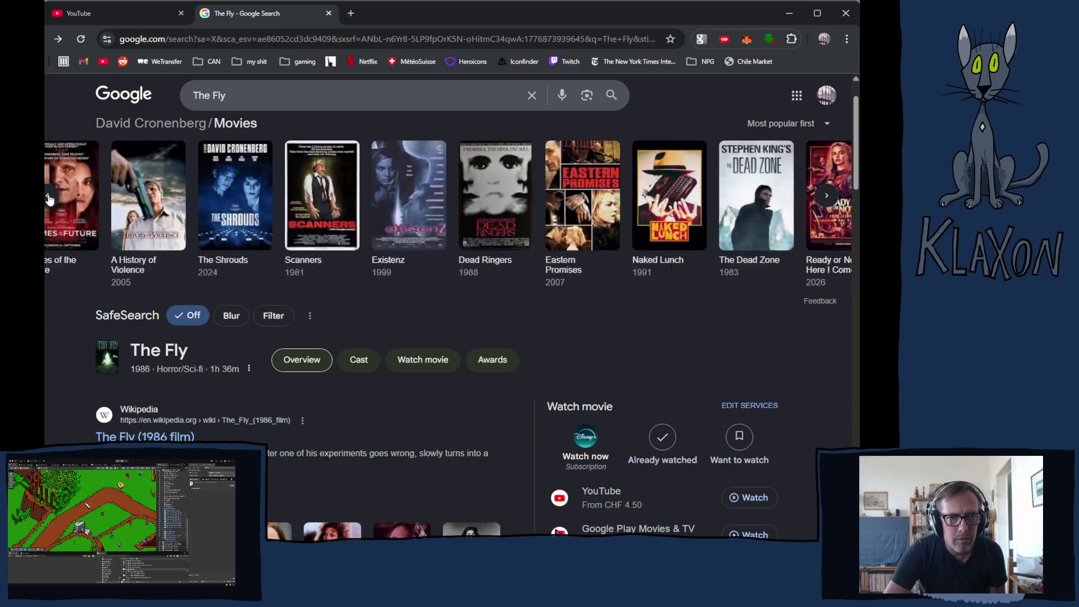
pyautogui.click(49, 197)
pyautogui.click(49, 195)
pyautogui.click(48, 193)
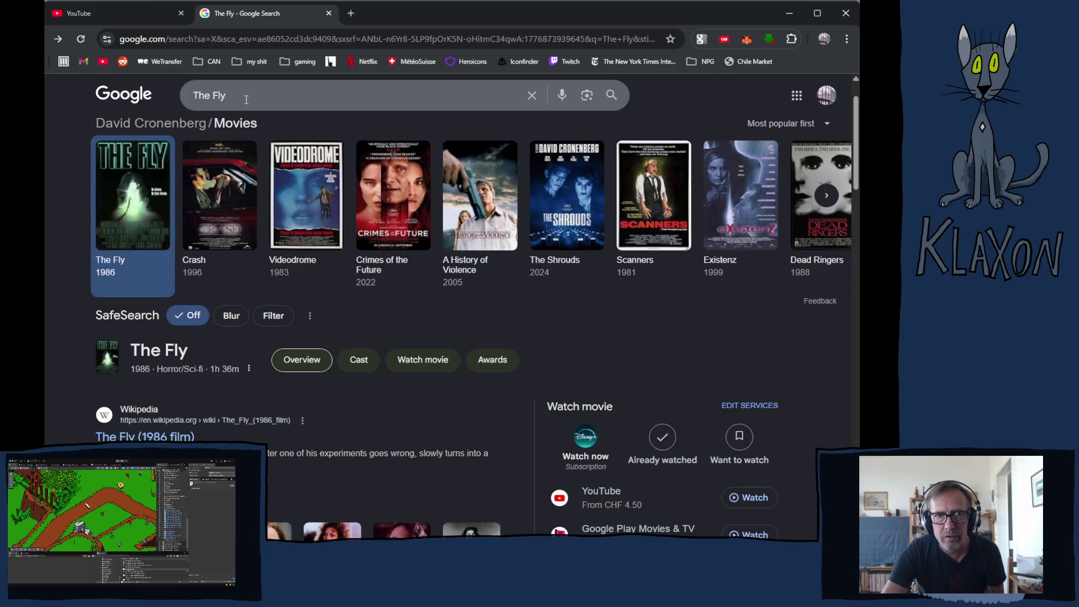
# - Replace the search query with 'the haunter' and run the search
pyautogui.moveTo(246, 99); pyautogui.dragTo(132, 99)
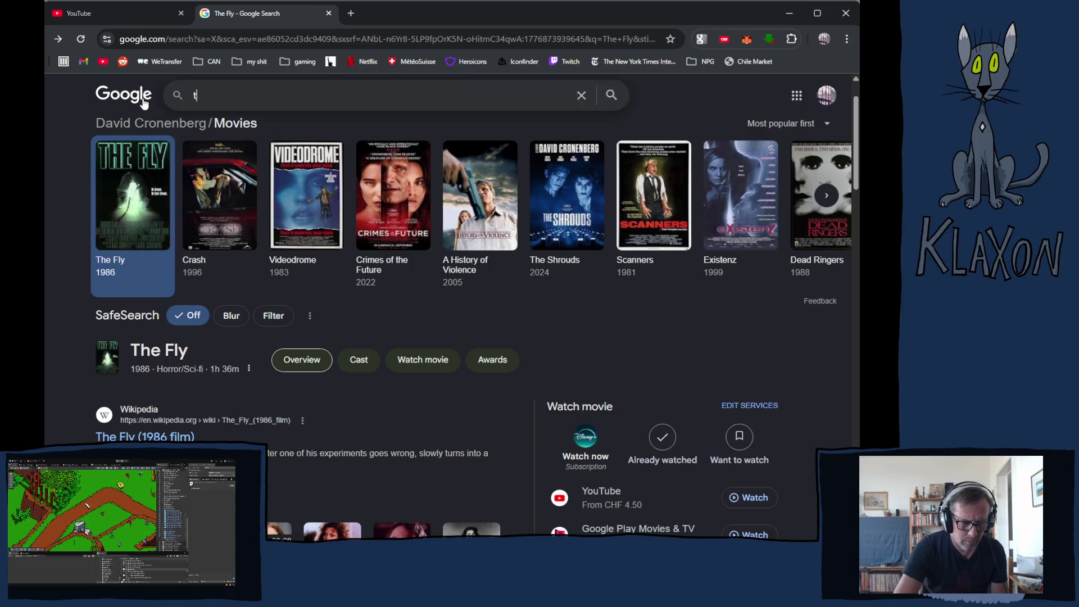
pyautogui.write('the haunter')
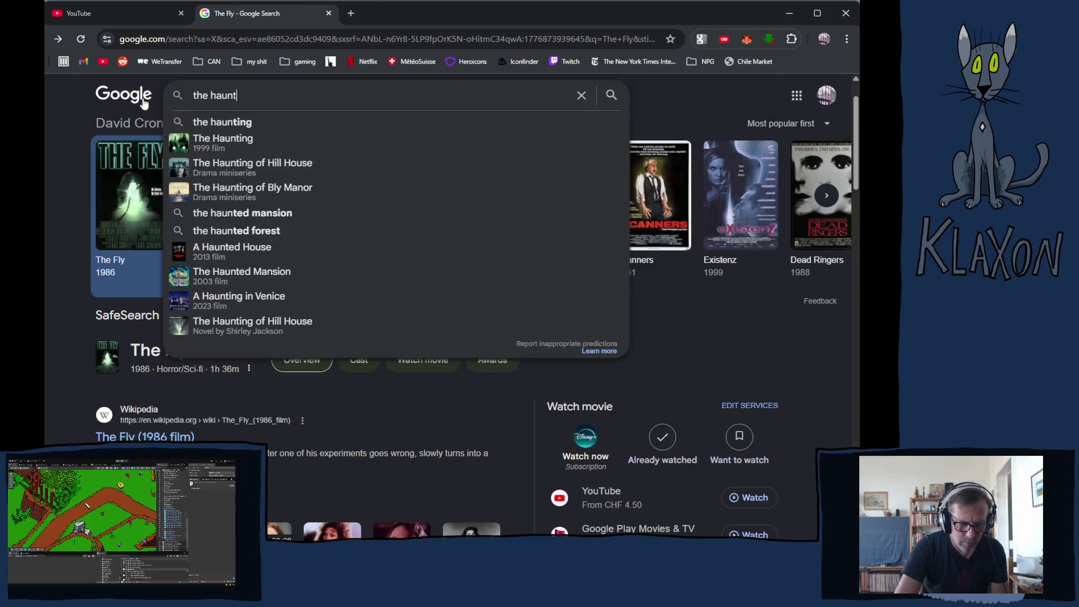
pyautogui.press('Return')
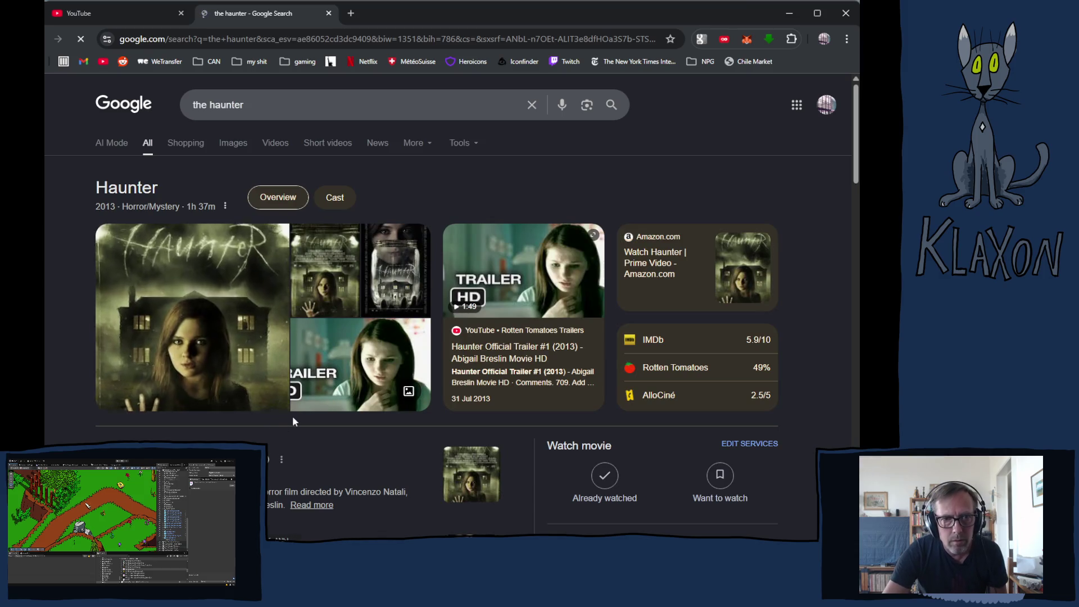
pyautogui.scroll(-2, 285, 441)
pyautogui.scroll(-3, 289, 437)
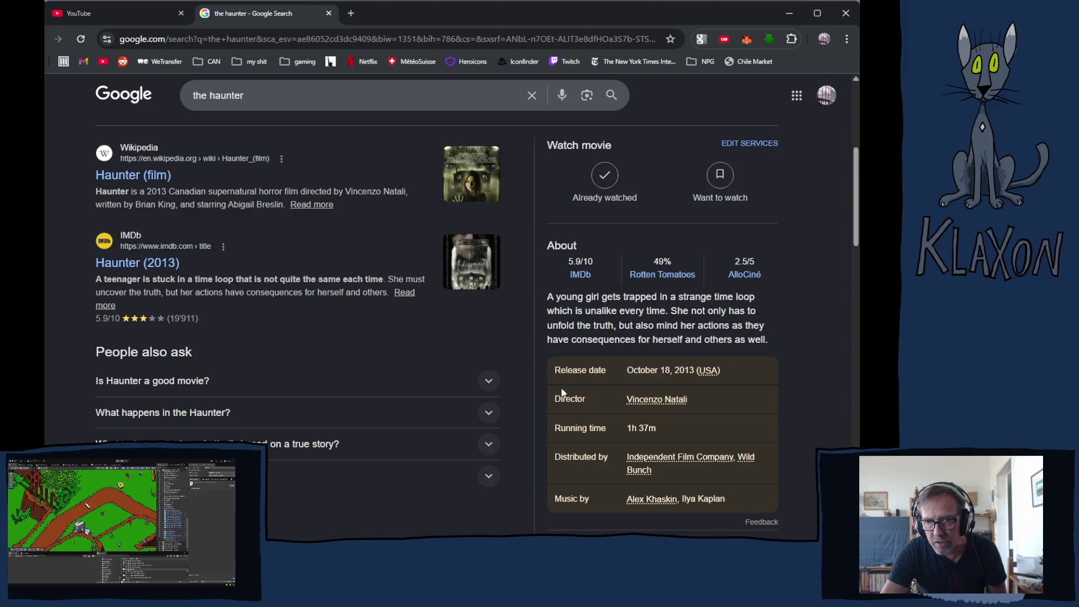
pyautogui.scroll(4, 243, 326)
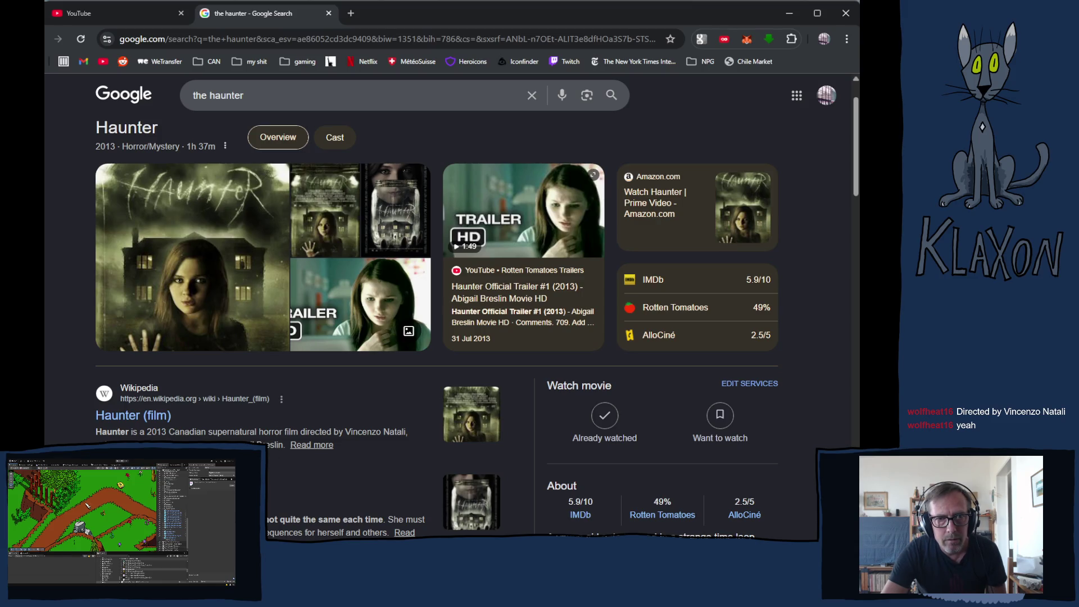
# - Scroll through the Haunter (2013) results, then select the search query again
pyautogui.scroll(-1, 438, 281)
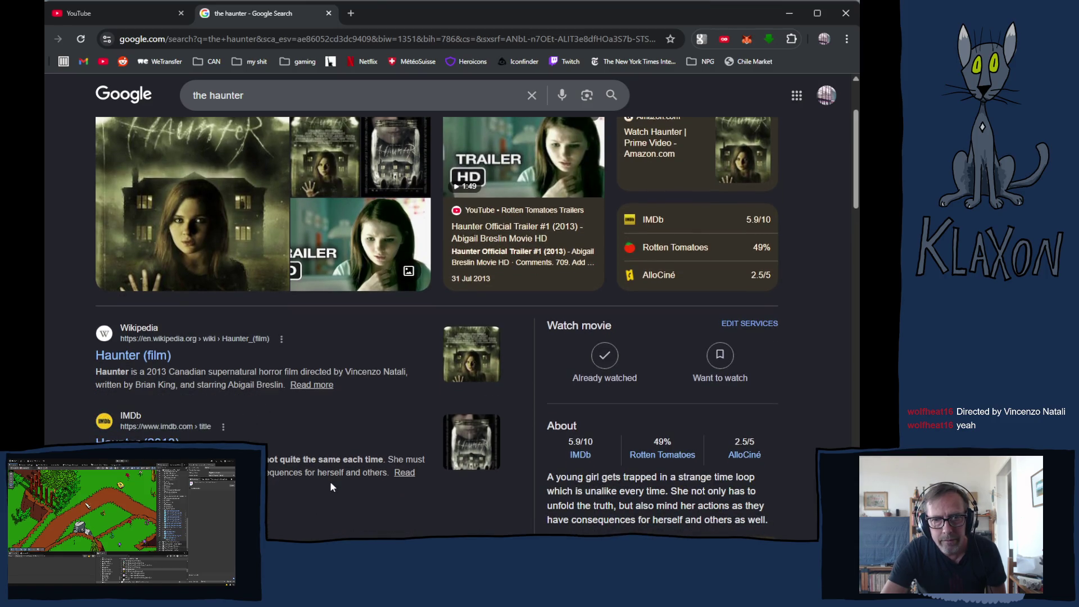
pyautogui.scroll(-1, 329, 480)
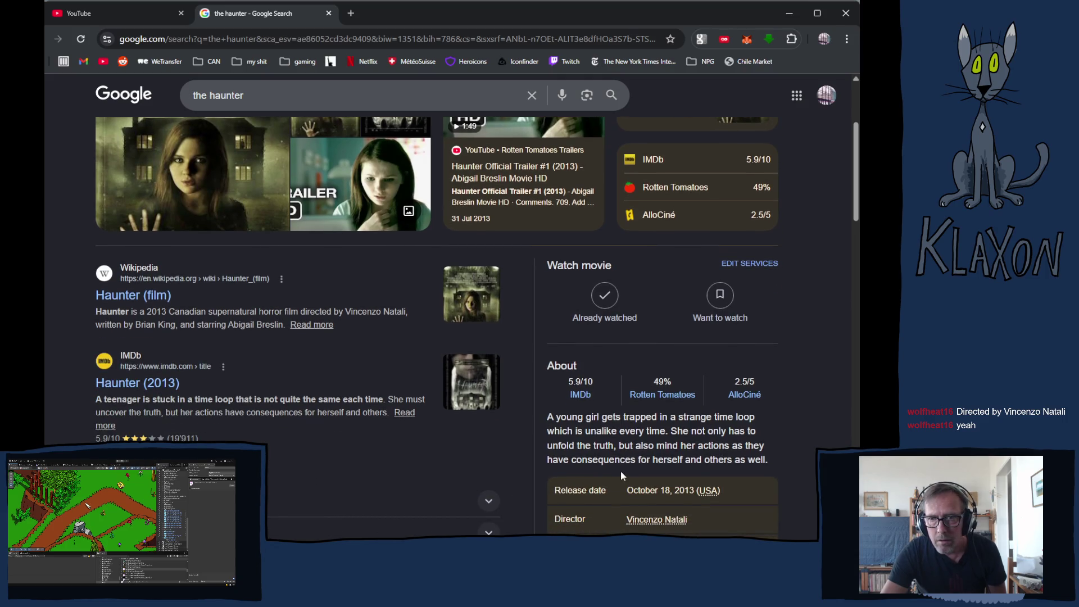
pyautogui.scroll(-1, 632, 438)
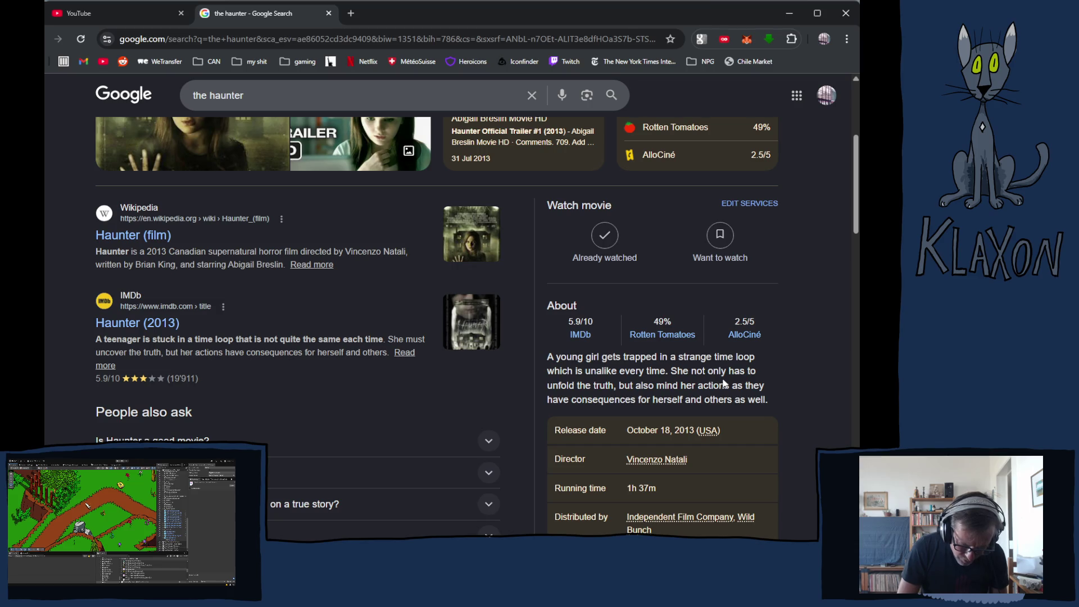
pyautogui.tripleClick(191, 102)
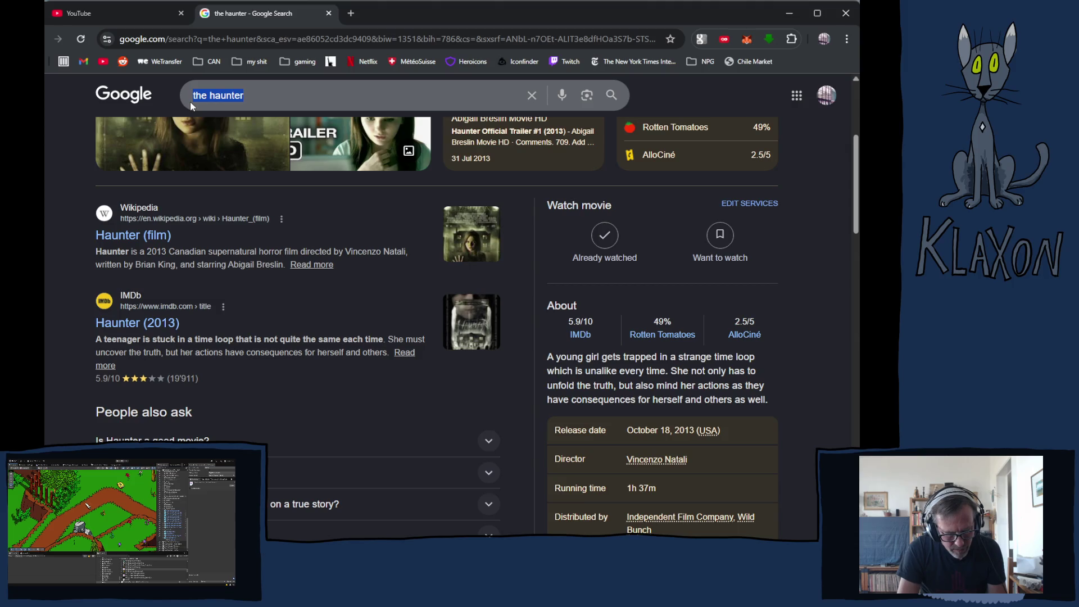
# - Search Google for 'john carpenter' and scroll the results
pyautogui.write('joh')
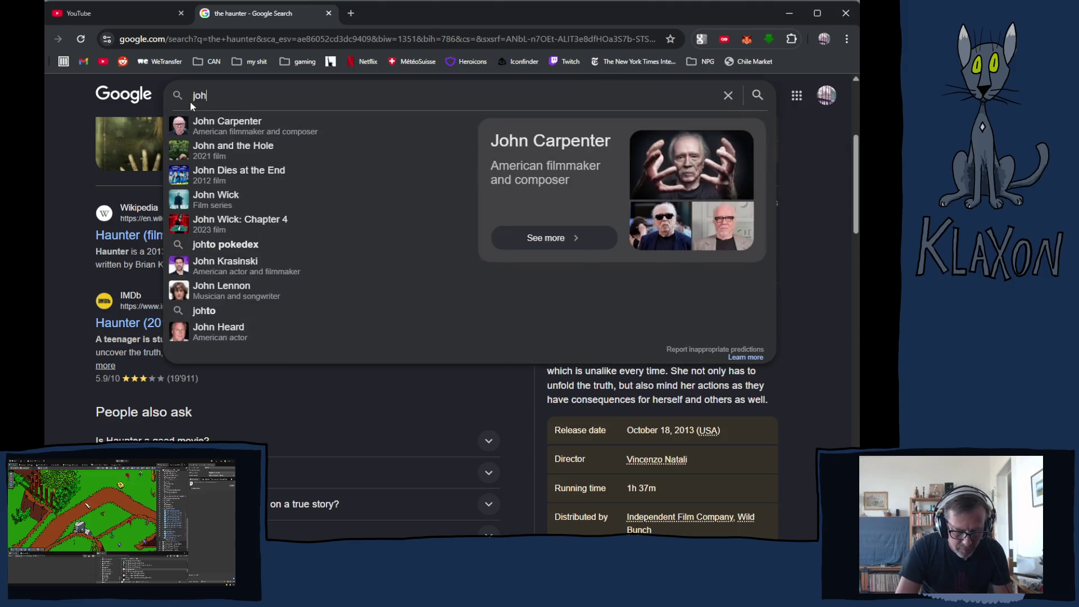
pyautogui.write('n carp')
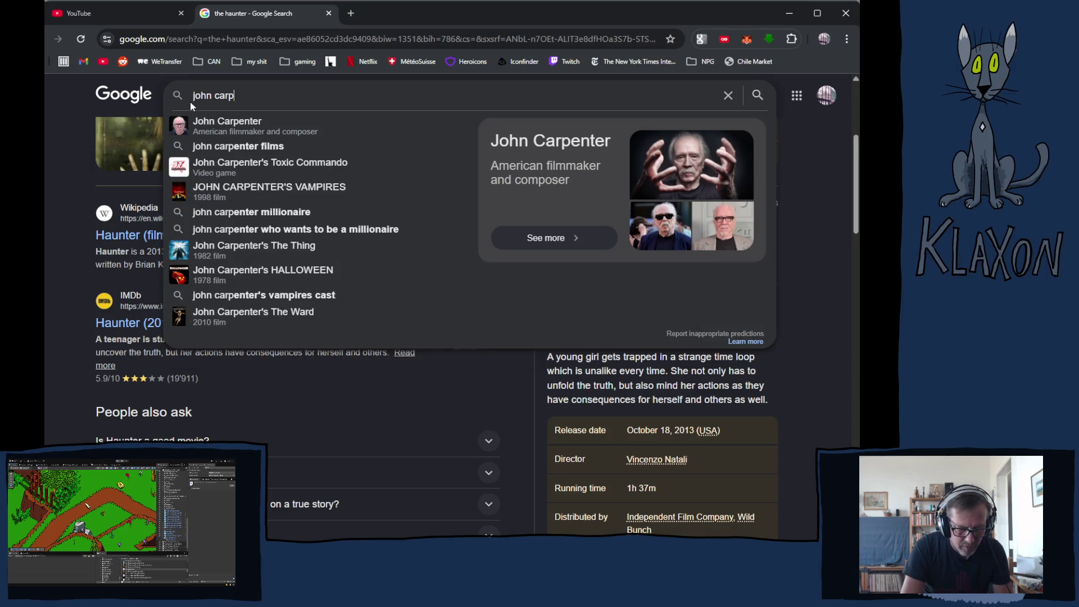
pyautogui.write('enter')
pyautogui.press('Return')
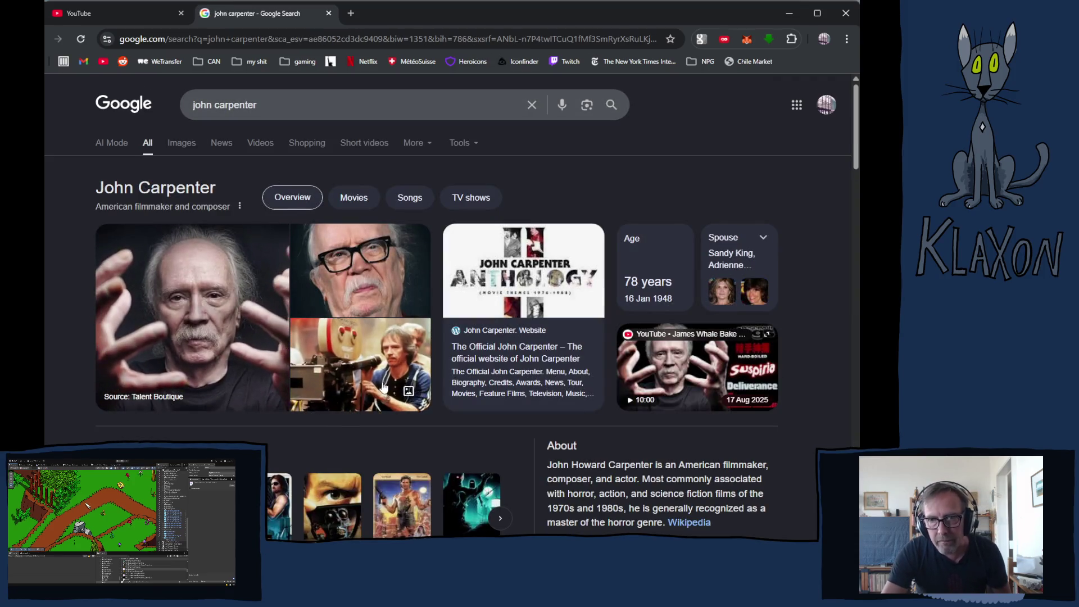
pyautogui.scroll(-2, 333, 469)
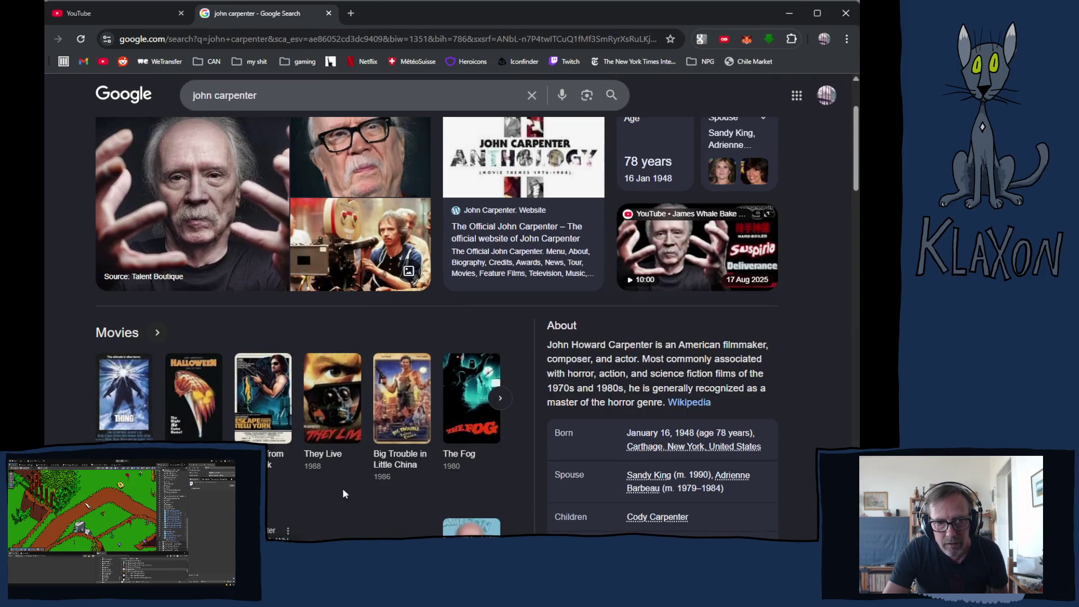
pyautogui.scroll(-3, 451, 463)
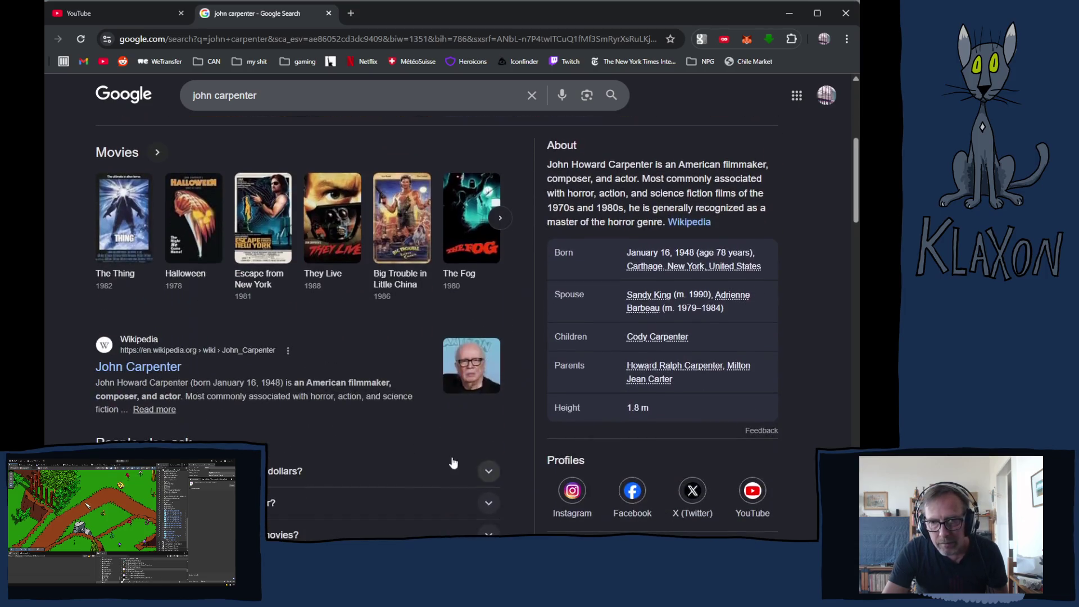
pyautogui.scroll(-3, 169, 377)
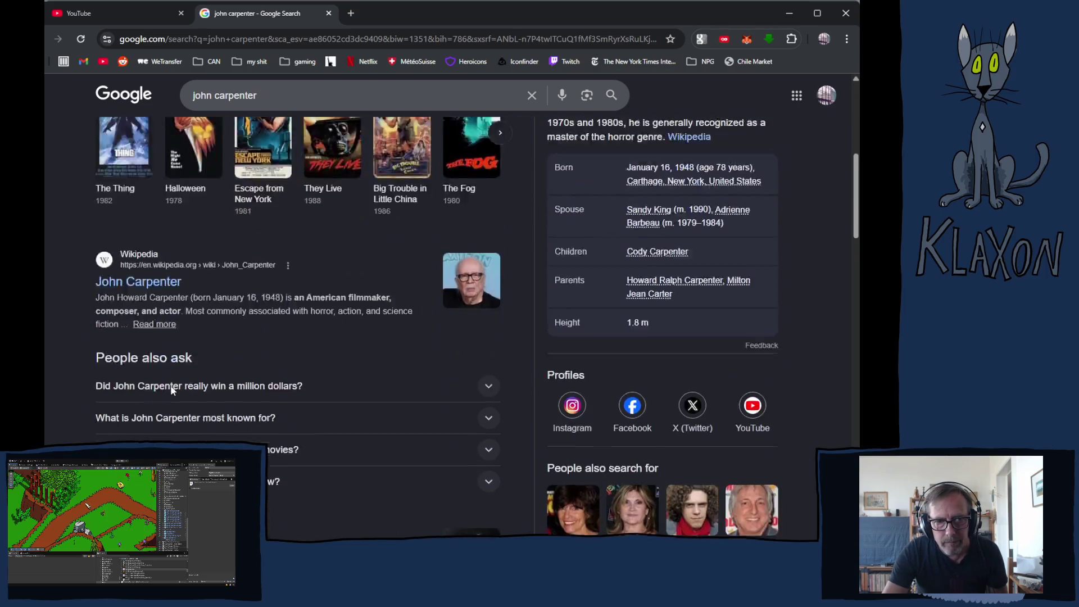
# - Open John Carpenter's IMDb page and scroll to his Known for titles
pyautogui.press('F5')
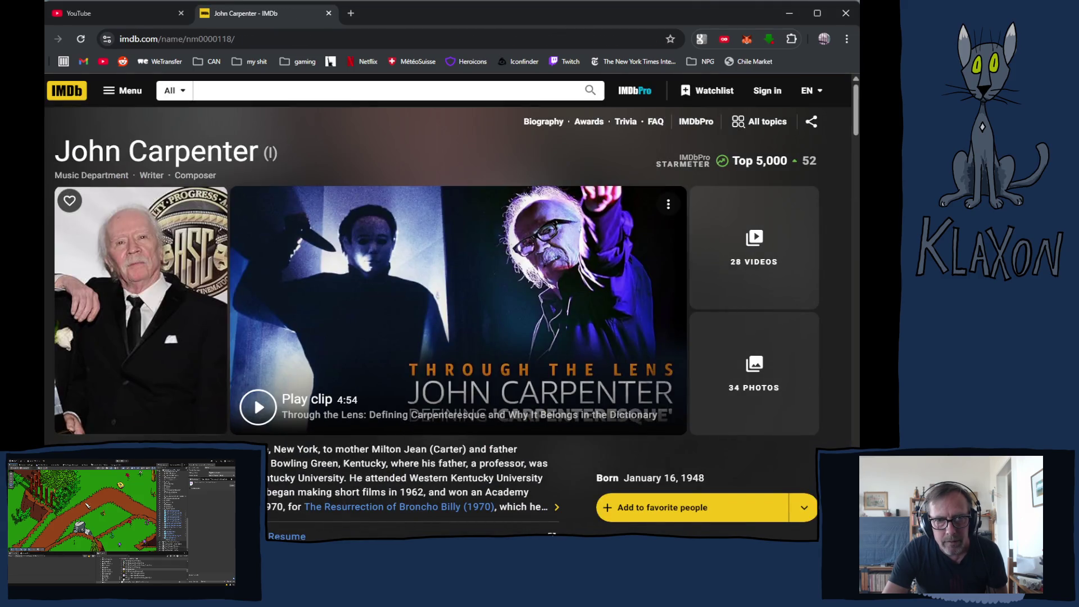
pyautogui.scroll(-5, 134, 365)
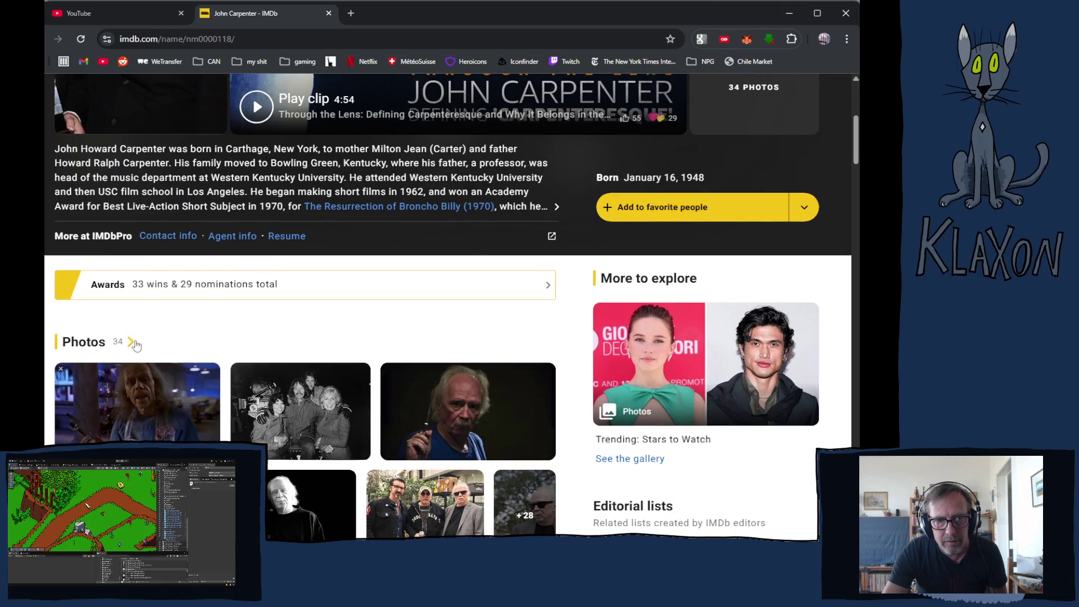
pyautogui.scroll(-7, 135, 343)
pyautogui.scroll(-1, 140, 345)
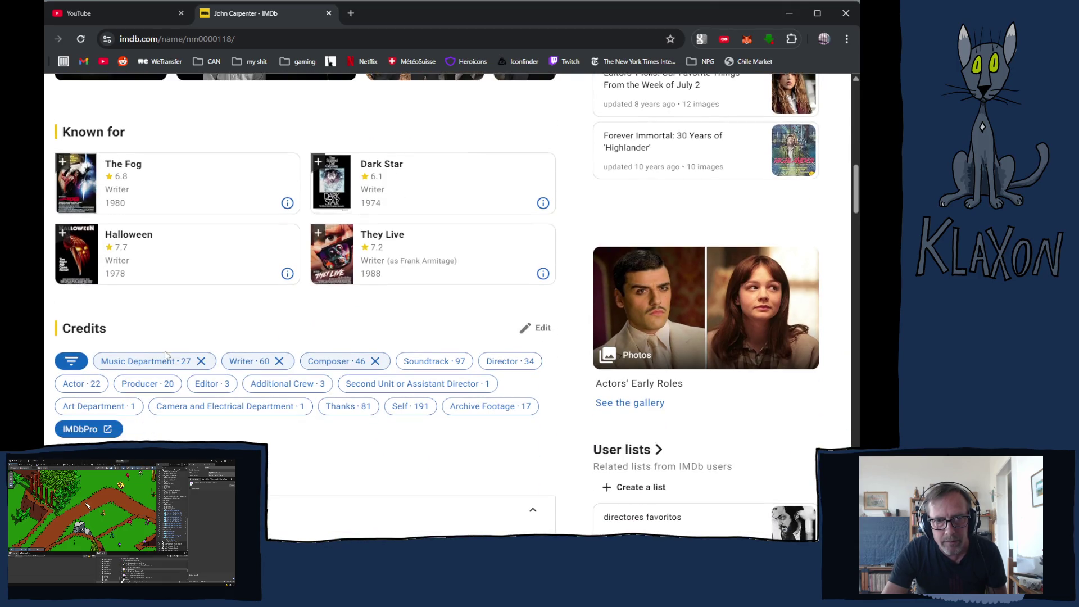
# - Remove the Music Department, Writer and Composer filters and collapse all credit sections
pyautogui.click(201, 362)
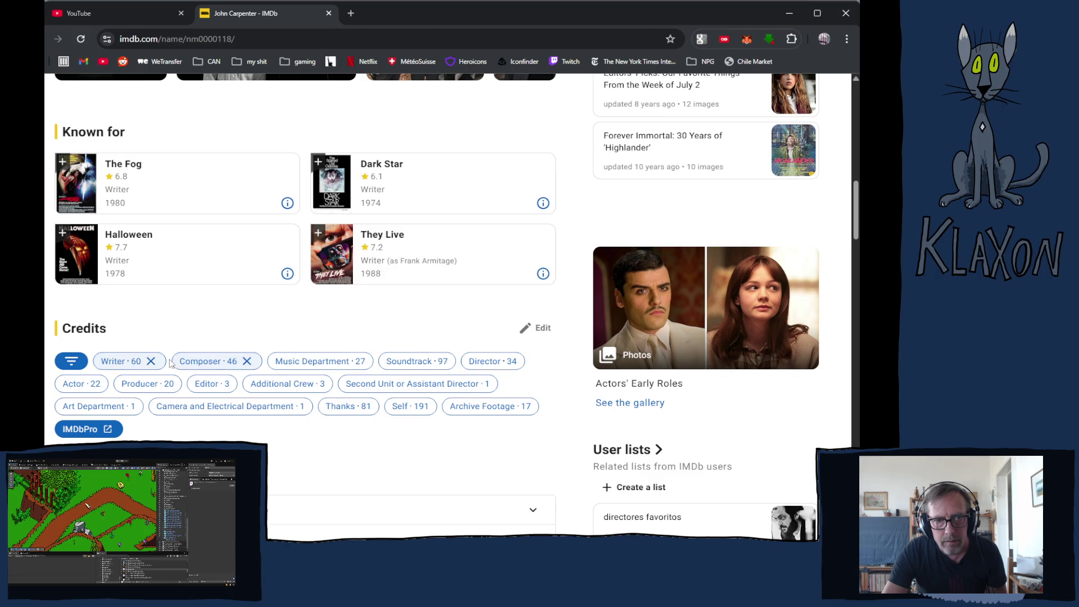
pyautogui.click(151, 362)
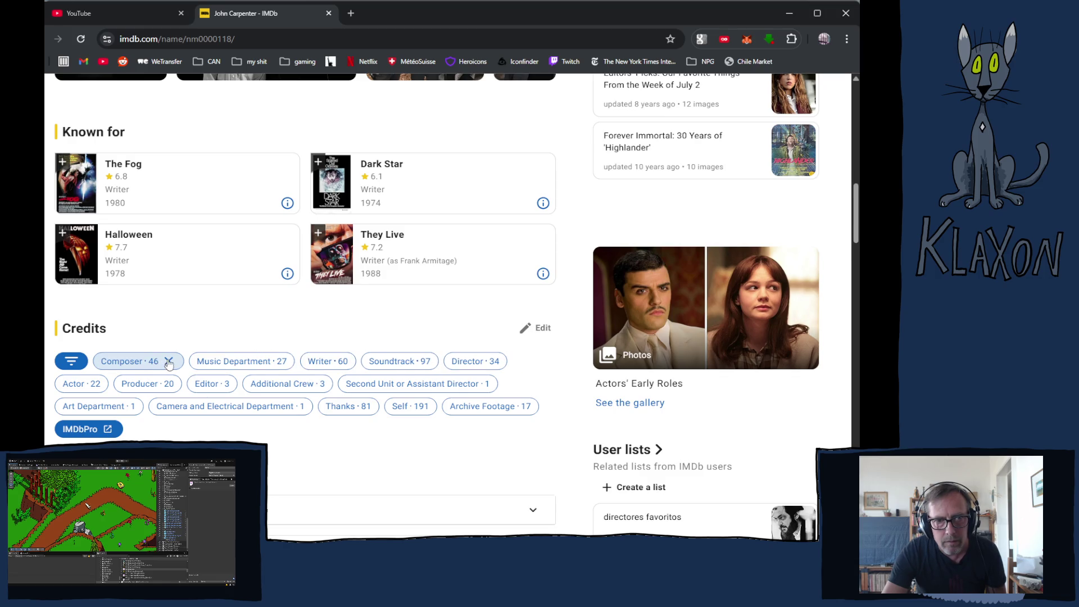
pyautogui.click(167, 363)
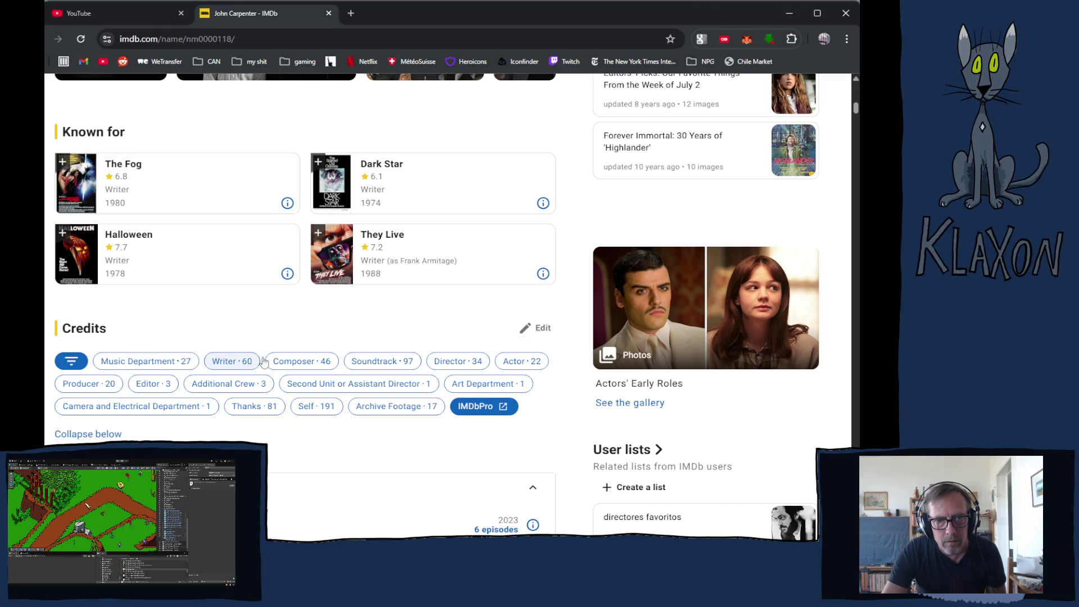
pyautogui.scroll(-3, 325, 372)
pyautogui.scroll(-1, 325, 372)
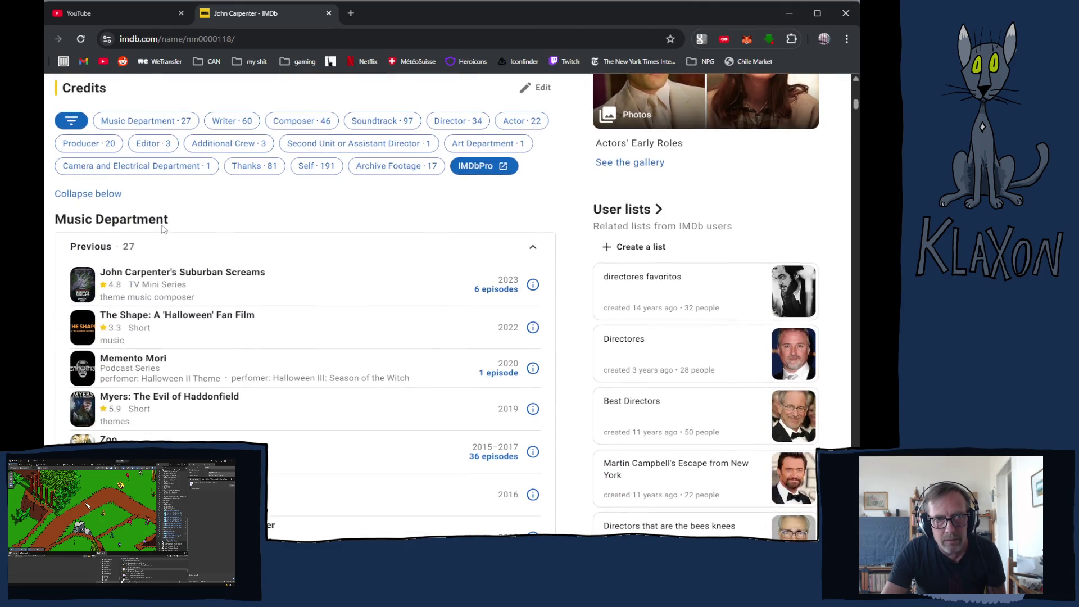
pyautogui.click(87, 195)
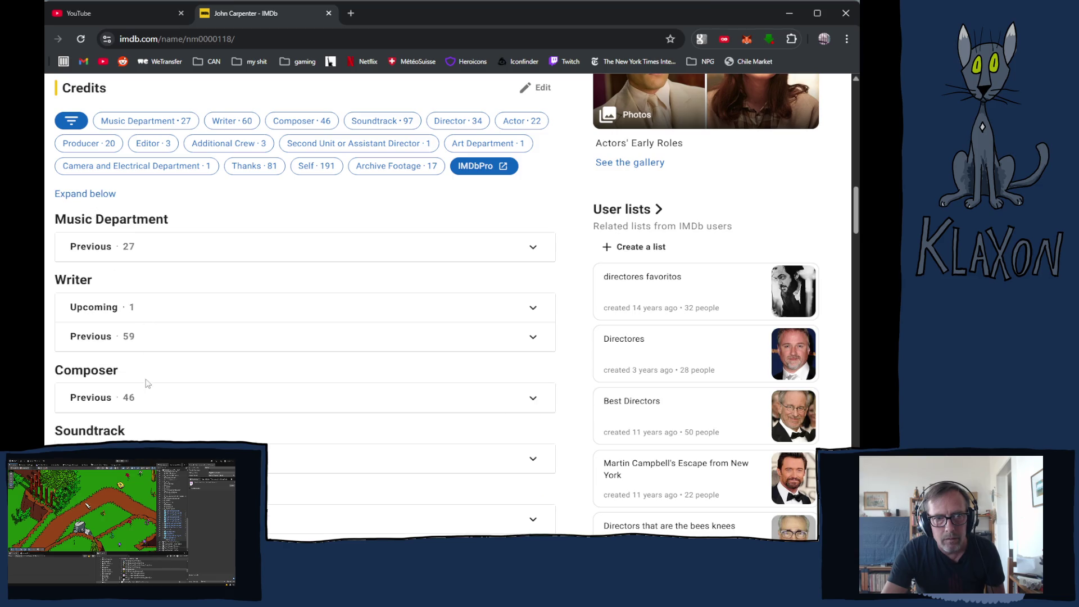
# - Expand the 33 previous director credits, briefly showing then hiding the upcoming one
pyautogui.scroll(-3, 152, 391)
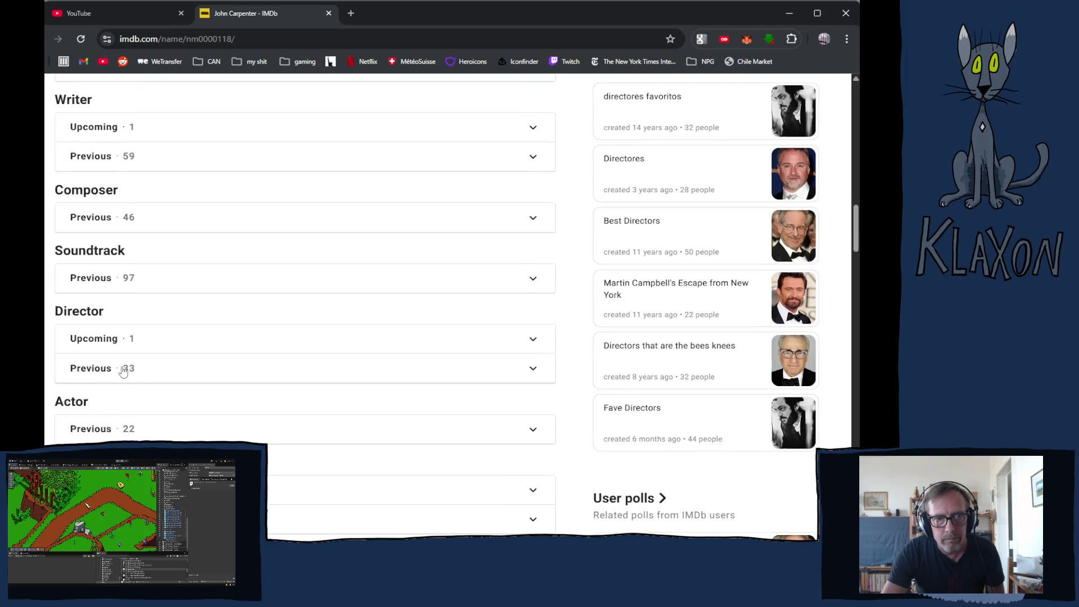
pyautogui.click(123, 371)
pyautogui.scroll(-5, 171, 370)
pyautogui.scroll(4, 169, 374)
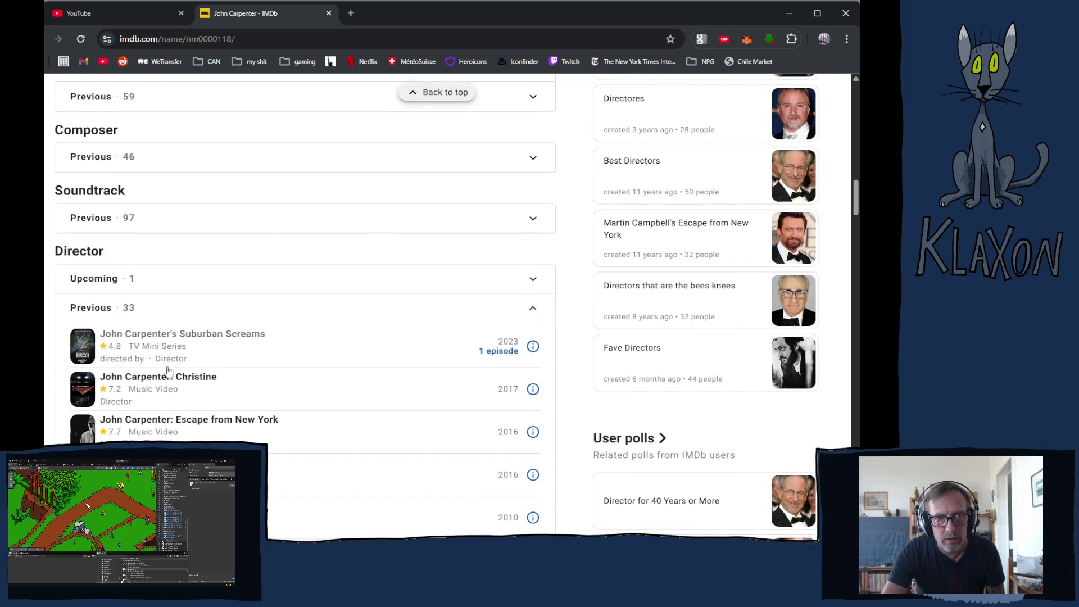
pyautogui.click(114, 281)
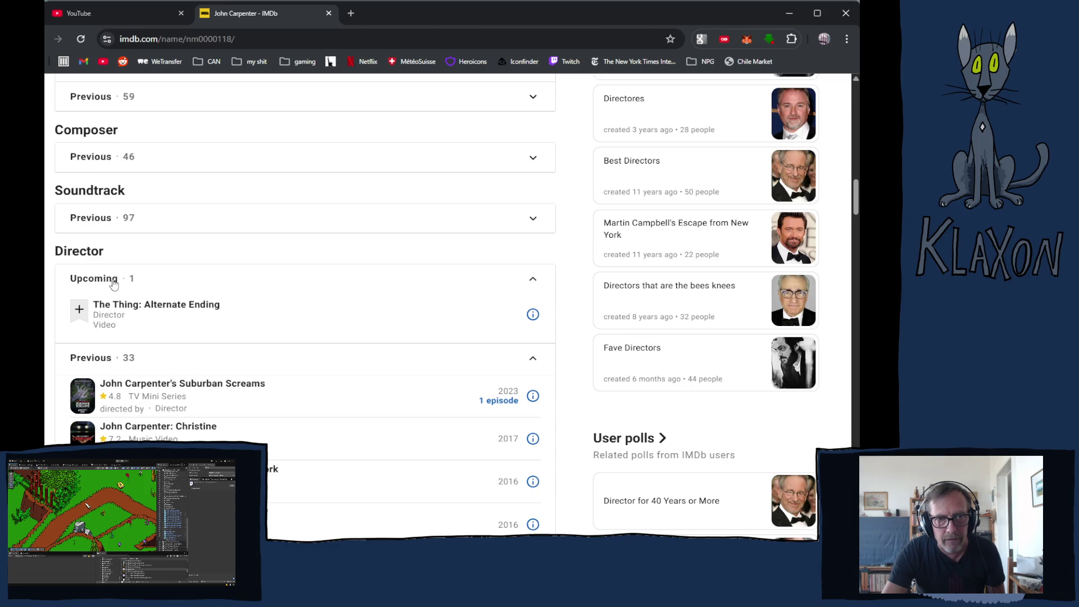
pyautogui.click(120, 284)
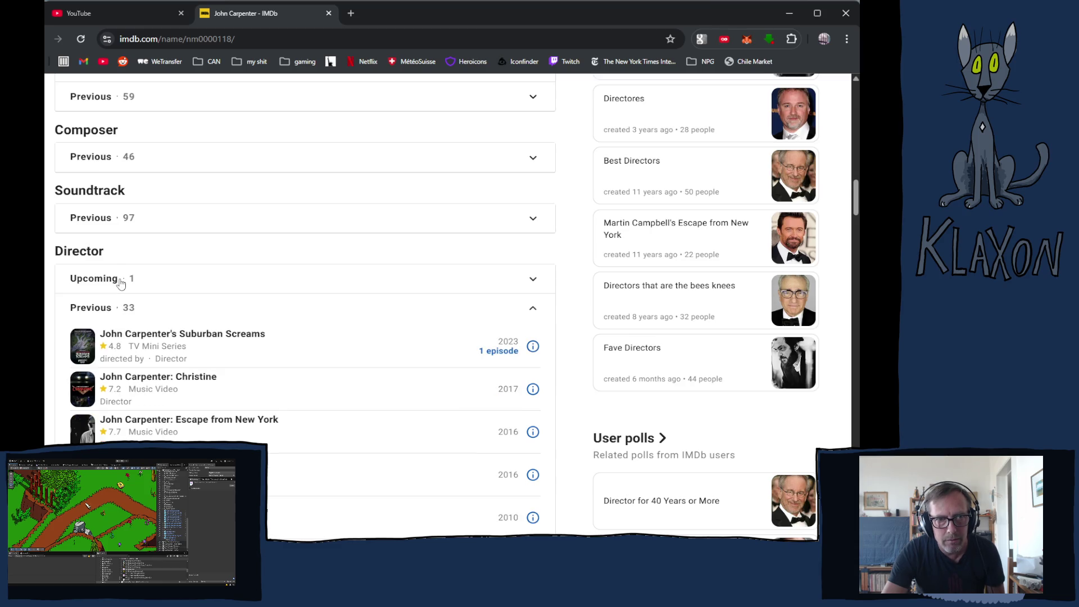
# - Scroll the director credits and open Memoirs of an Invisible Man (1992)
pyautogui.scroll(-15, 241, 404)
pyautogui.scroll(-6, 208, 299)
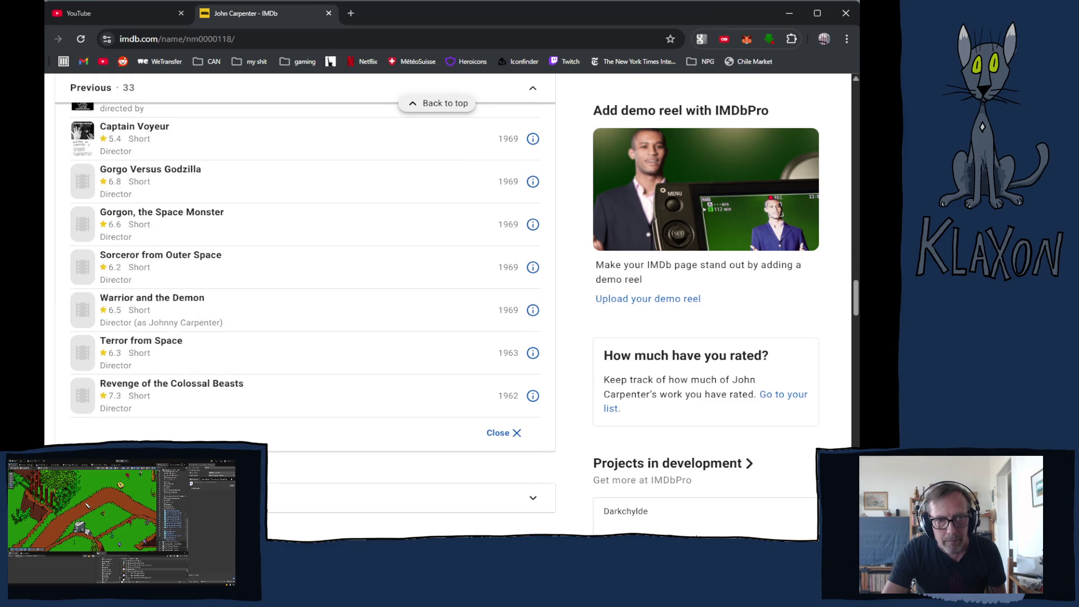
pyautogui.scroll(4, 208, 298)
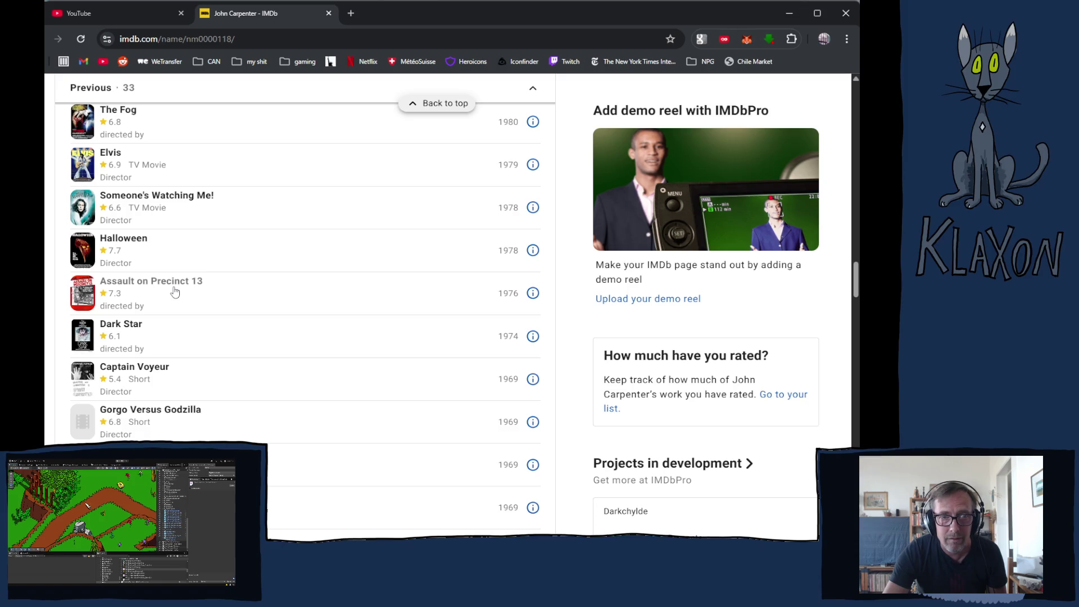
pyautogui.scroll(2, 149, 262)
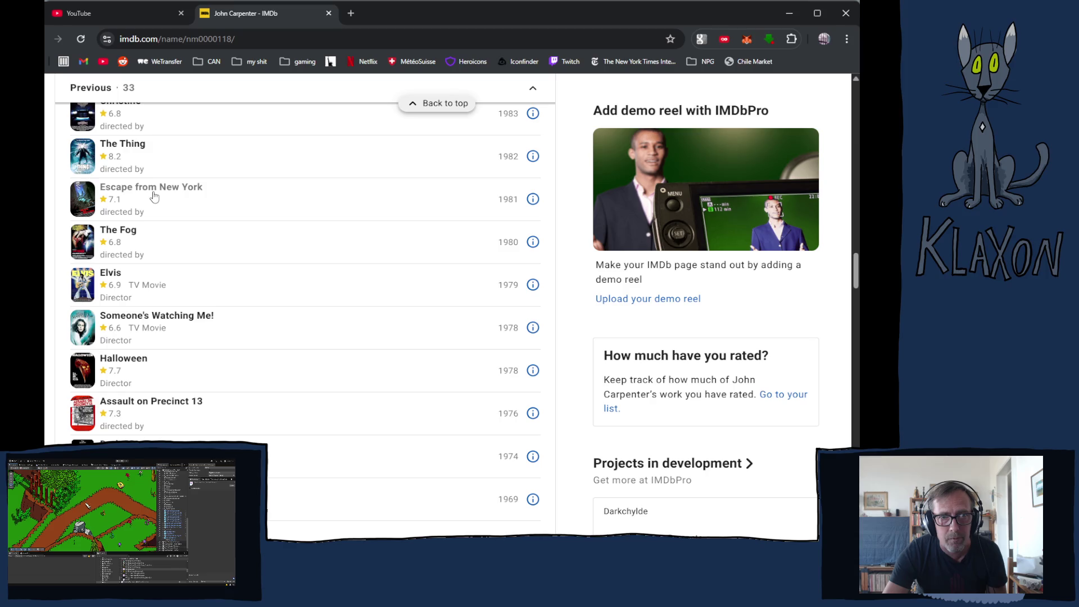
pyautogui.scroll(1, 139, 174)
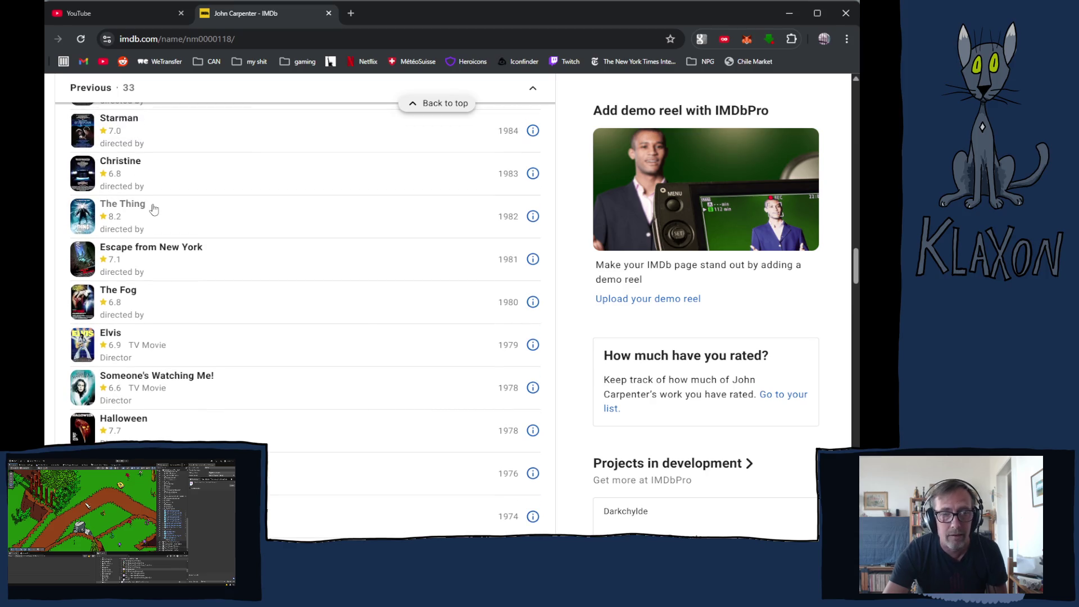
pyautogui.scroll(1, 154, 209)
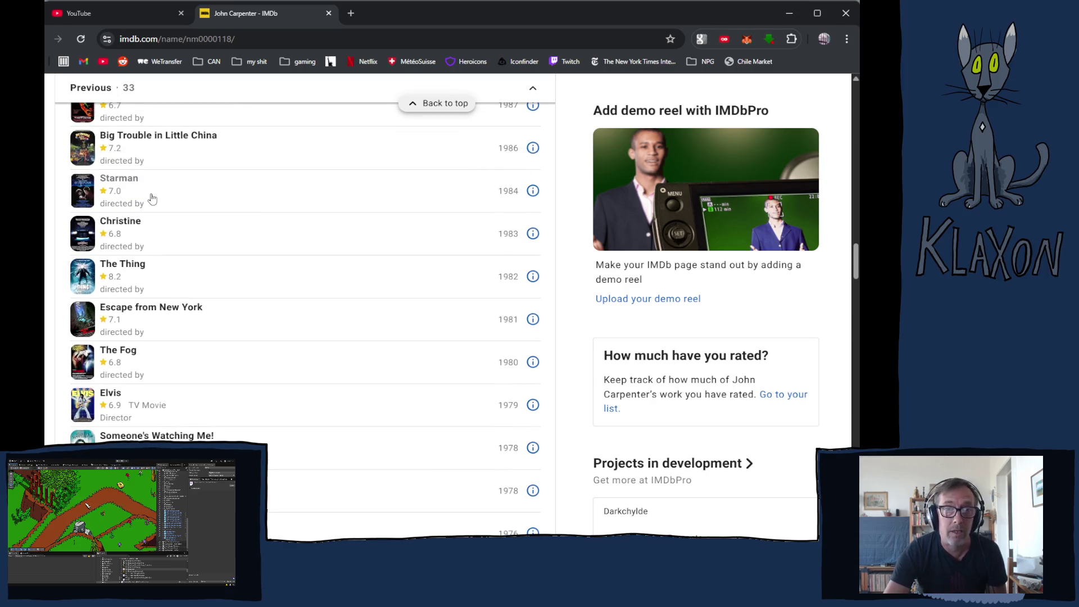
pyautogui.scroll(2, 153, 219)
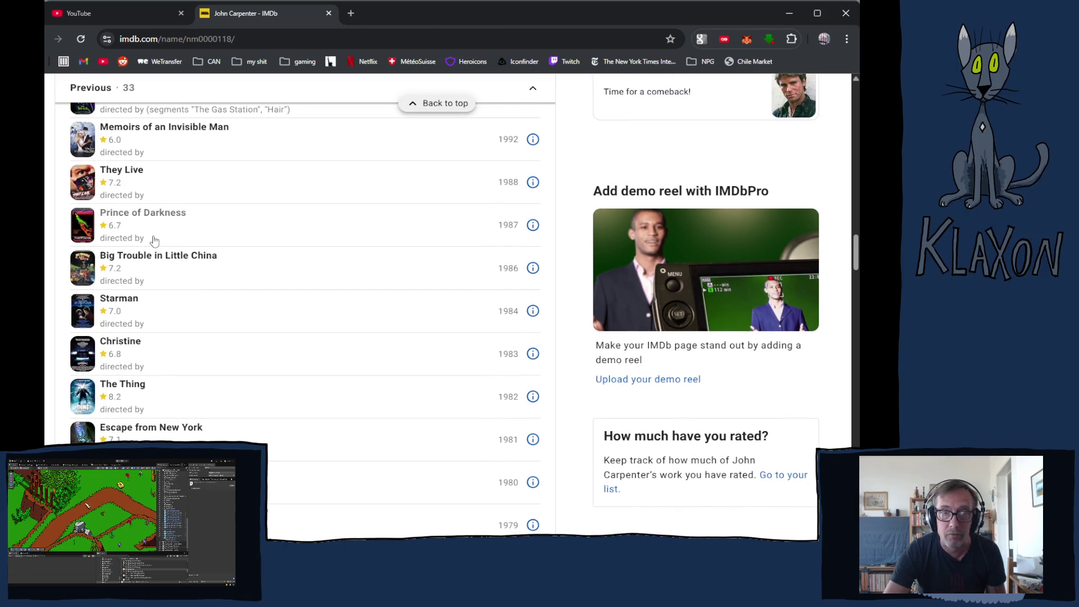
pyautogui.scroll(1, 143, 205)
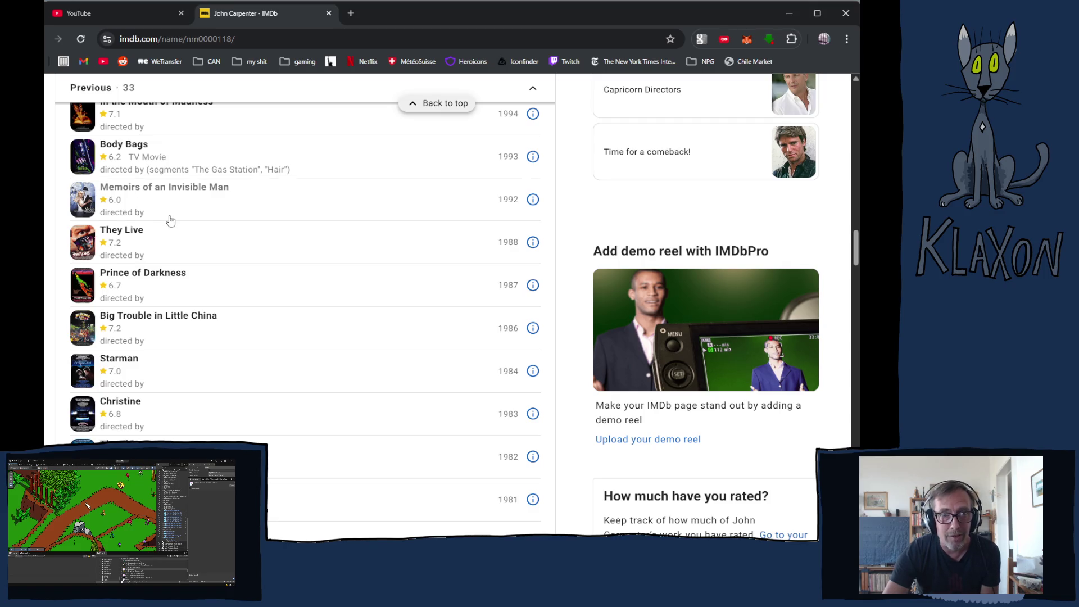
pyautogui.scroll(1, 170, 220)
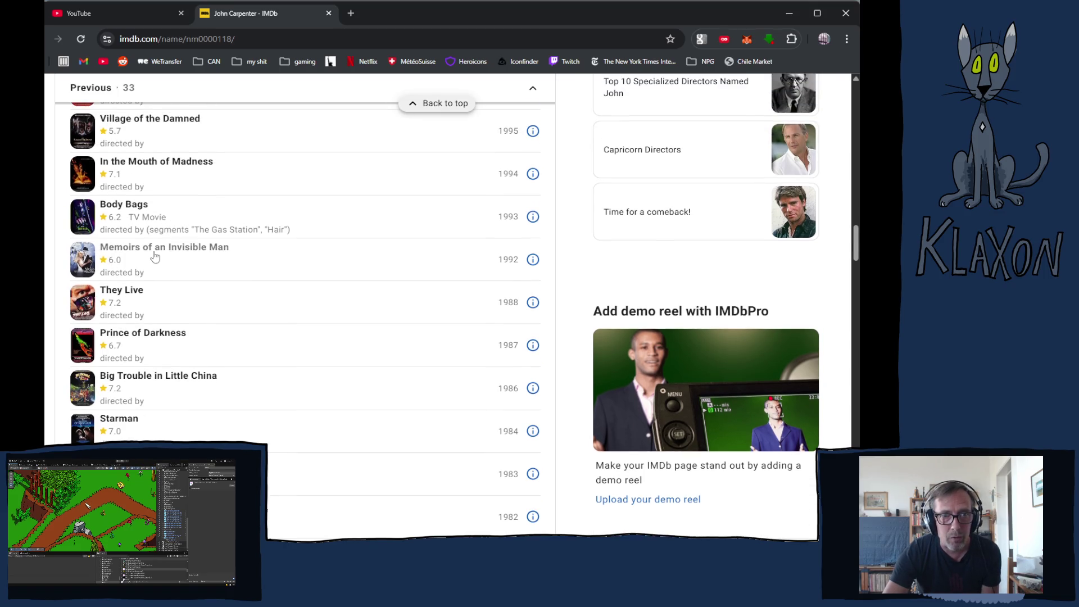
pyautogui.click(193, 247)
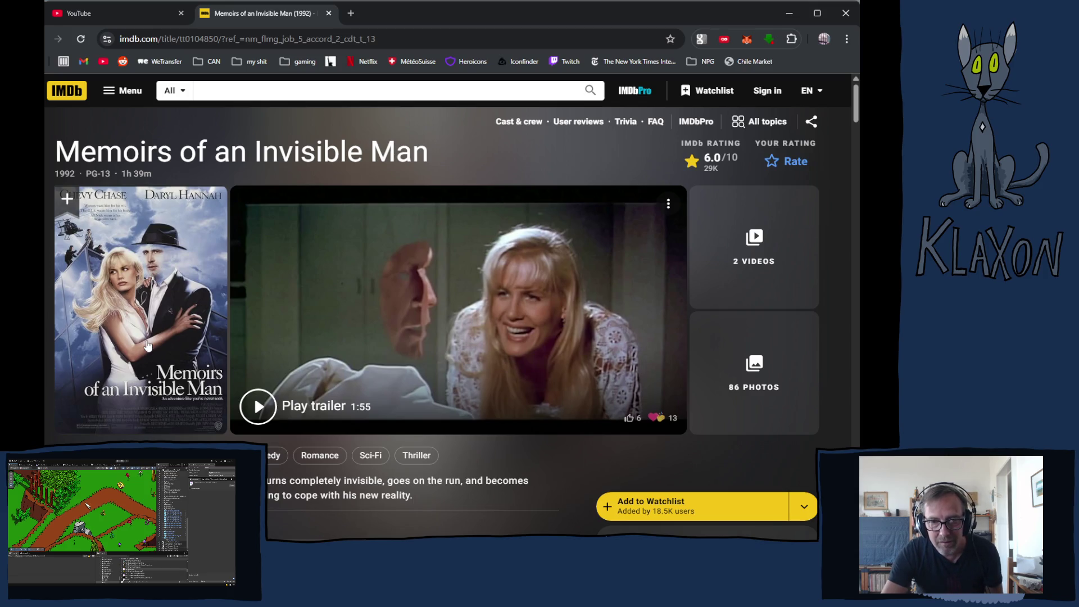
pyautogui.scroll(-2, 146, 345)
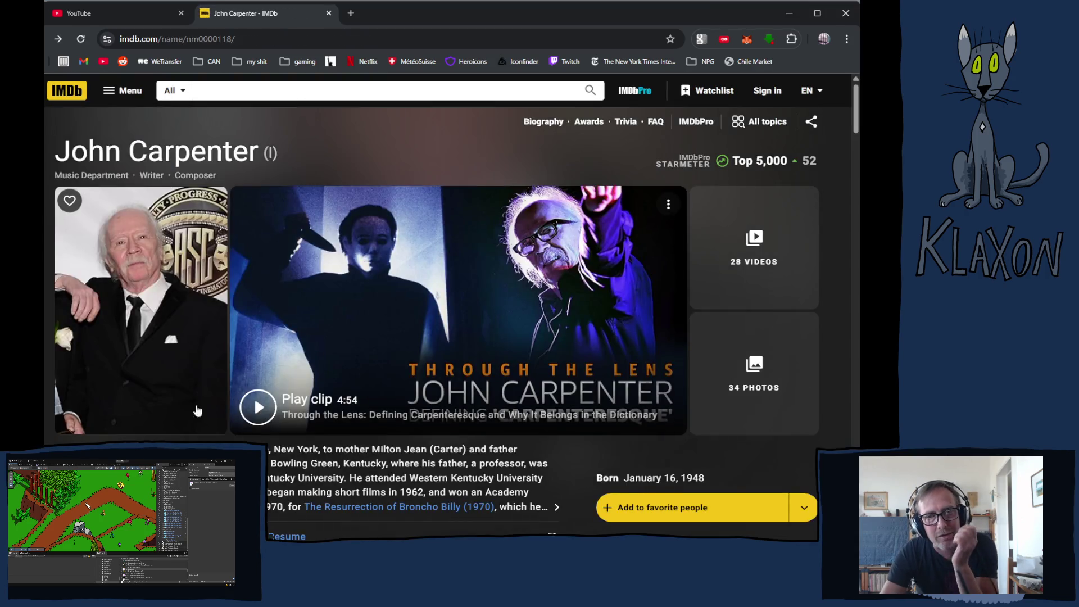
pyautogui.scroll(-15, 200, 396)
pyautogui.scroll(-15, 304, 281)
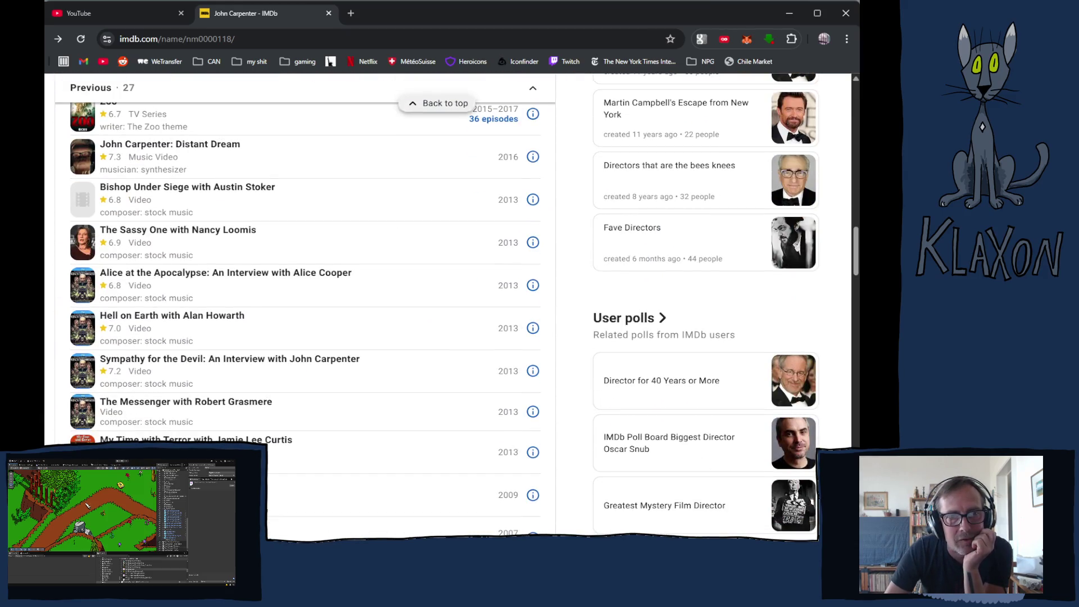
pyautogui.scroll(-4, 133, 413)
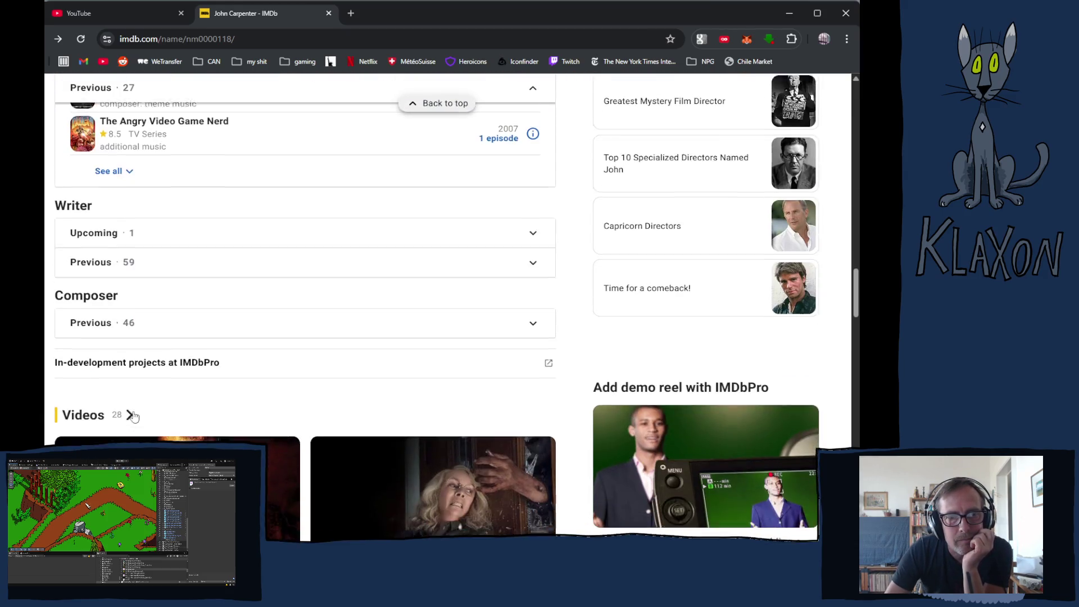
pyautogui.scroll(20, 107, 324)
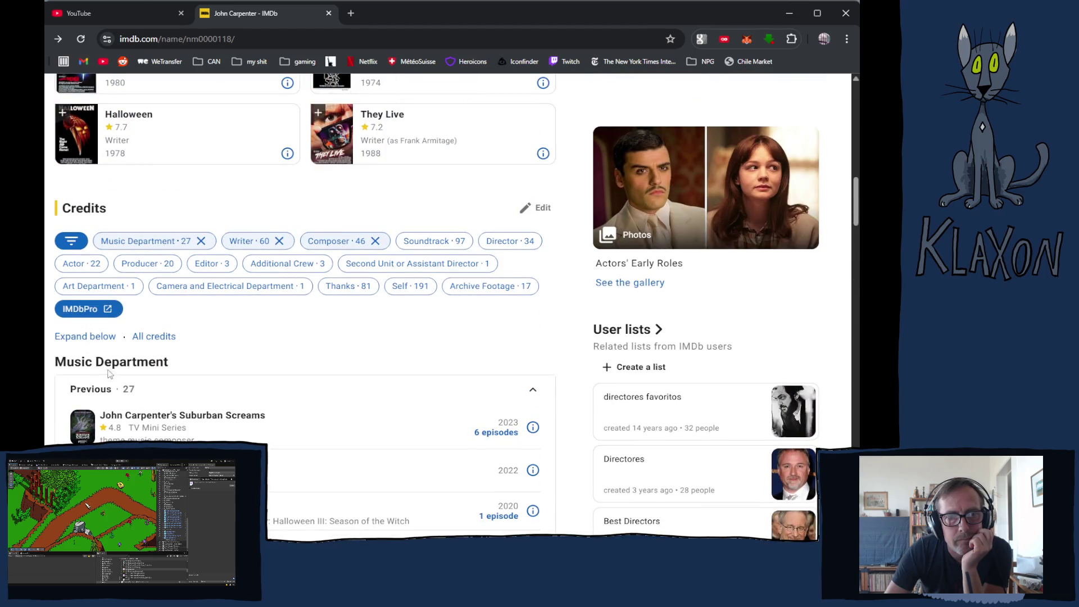
pyautogui.click(86, 338)
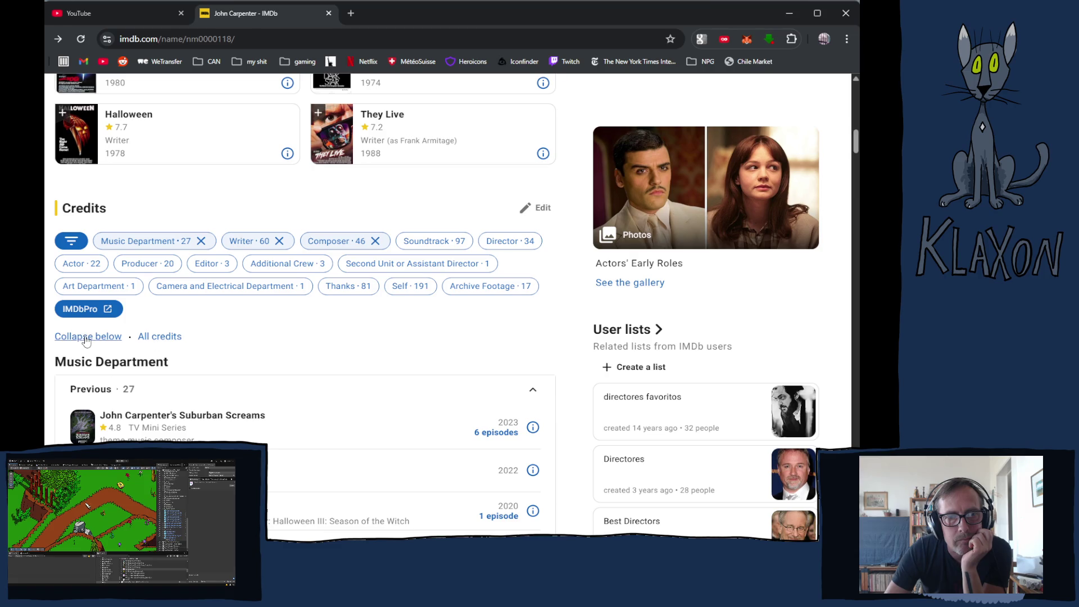
pyautogui.click(84, 340)
pyautogui.scroll(-3, 120, 423)
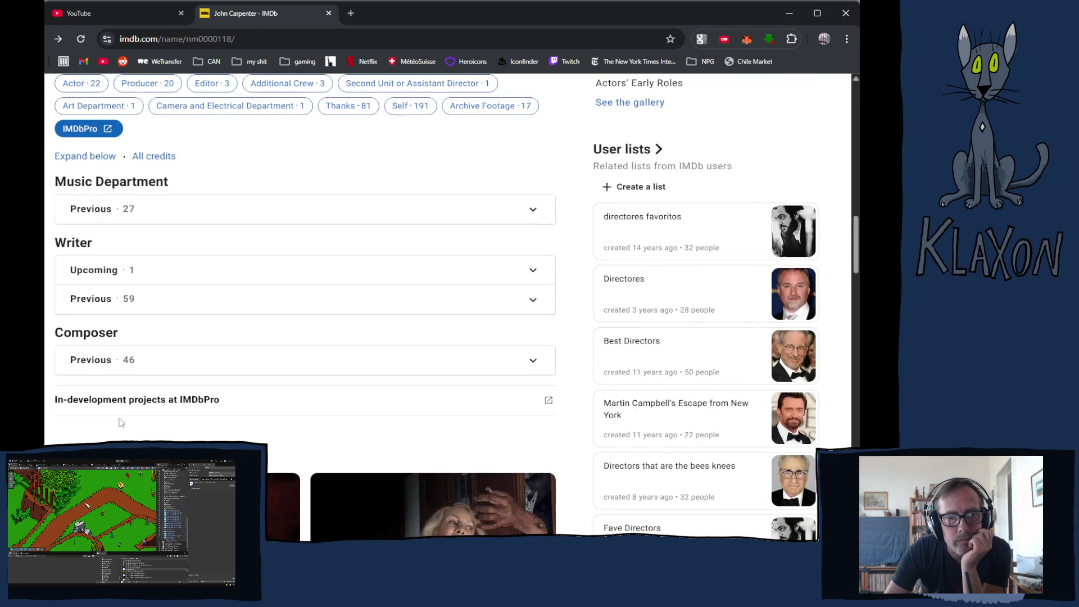
pyautogui.scroll(3, 181, 409)
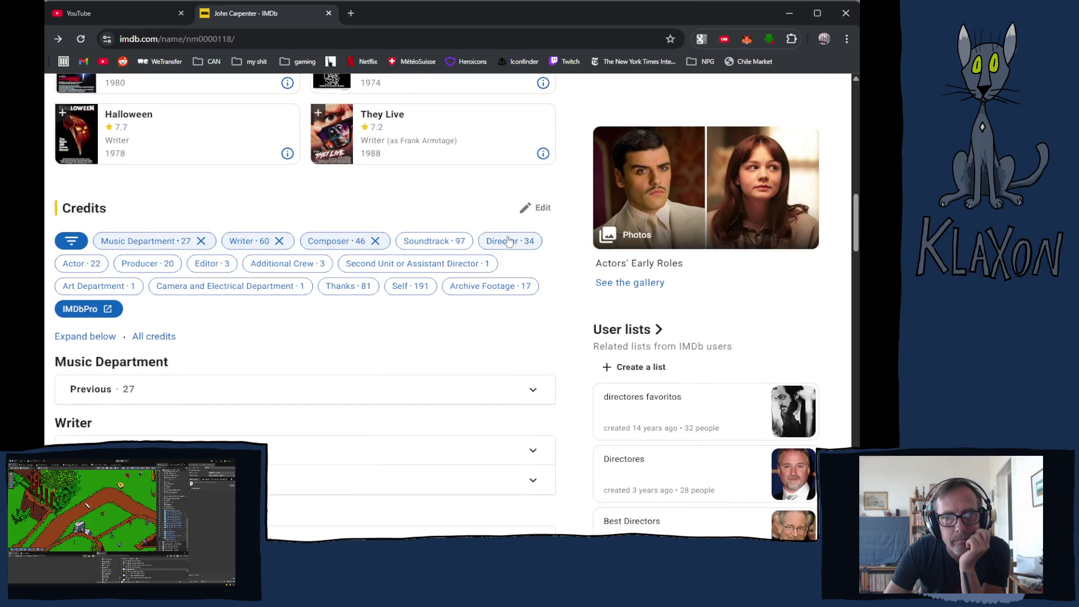
pyautogui.click(533, 243)
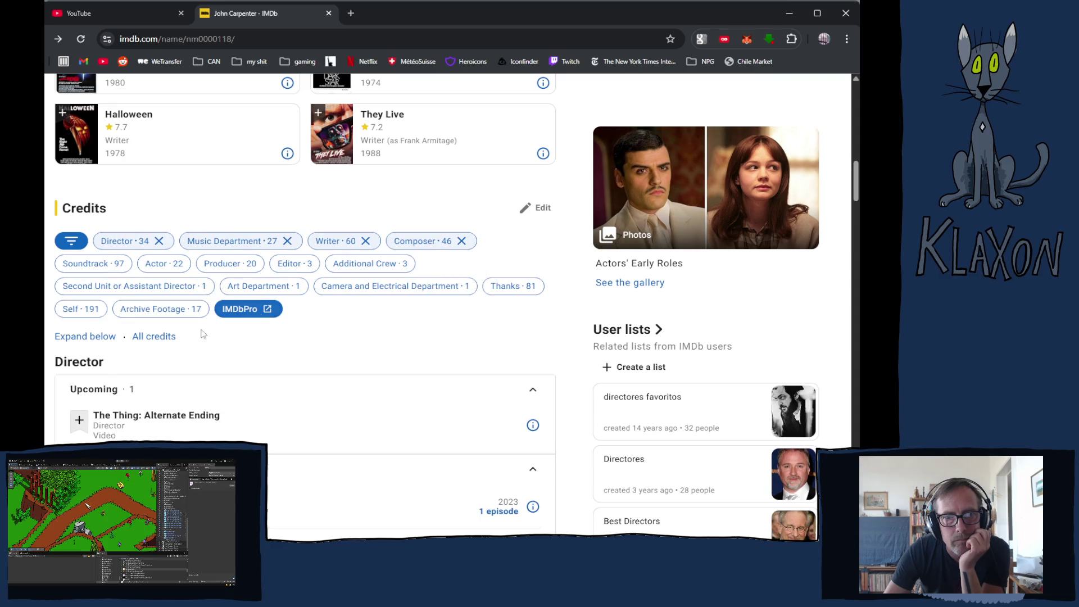
pyautogui.scroll(-5, 157, 361)
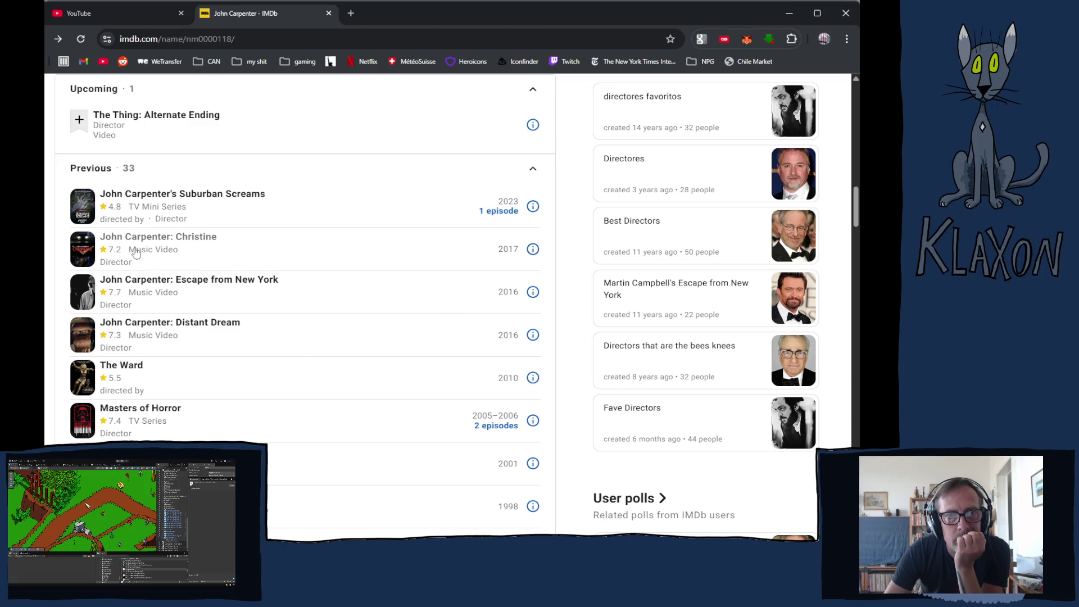
pyautogui.scroll(1, 141, 252)
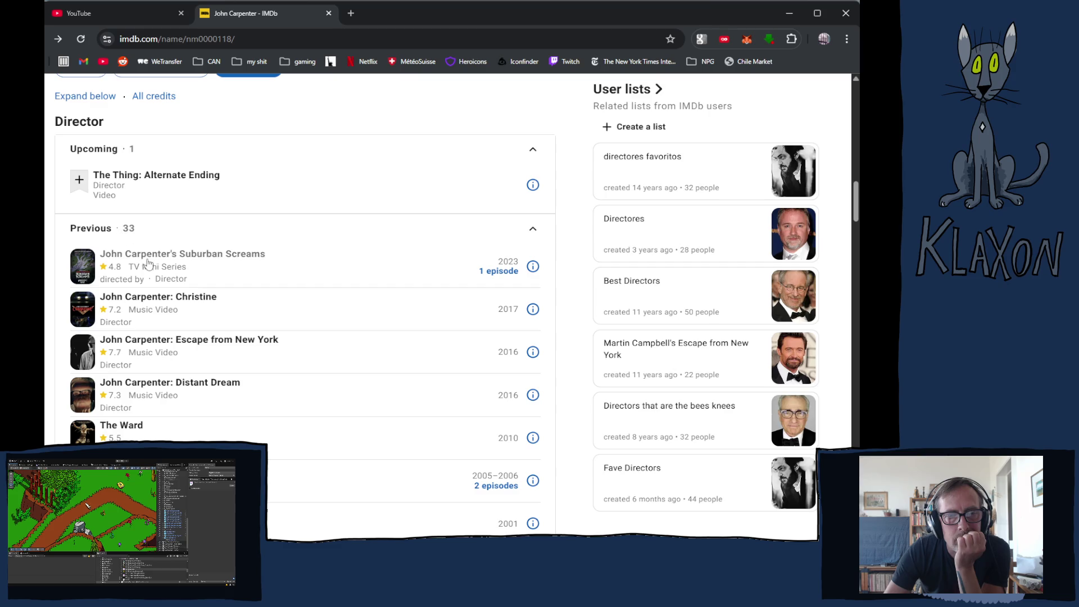
pyautogui.scroll(-7, 218, 437)
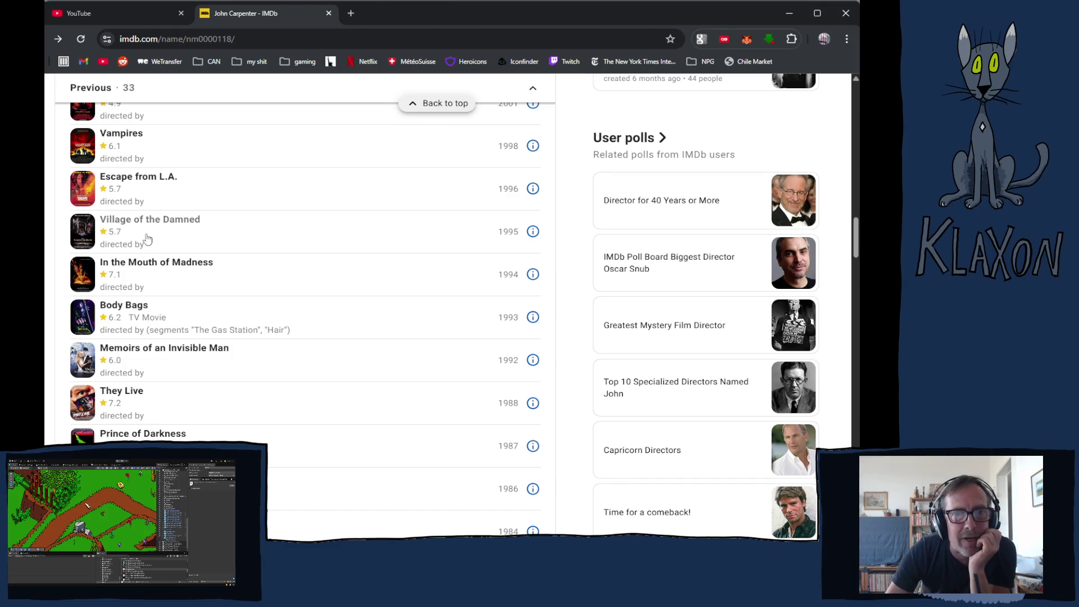
pyautogui.scroll(1, 147, 240)
pyautogui.scroll(1, 141, 238)
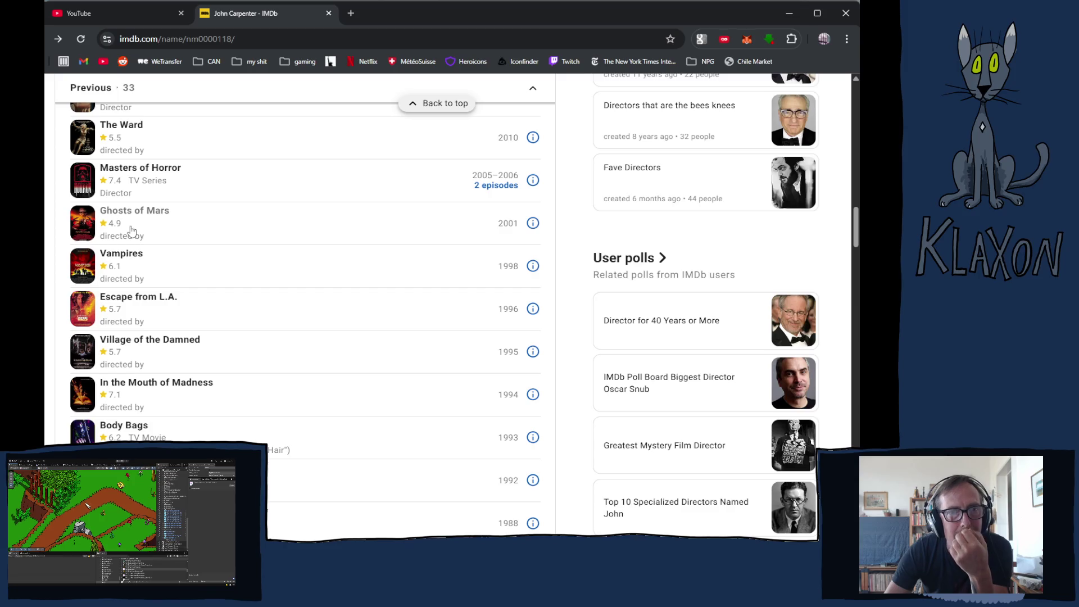
pyautogui.scroll(1, 133, 234)
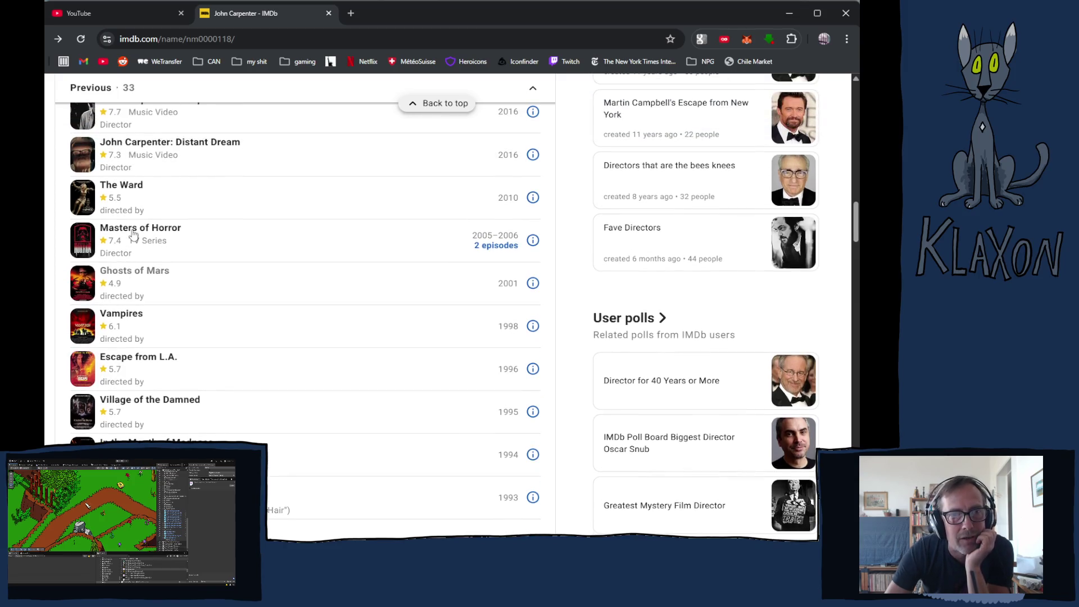
pyautogui.scroll(1, 169, 259)
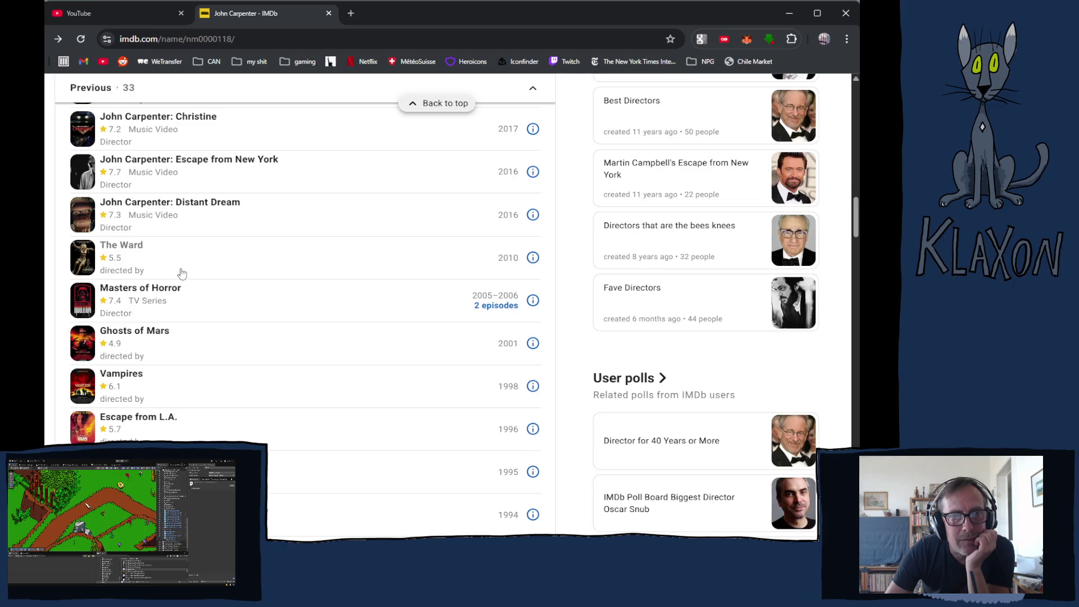
pyautogui.scroll(1, 181, 273)
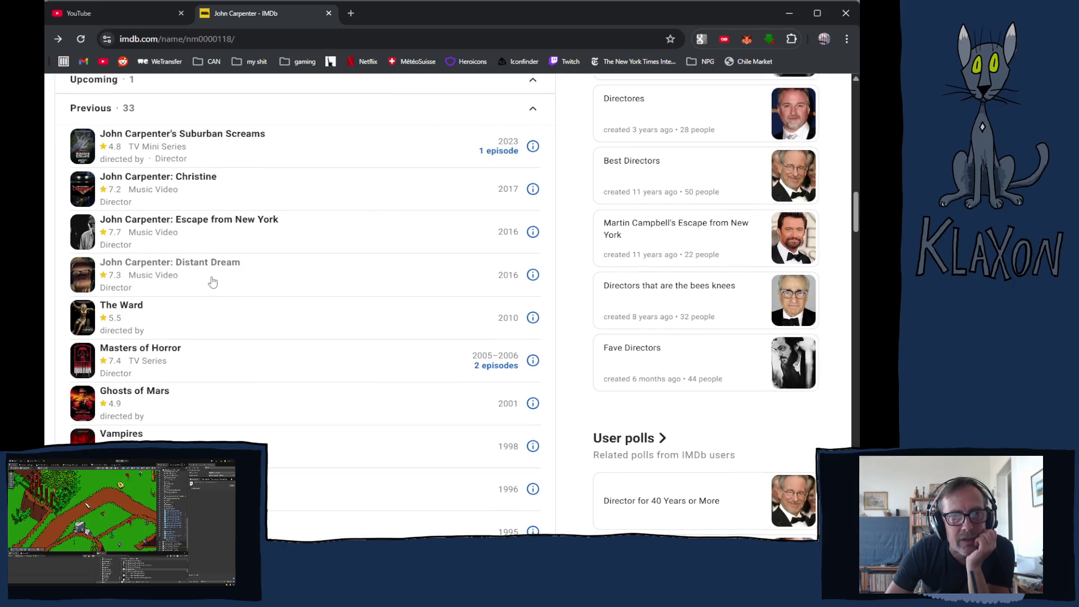
pyautogui.scroll(1, 175, 206)
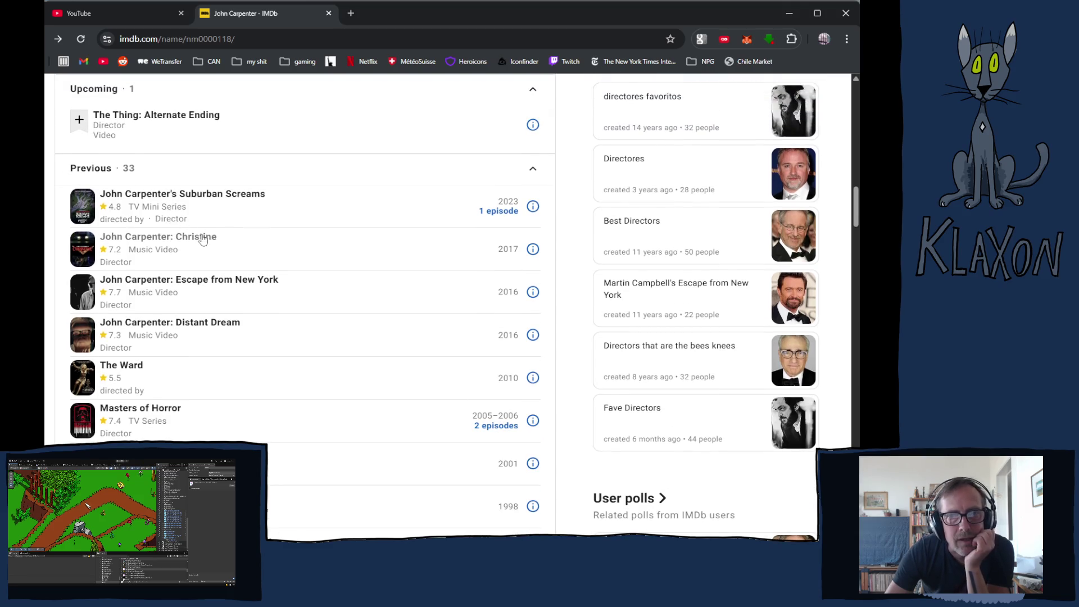
pyautogui.scroll(1, 199, 242)
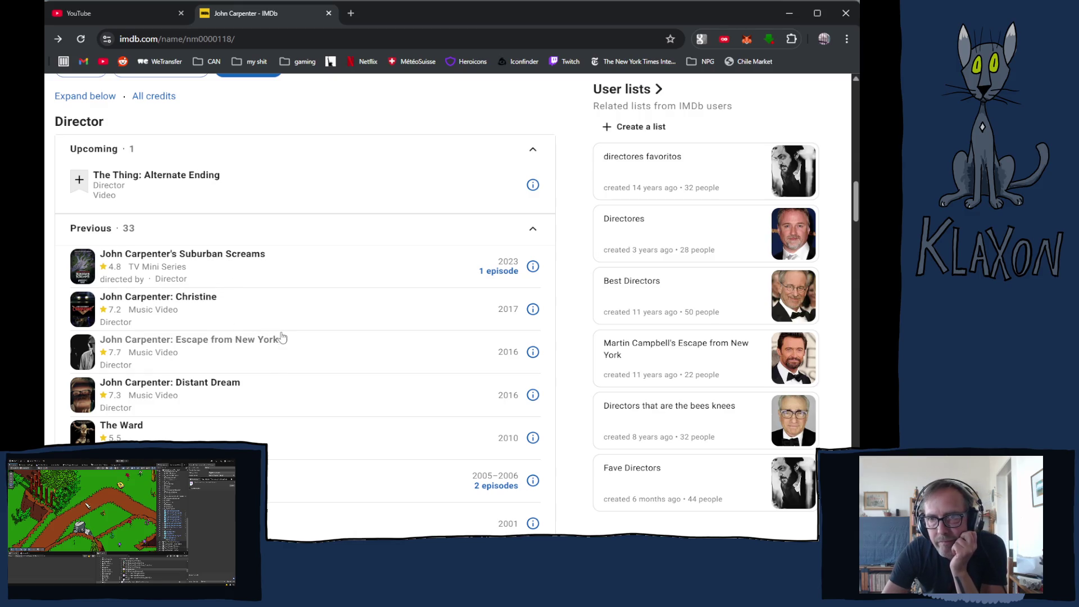
pyautogui.scroll(-9, 285, 337)
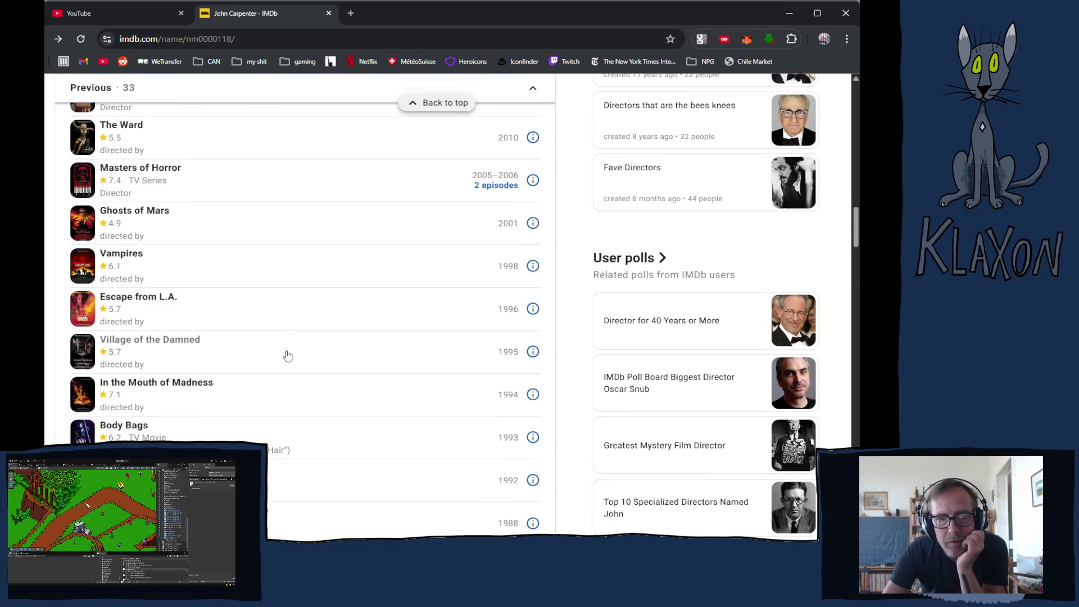
pyautogui.scroll(-5, 287, 355)
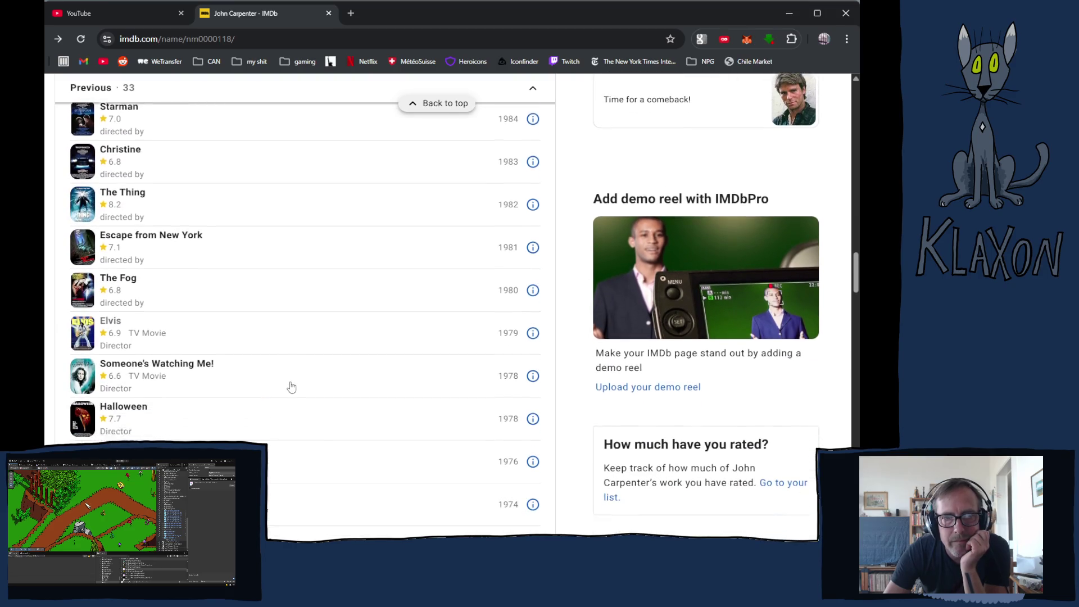
pyautogui.scroll(-6, 291, 387)
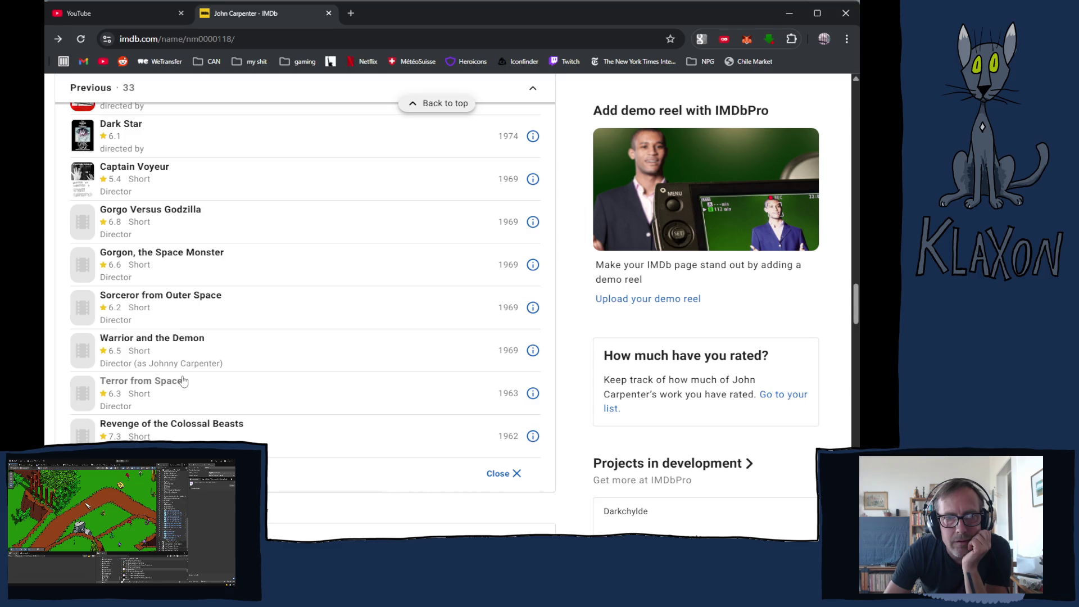
pyautogui.scroll(4, 280, 386)
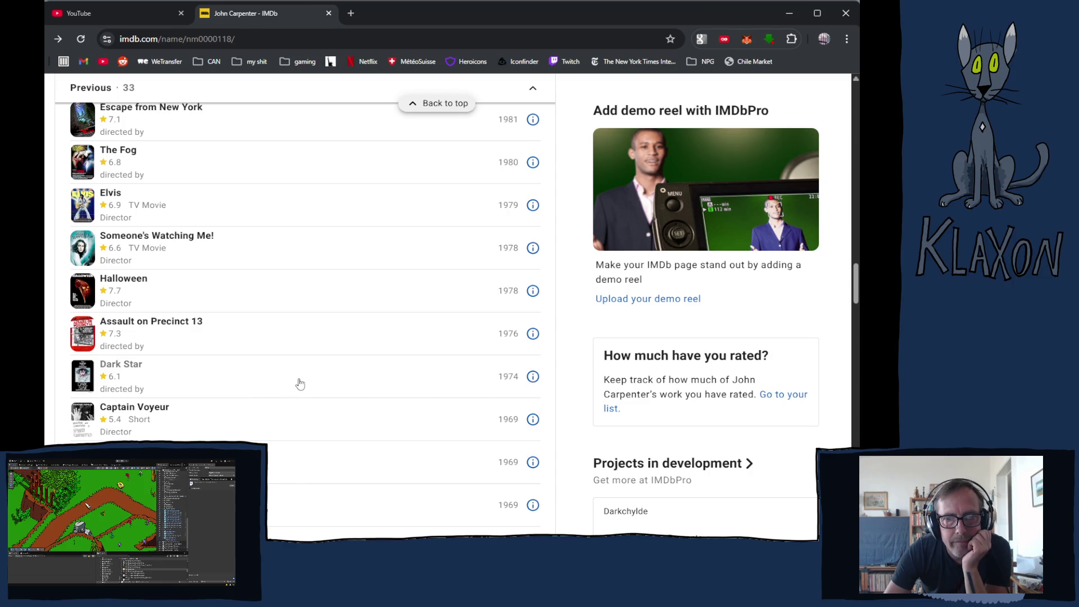
pyautogui.scroll(-1, 225, 374)
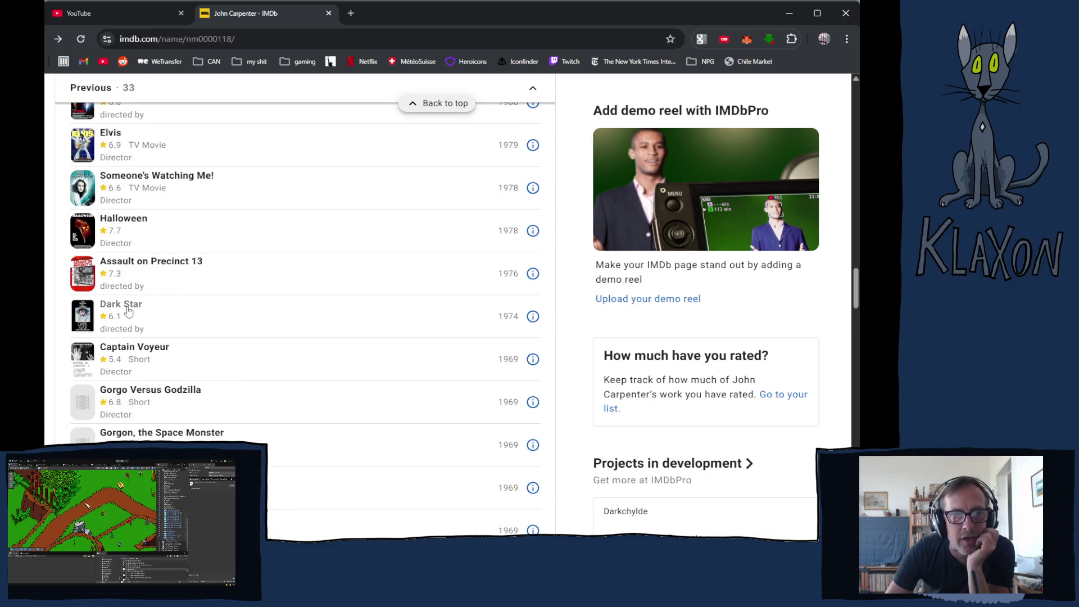
# - Look over the Dark Star (1974) page and its Top Cast, then go back to director John Carpenter
pyautogui.click(128, 312)
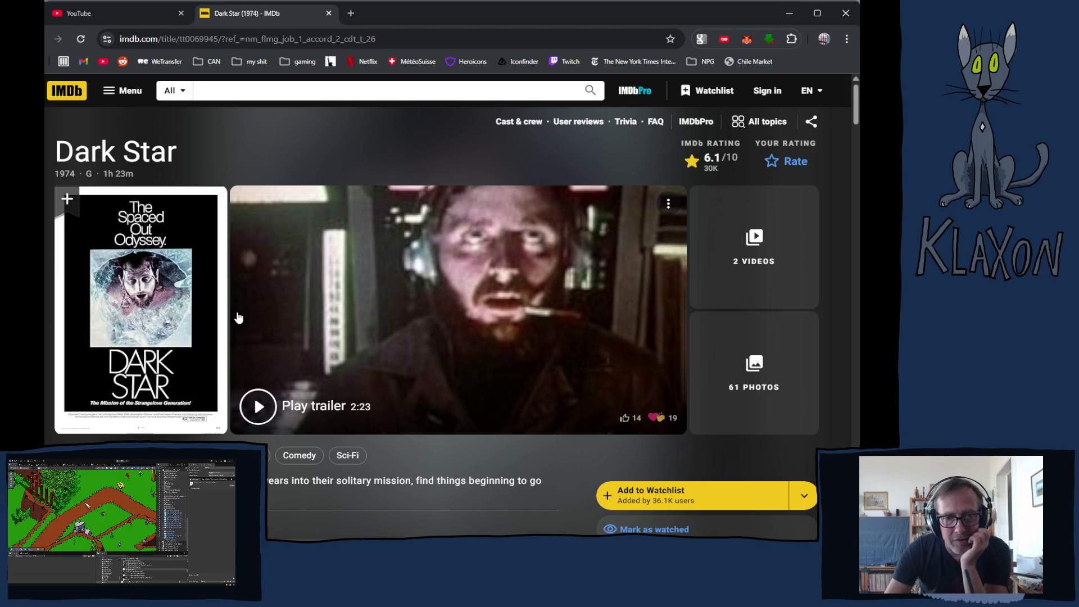
pyautogui.scroll(-5, 268, 333)
pyautogui.scroll(-10, 268, 333)
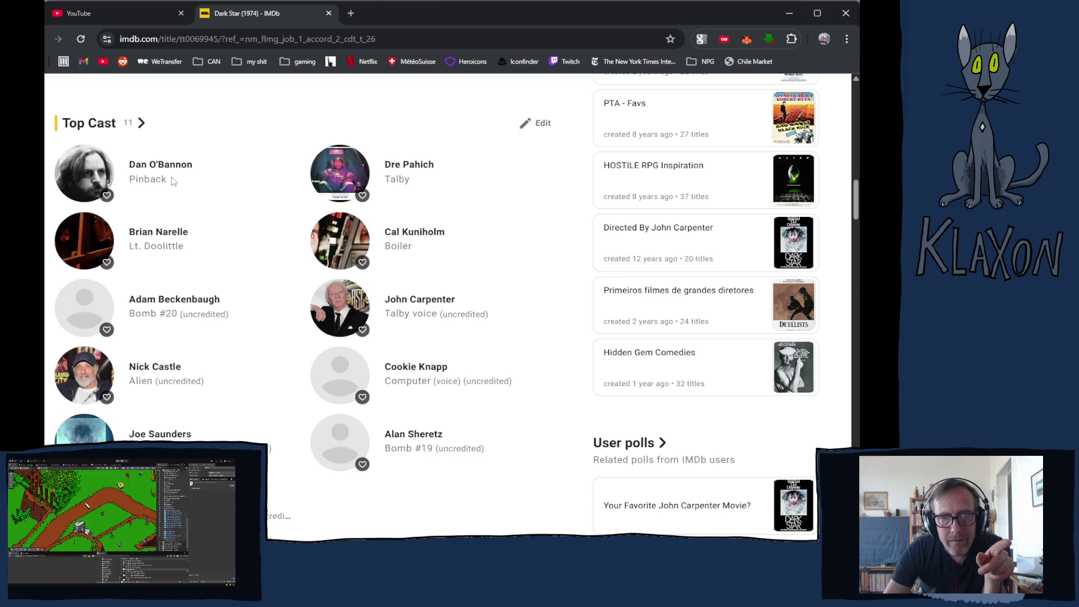
pyautogui.scroll(-6, 173, 181)
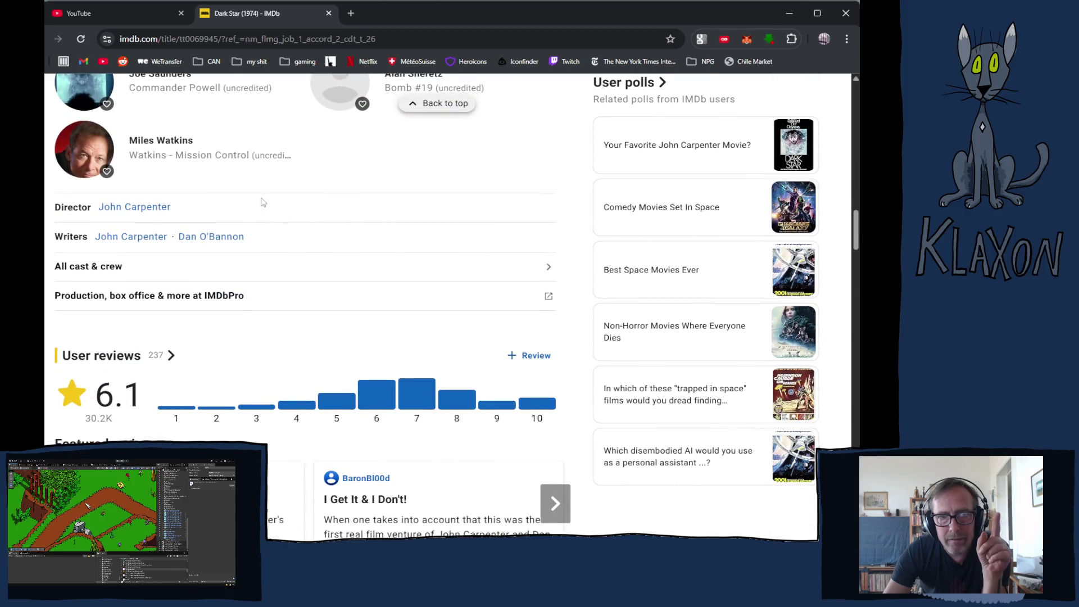
pyautogui.scroll(6, 262, 202)
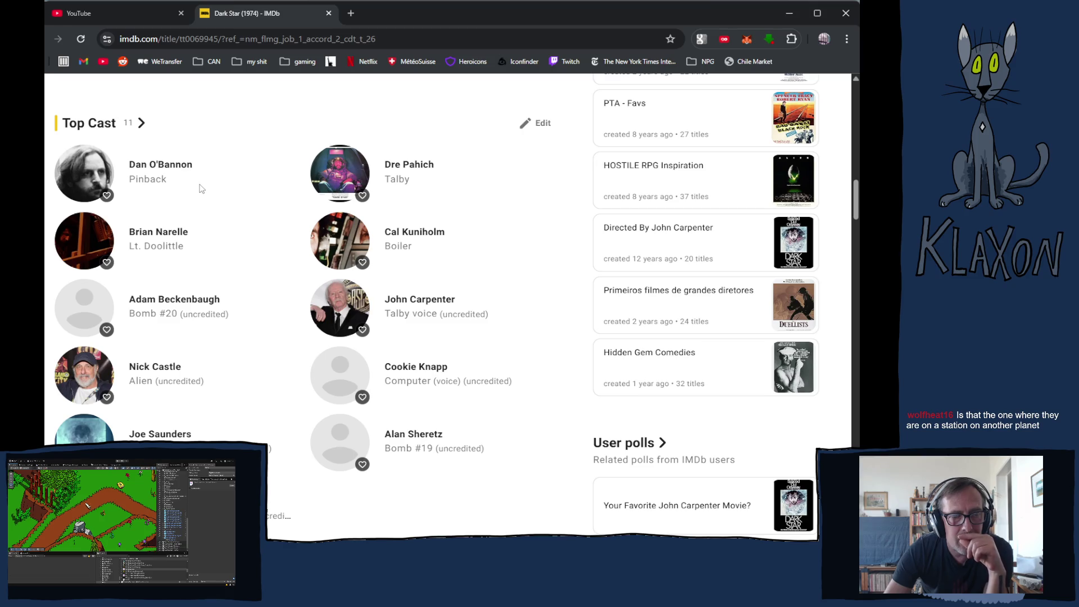
pyautogui.scroll(15, 208, 202)
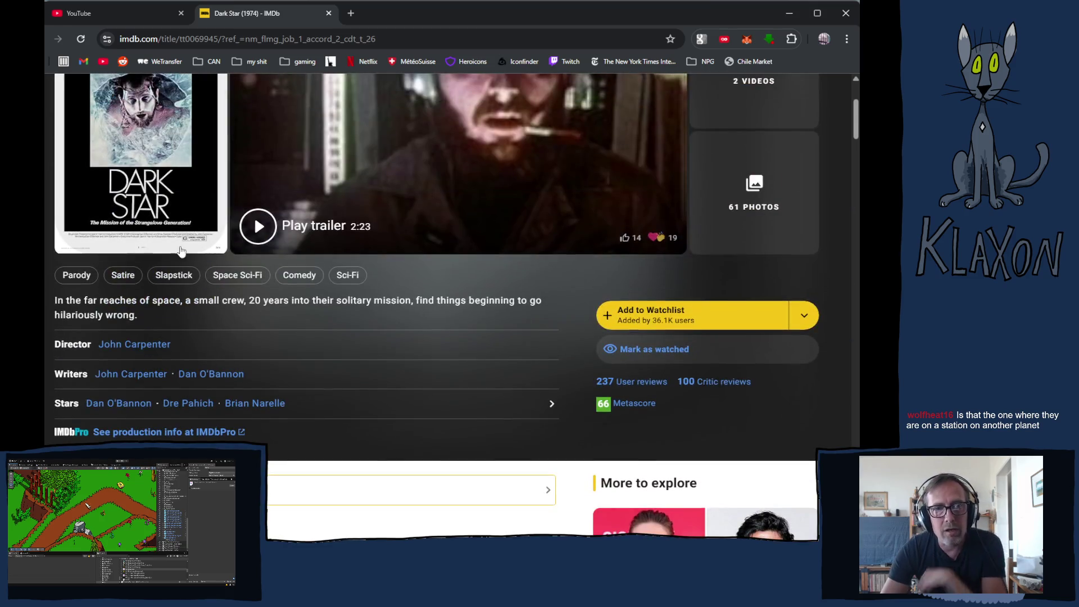
pyautogui.click(140, 344)
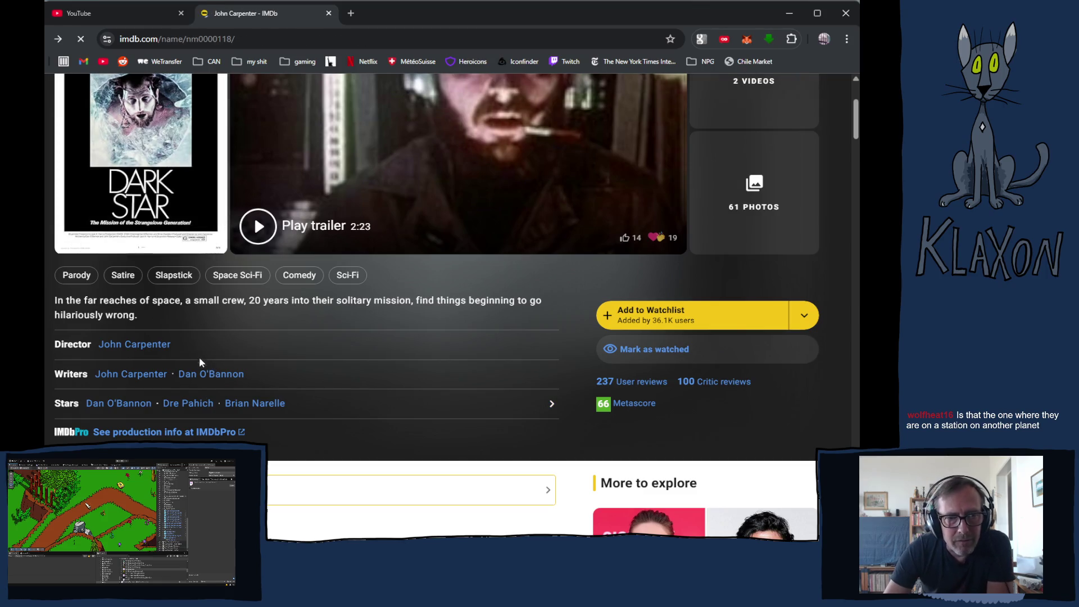
# - Find Dark Star in Carpenter's 1974 credits and reopen its title page (G, 1h 23m, 6.1/10)
pyautogui.scroll(-15, 179, 337)
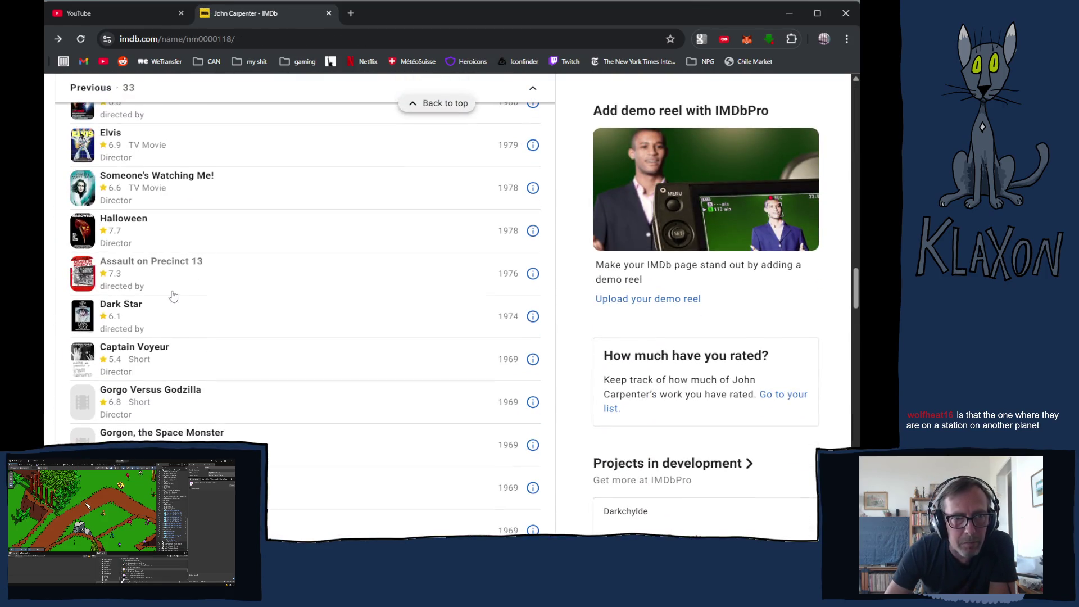
pyautogui.scroll(8, 169, 292)
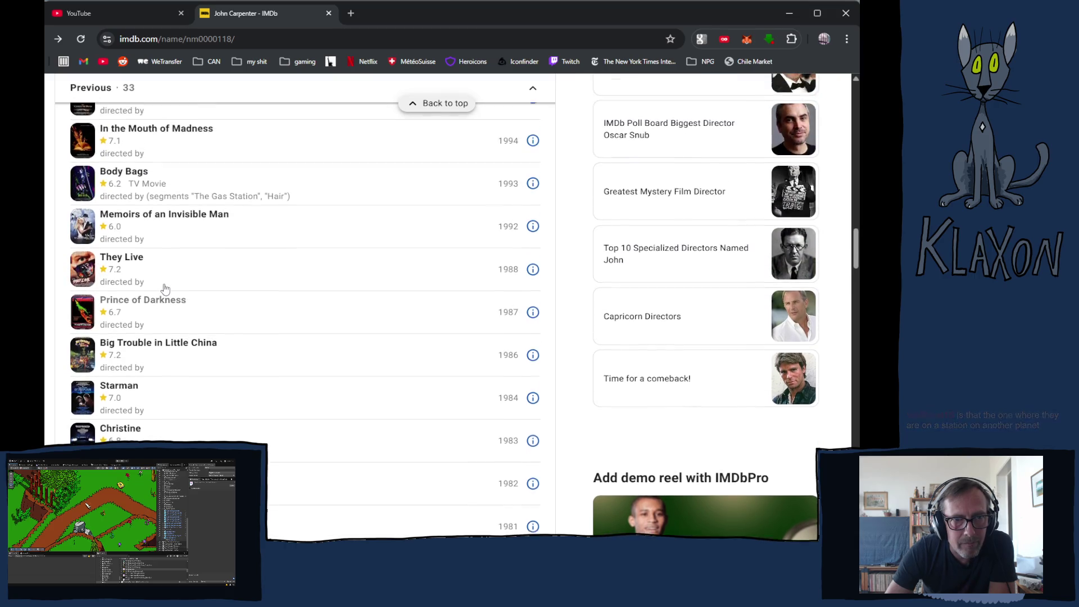
pyautogui.scroll(5, 164, 288)
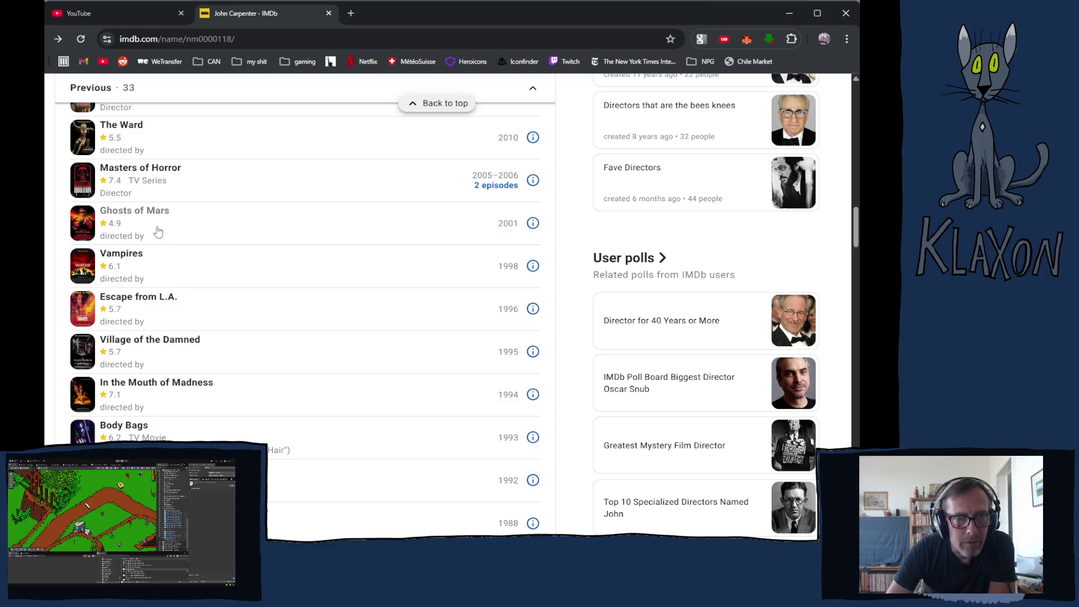
pyautogui.scroll(-7, 139, 435)
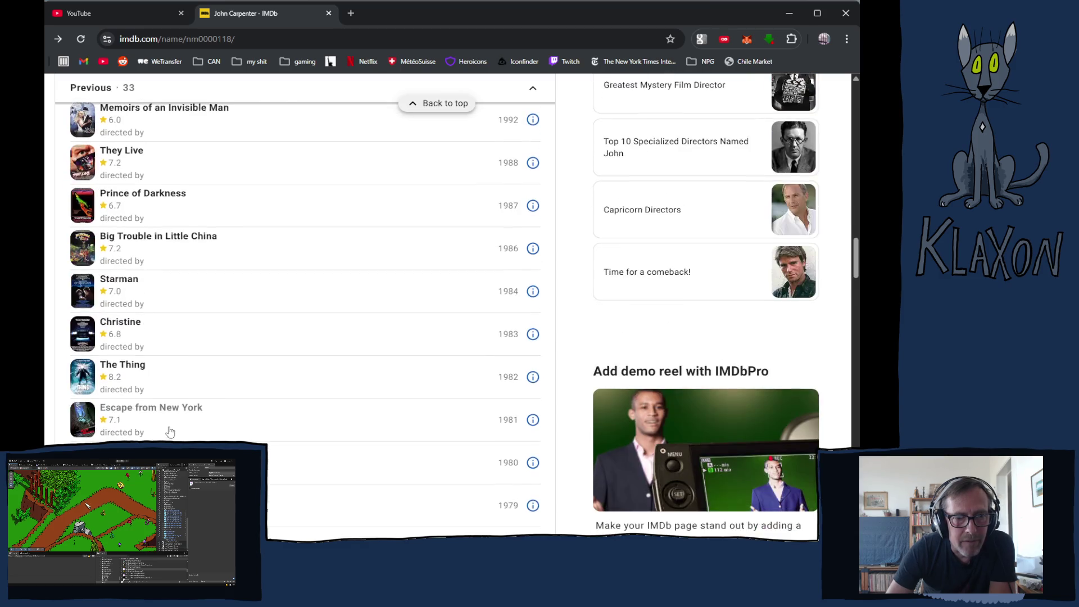
pyautogui.scroll(-4, 140, 434)
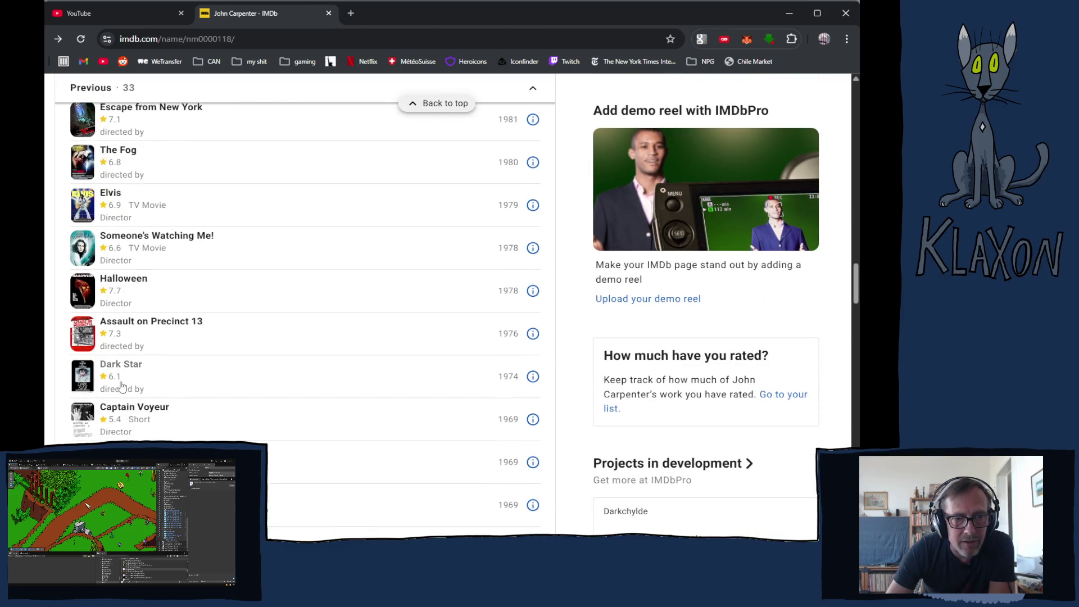
pyautogui.click(122, 366)
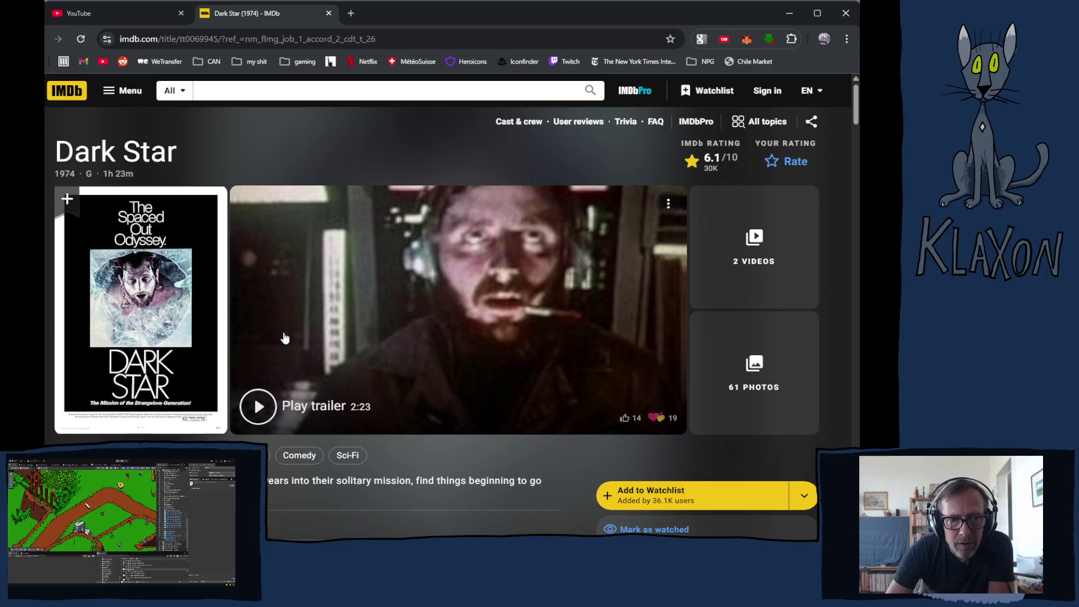
# - Scroll Dark Star's page down to the Writers row and open co-writer Dan O'Bannon
pyautogui.scroll(-10, 374, 300)
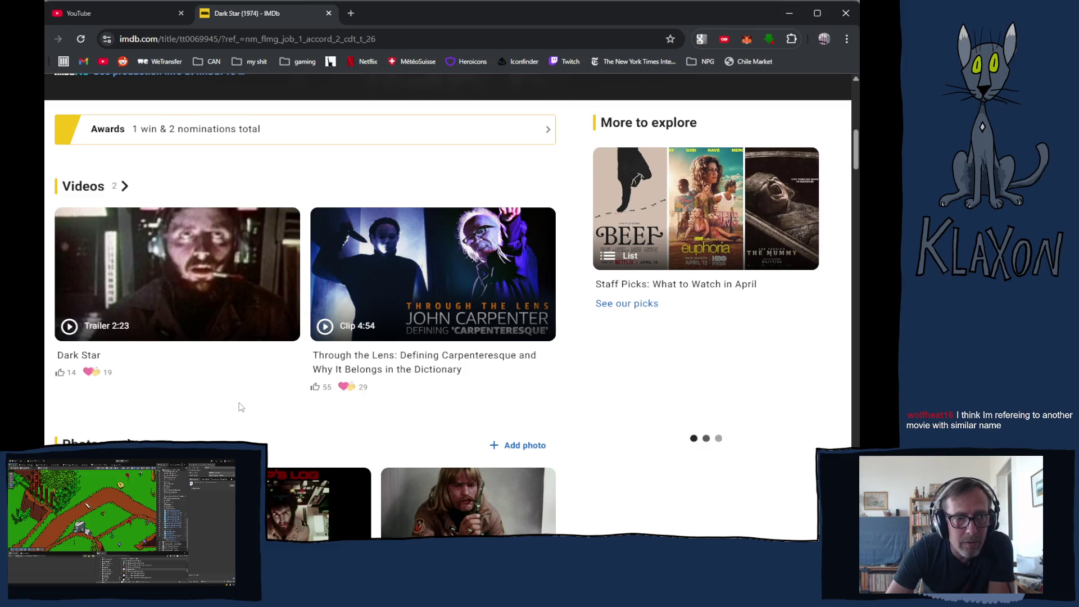
pyautogui.scroll(-4, 225, 402)
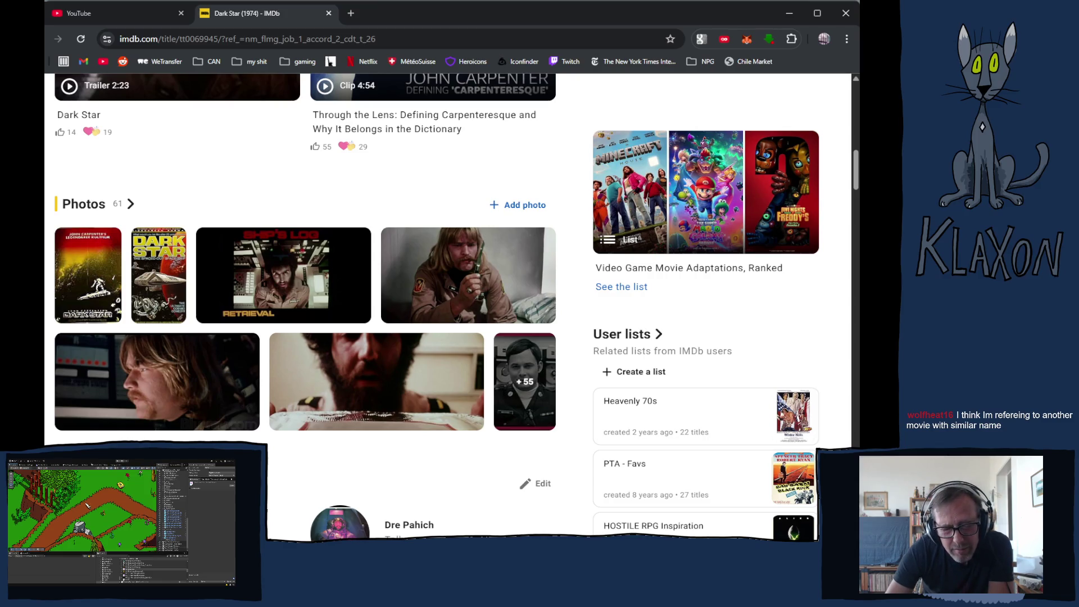
pyautogui.scroll(-4, 257, 440)
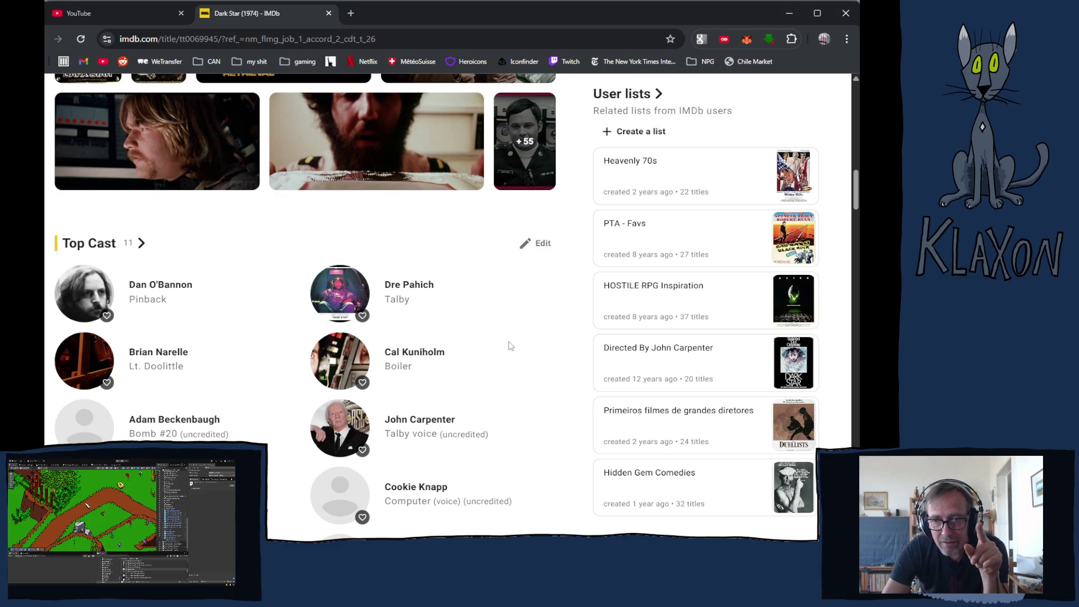
pyautogui.scroll(-6, 511, 359)
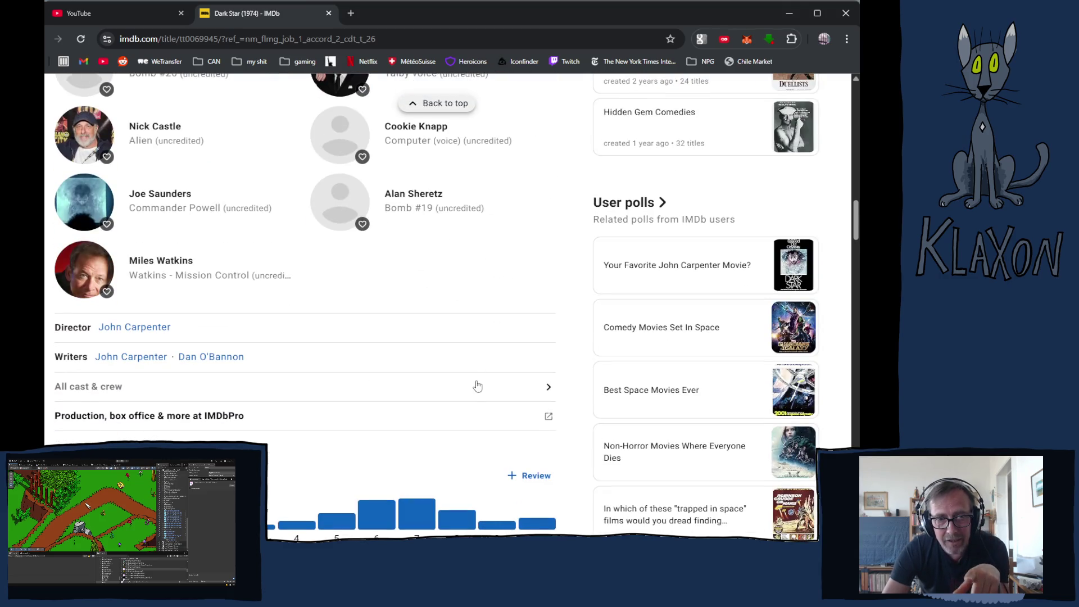
pyautogui.click(207, 359)
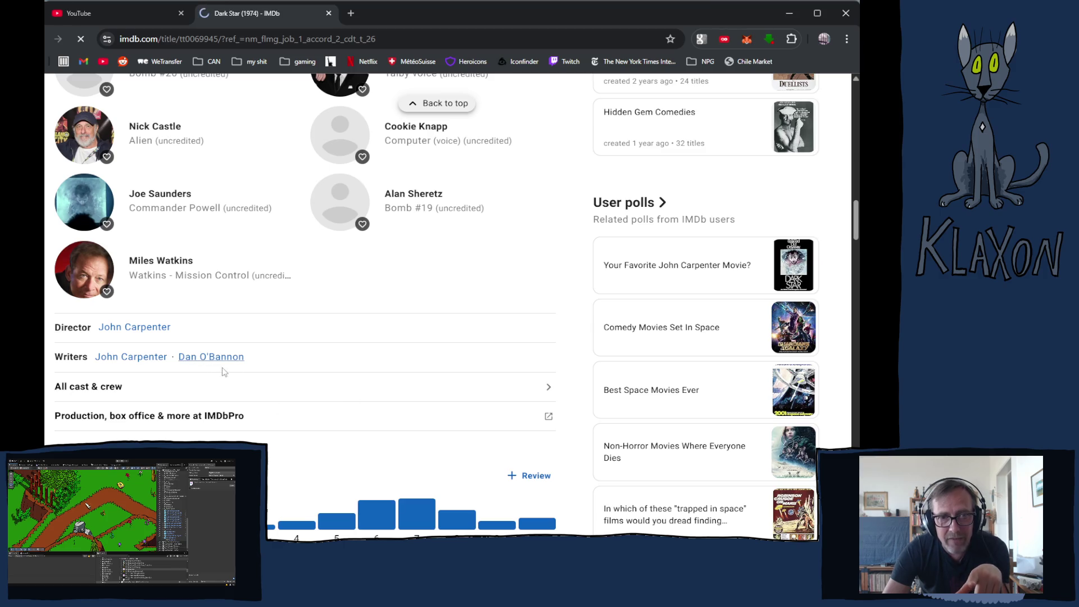
# - Scroll Dan O'Bannon's page and expand all his writing credits
pyautogui.scroll(-7, 216, 358)
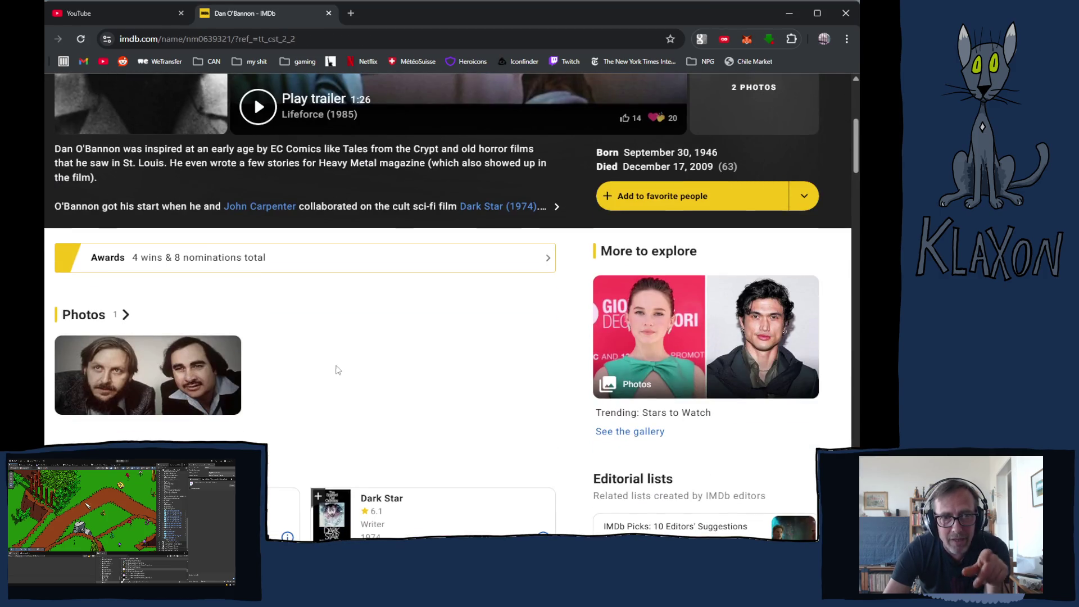
pyautogui.scroll(-3, 178, 369)
pyautogui.scroll(-6, 205, 366)
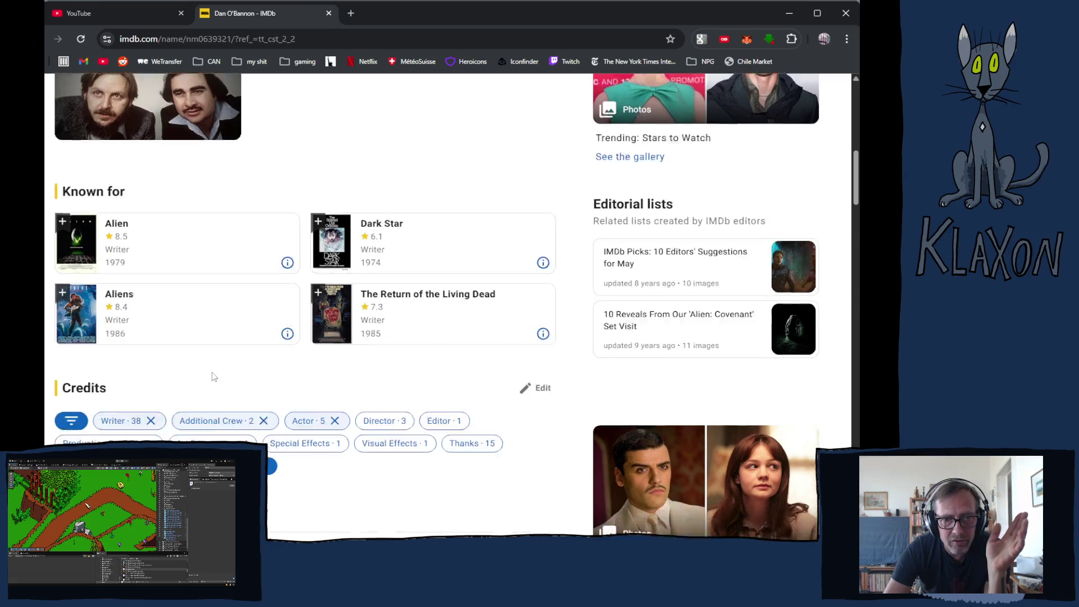
pyautogui.scroll(-10, 194, 377)
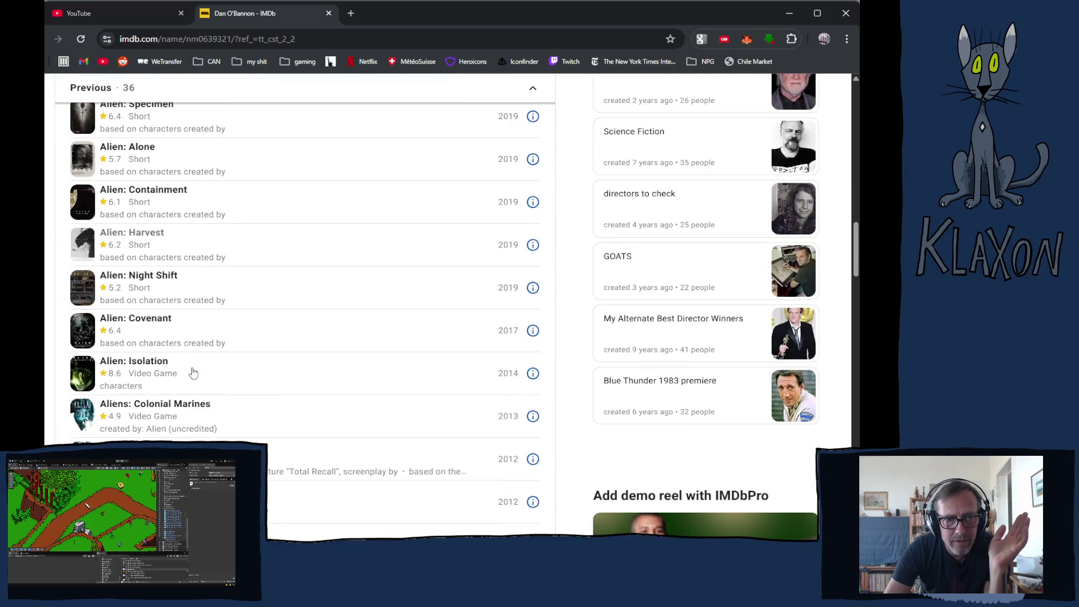
pyautogui.click(112, 325)
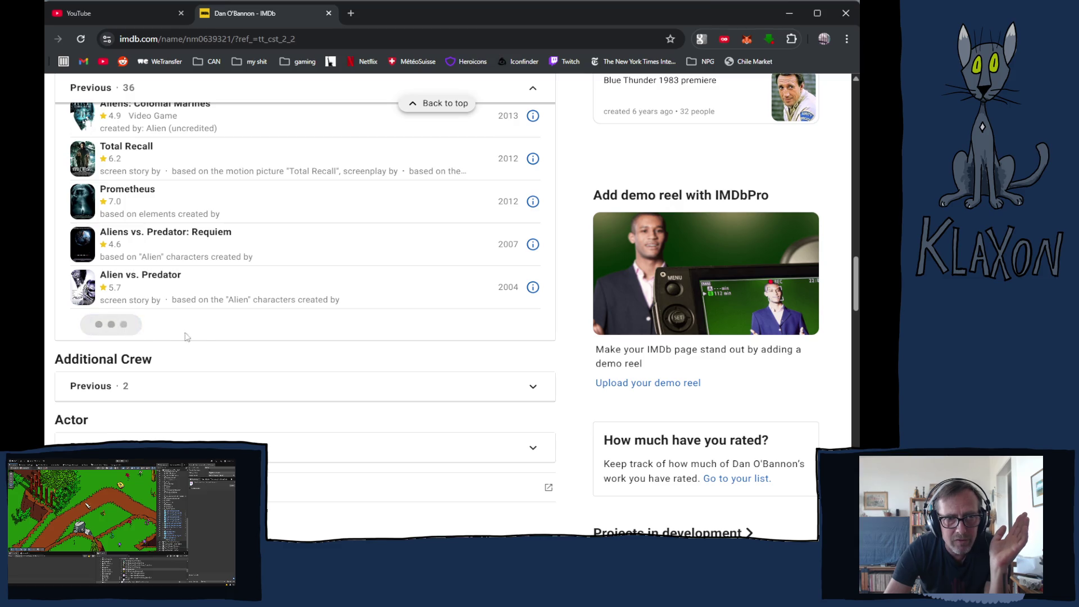
# - Open Alien (1979) from his credits, then return to Dan O'Bannon via its Writers line
pyautogui.scroll(-15, 148, 262)
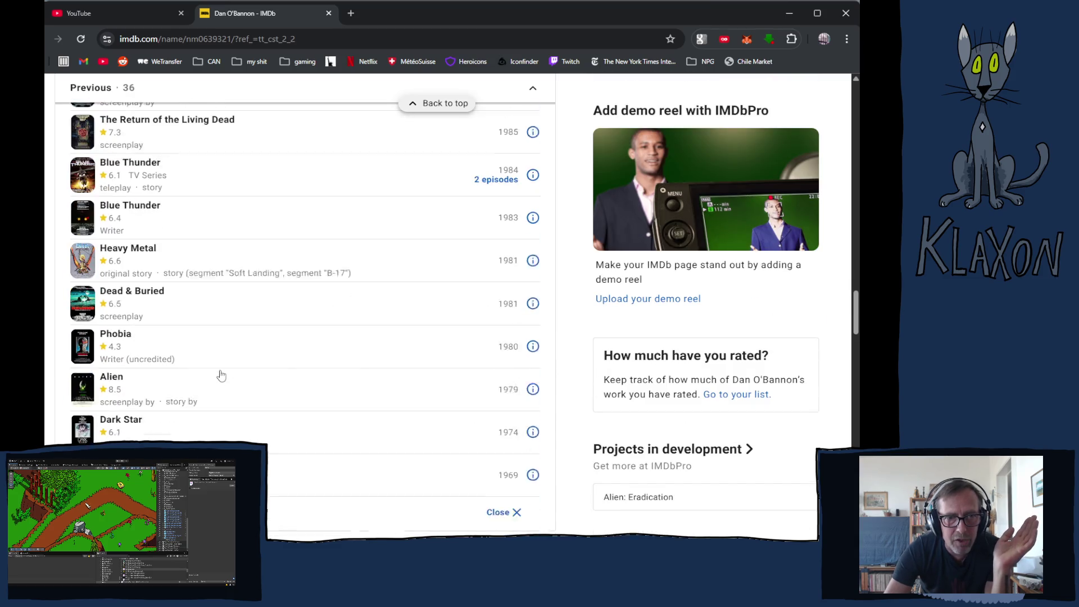
pyautogui.click(115, 367)
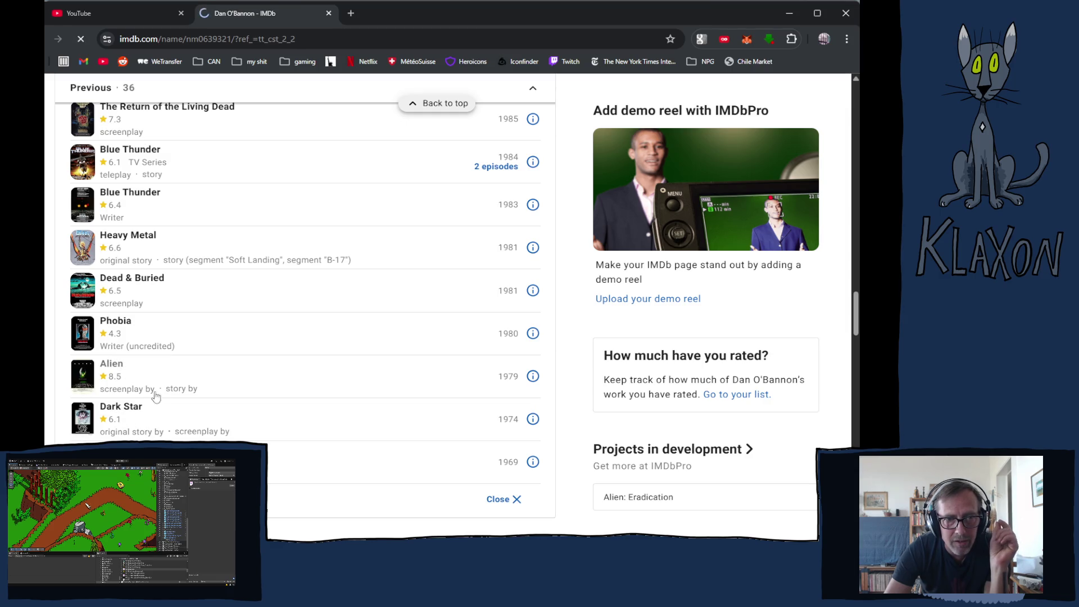
pyautogui.scroll(-5, 191, 388)
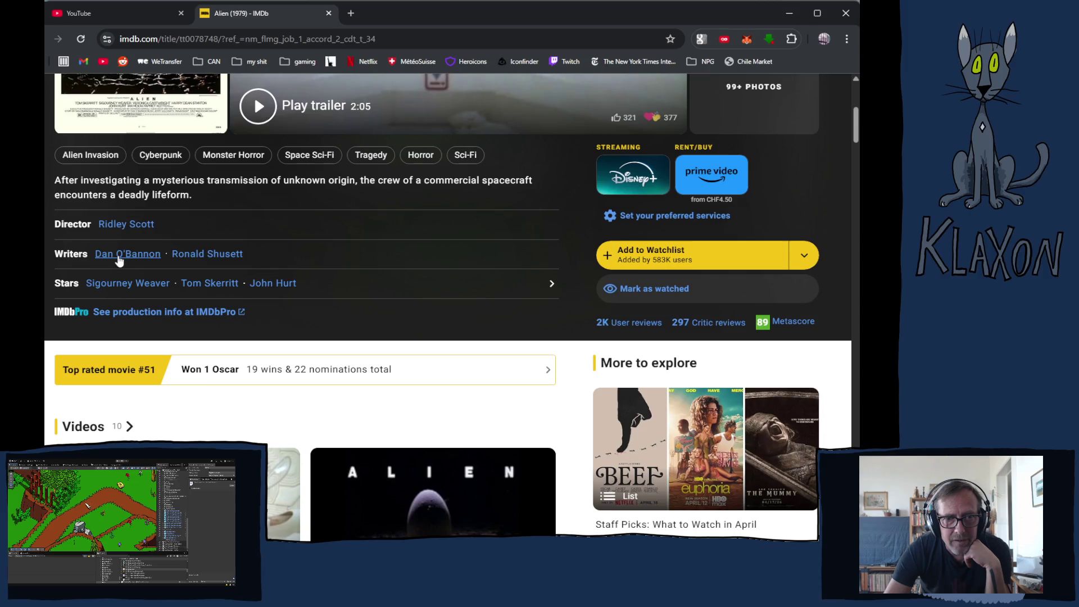
pyautogui.click(118, 255)
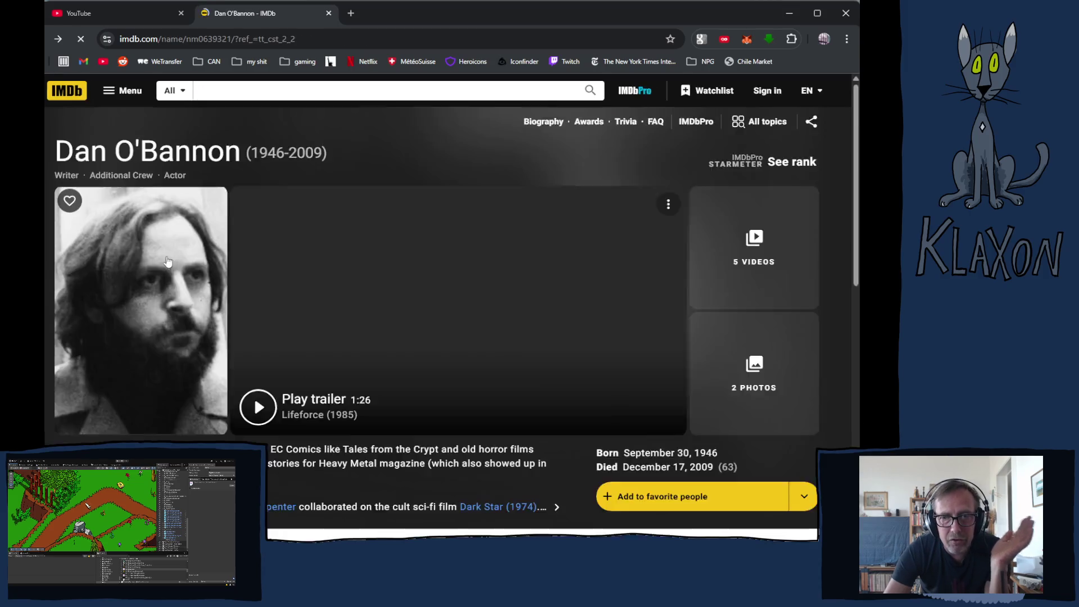
# - Open Dark Star (1974) from Dan O'Bannon's Known For section
pyautogui.scroll(-10, 262, 288)
pyautogui.scroll(-5, 262, 288)
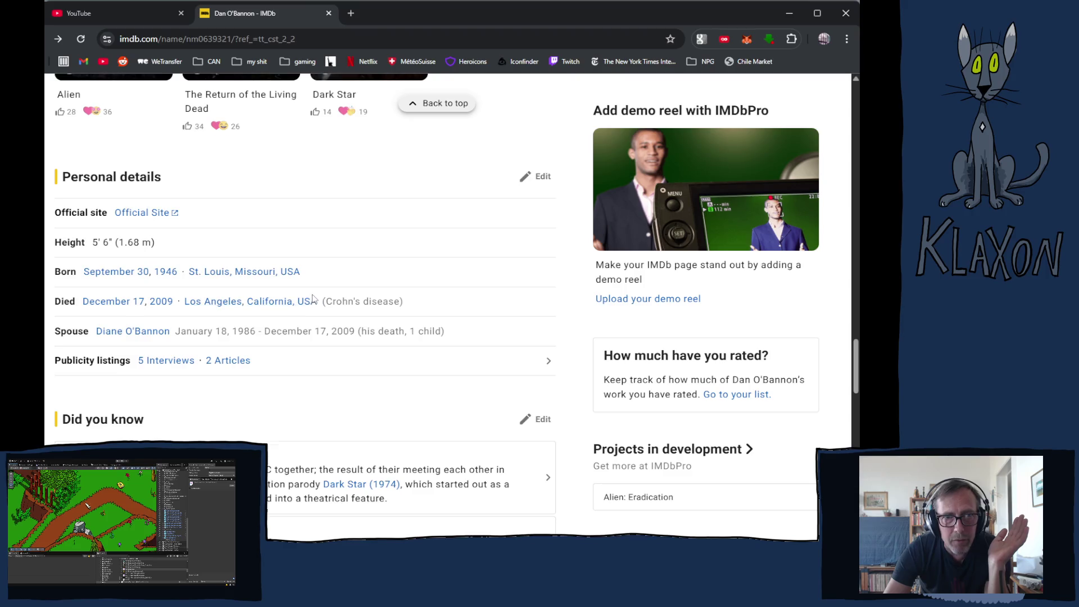
pyautogui.scroll(8, 310, 307)
pyautogui.scroll(20, 309, 308)
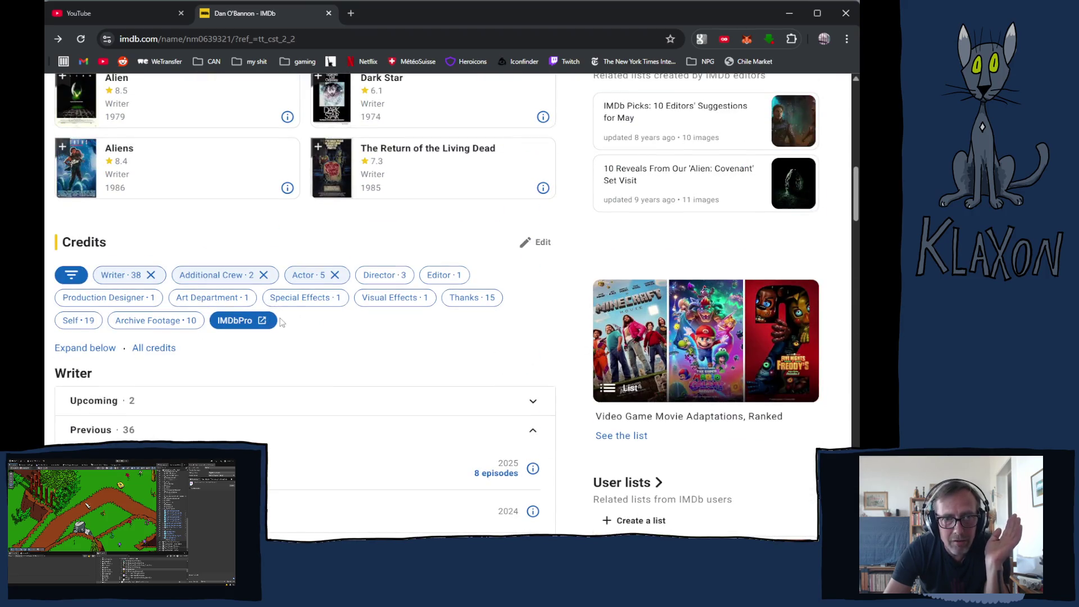
pyautogui.click(265, 299)
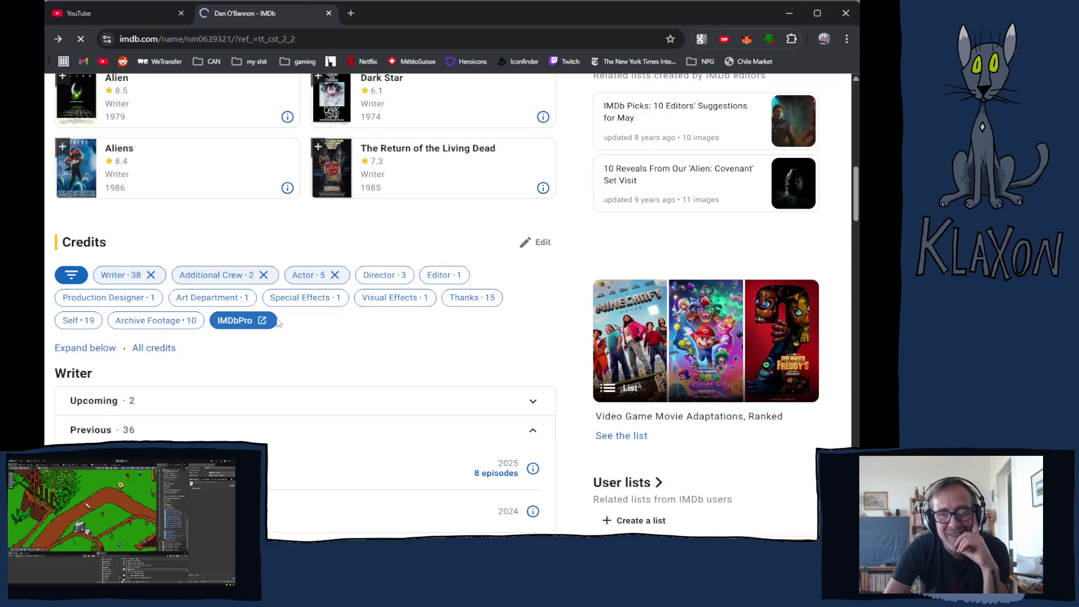
# - Browse Dark Star's page, then return through John Carpenter's page to the Google 'john carpenter' results
pyautogui.scroll(-15, 281, 326)
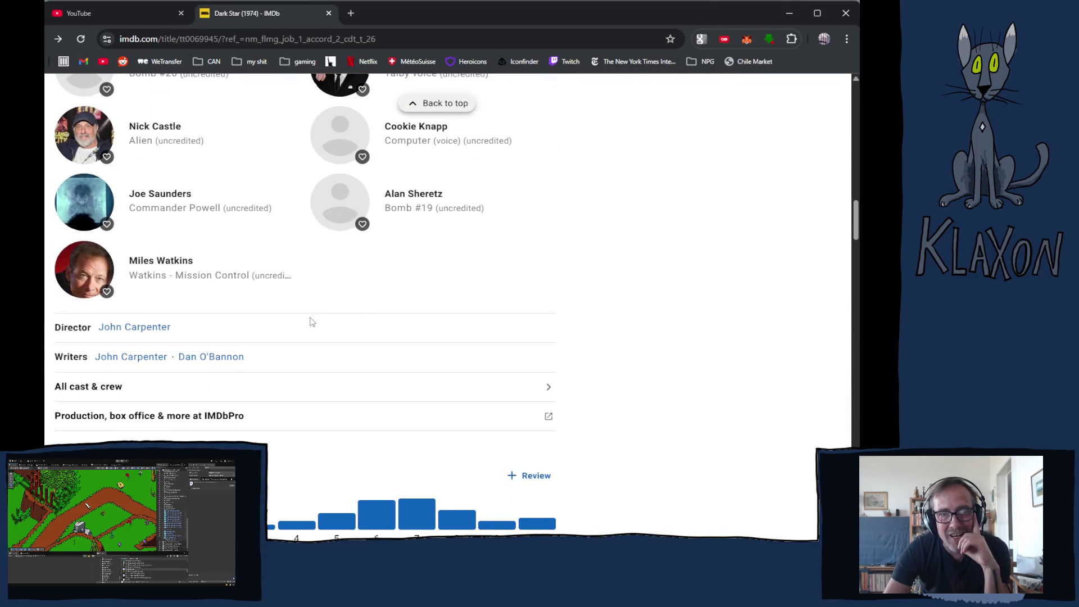
pyautogui.scroll(7, 312, 322)
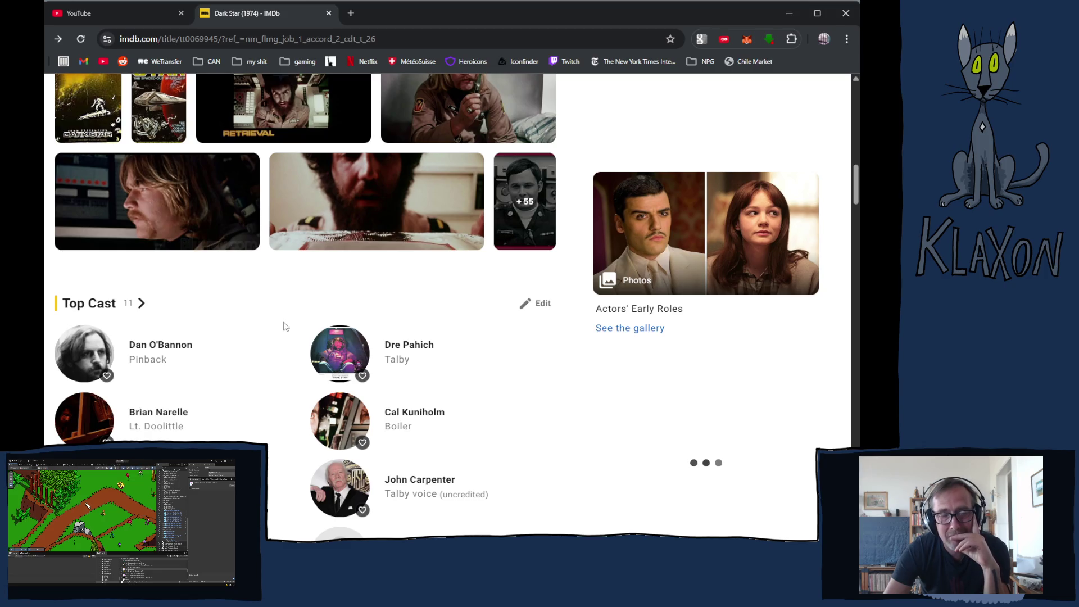
pyautogui.scroll(1, 299, 335)
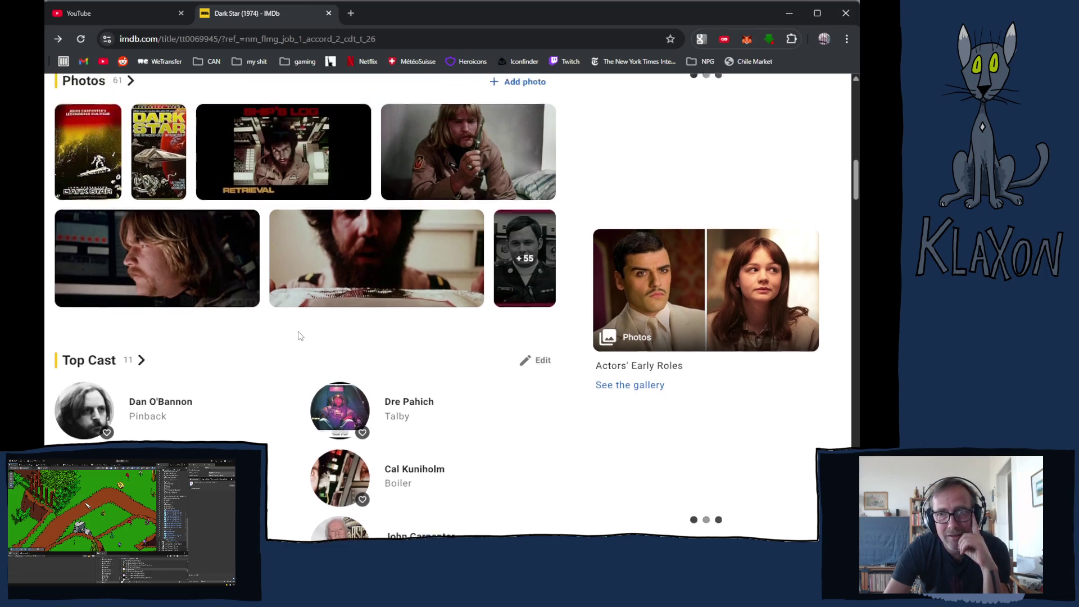
pyautogui.scroll(1, 298, 335)
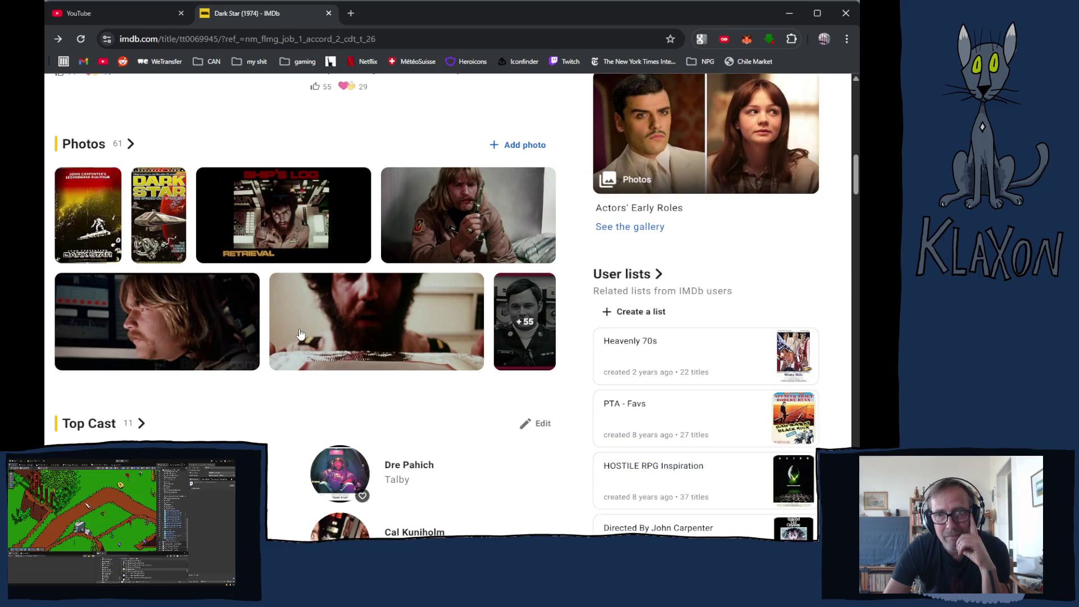
pyautogui.scroll(4, 300, 333)
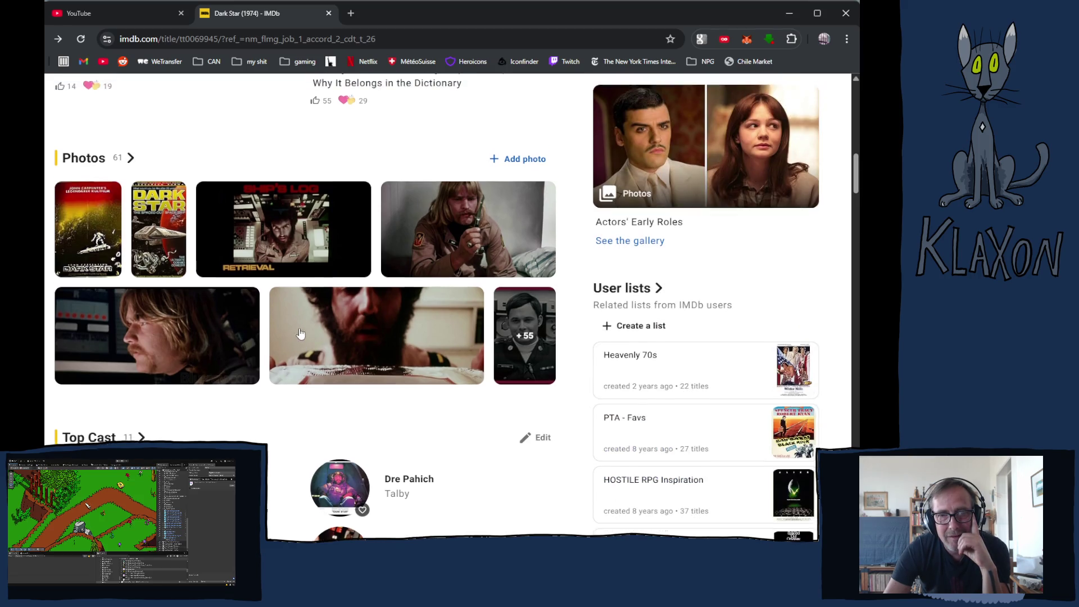
pyautogui.scroll(1, 301, 334)
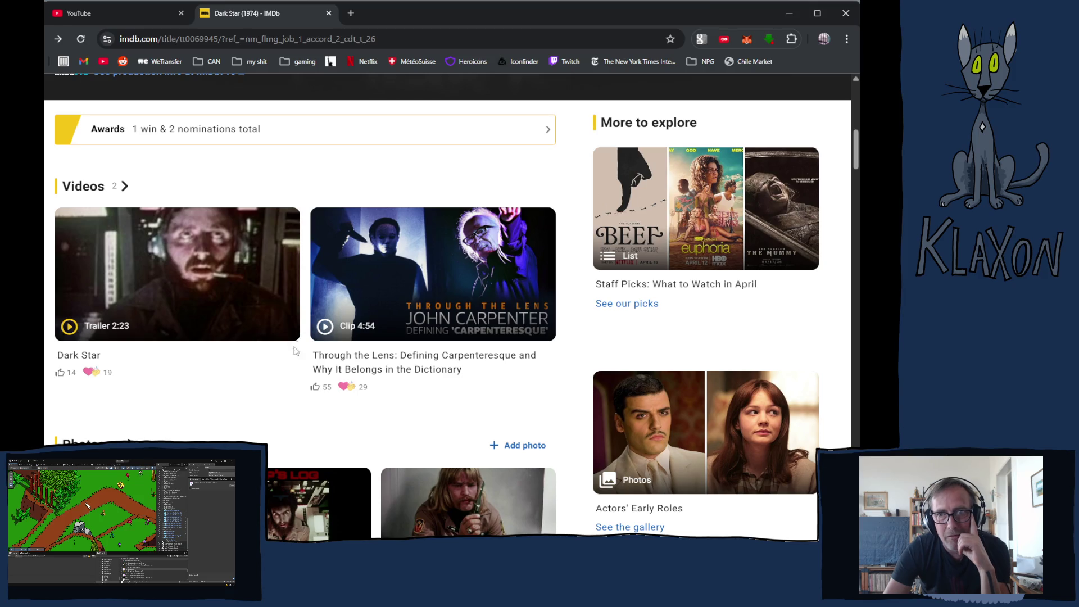
pyautogui.click(362, 325)
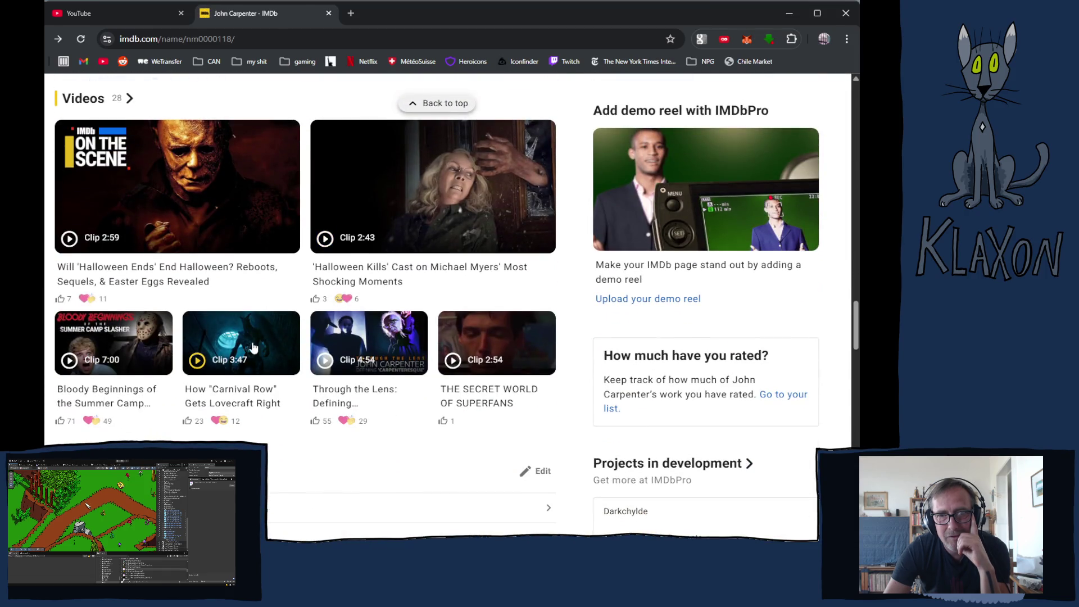
pyautogui.hotkey('alt', 'Left')
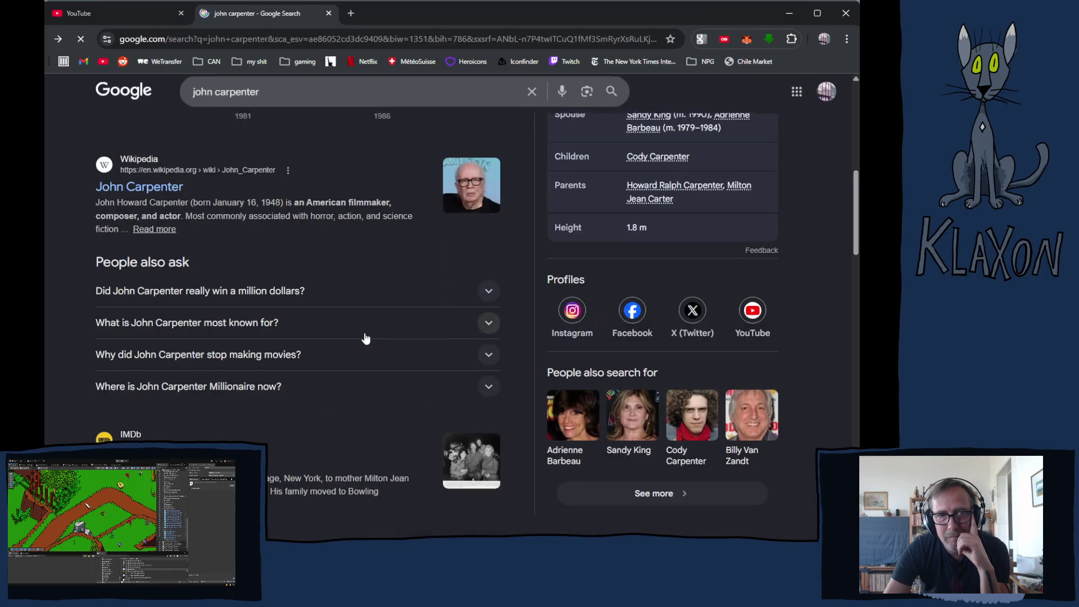
pyautogui.scroll(-2, 360, 338)
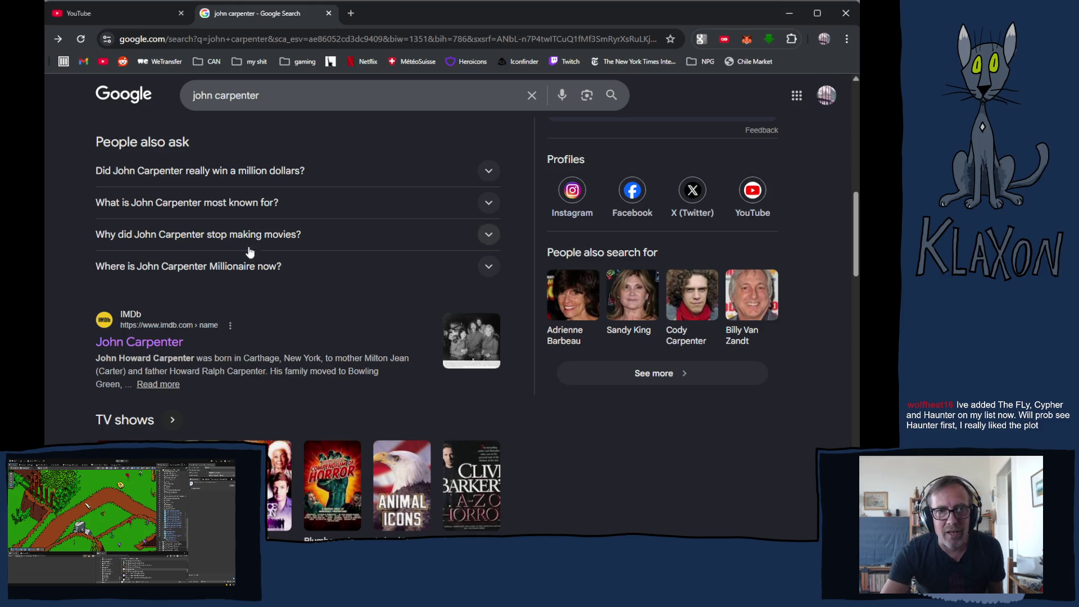
pyautogui.scroll(10, 314, 276)
pyautogui.scroll(1, 315, 281)
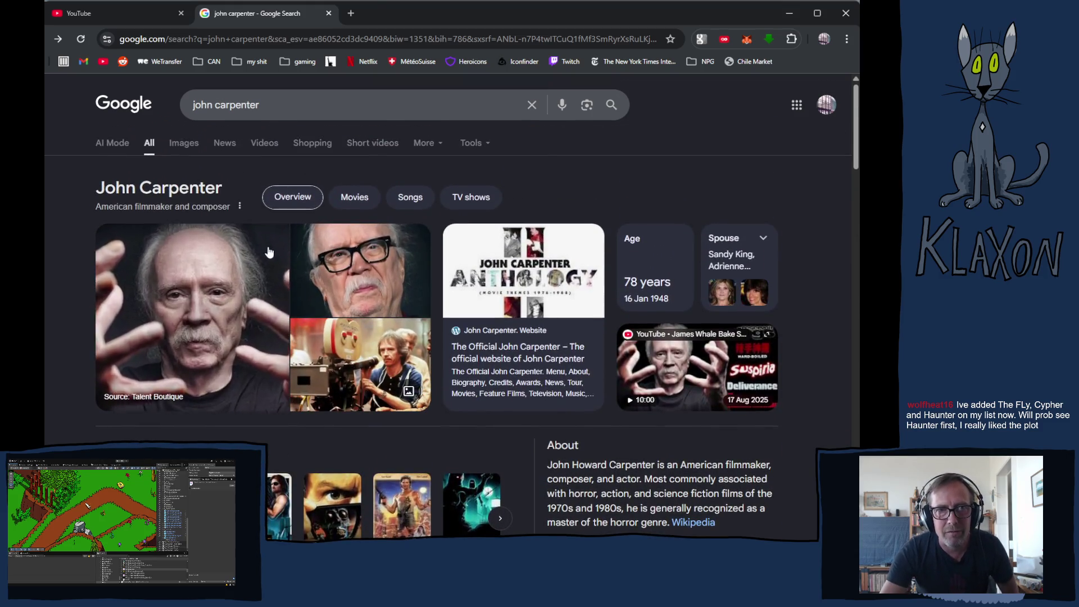
pyautogui.click(277, 99)
# - Replace the 'john carpenter' query with 'cypher movie' and search
pyautogui.moveTo(277, 100); pyautogui.dragTo(153, 101)
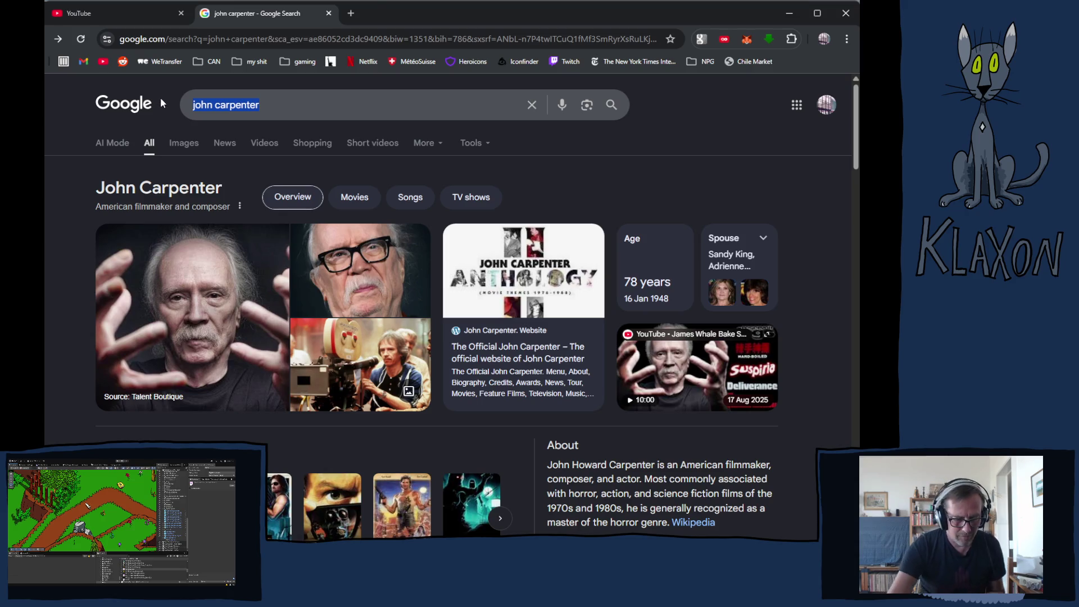
pyautogui.write('cyp')
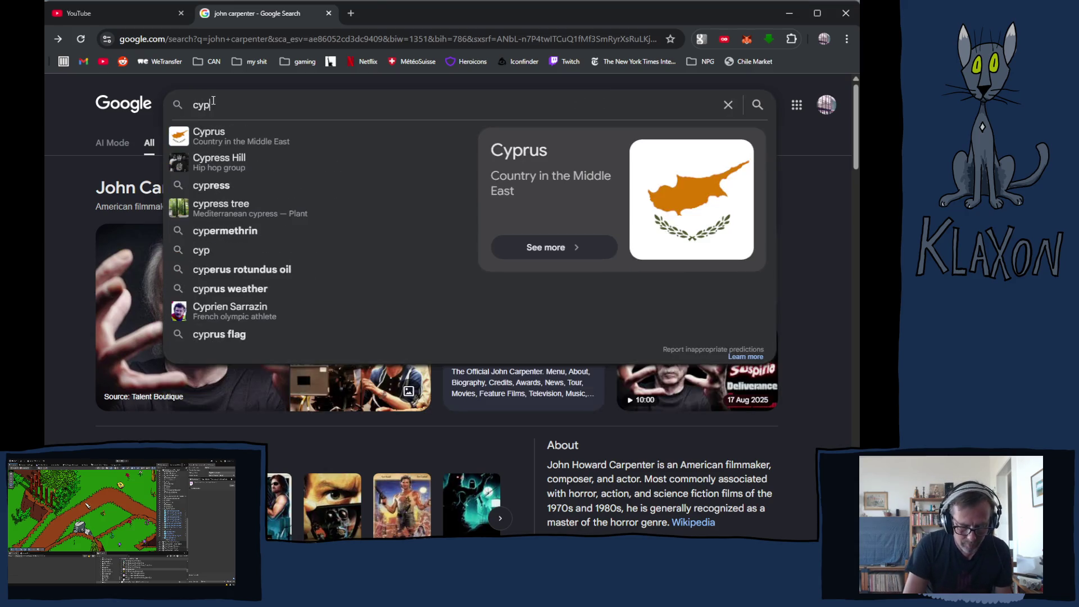
pyautogui.write('her mo')
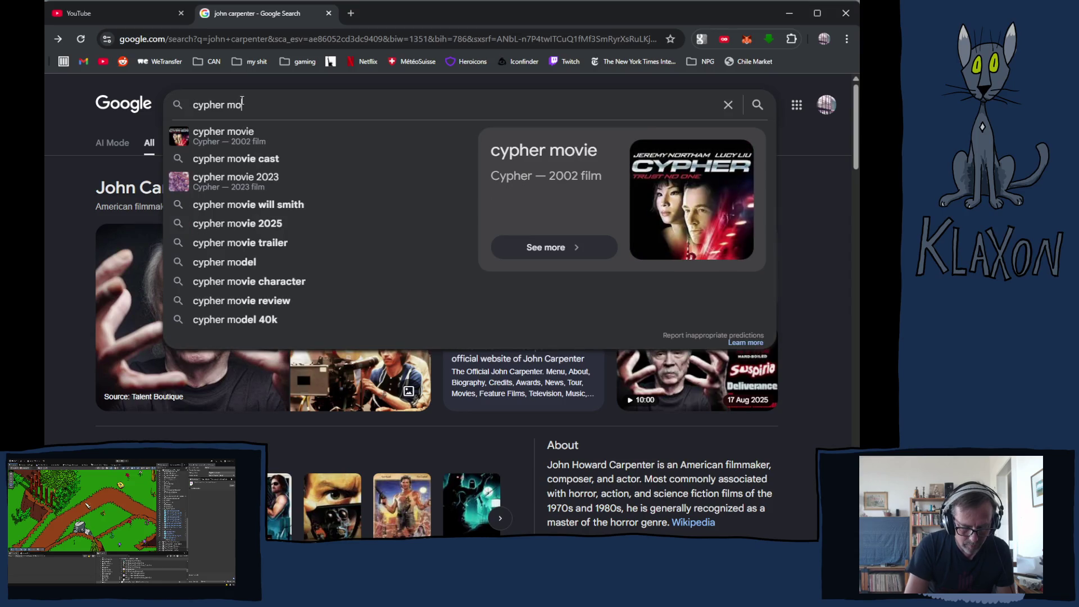
pyautogui.write('vie')
pyautogui.press('Return')
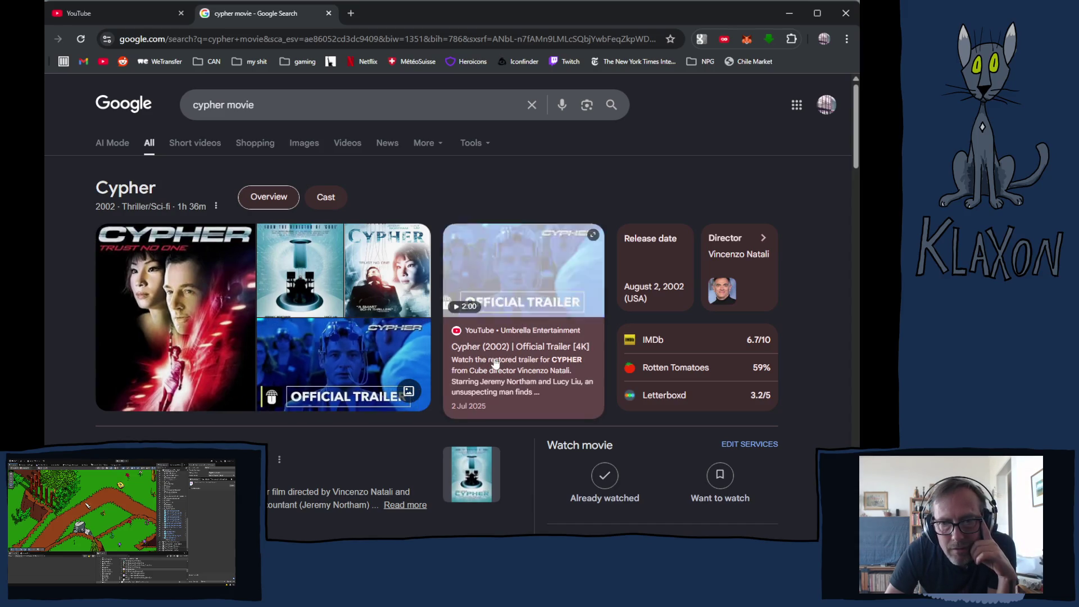
# - Scroll through the results for the 2002 film Cypher by Vincenzo Natali, then close the tab
pyautogui.scroll(-3, 432, 434)
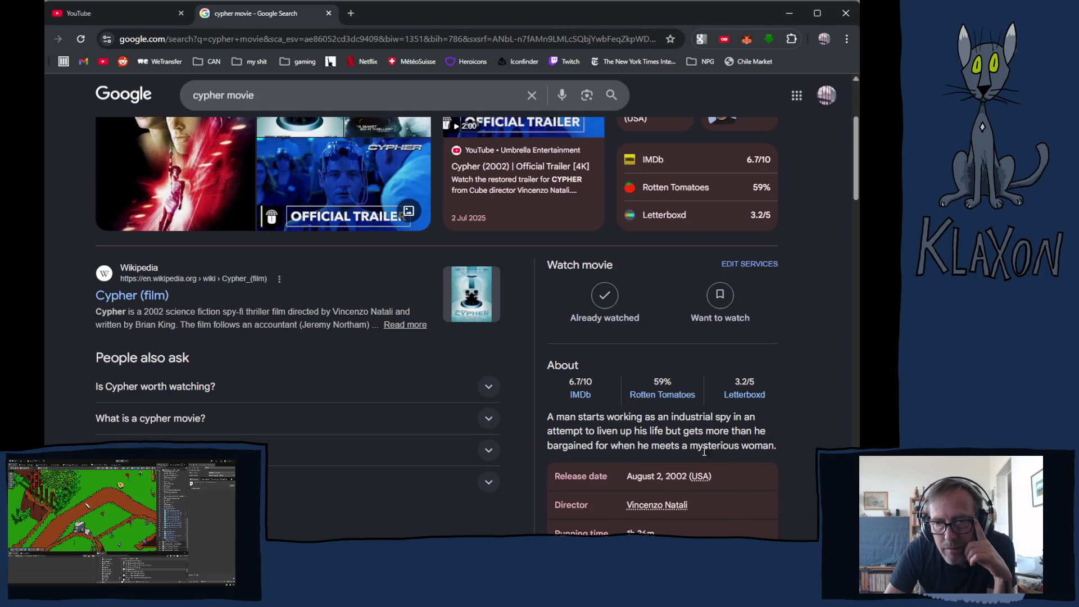
pyautogui.scroll(-5, 489, 452)
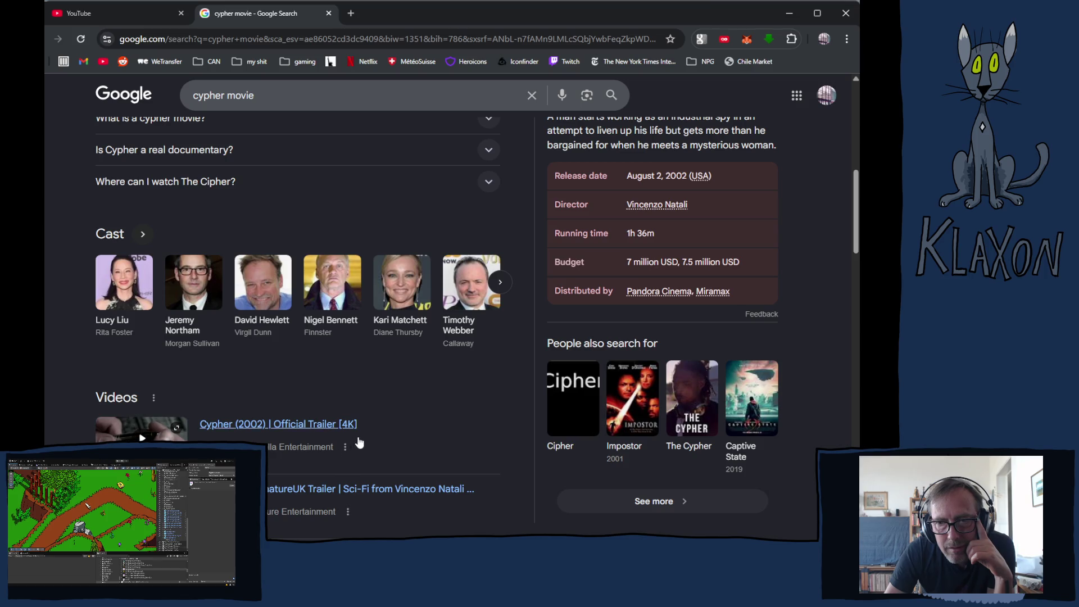
pyautogui.scroll(-1, 361, 438)
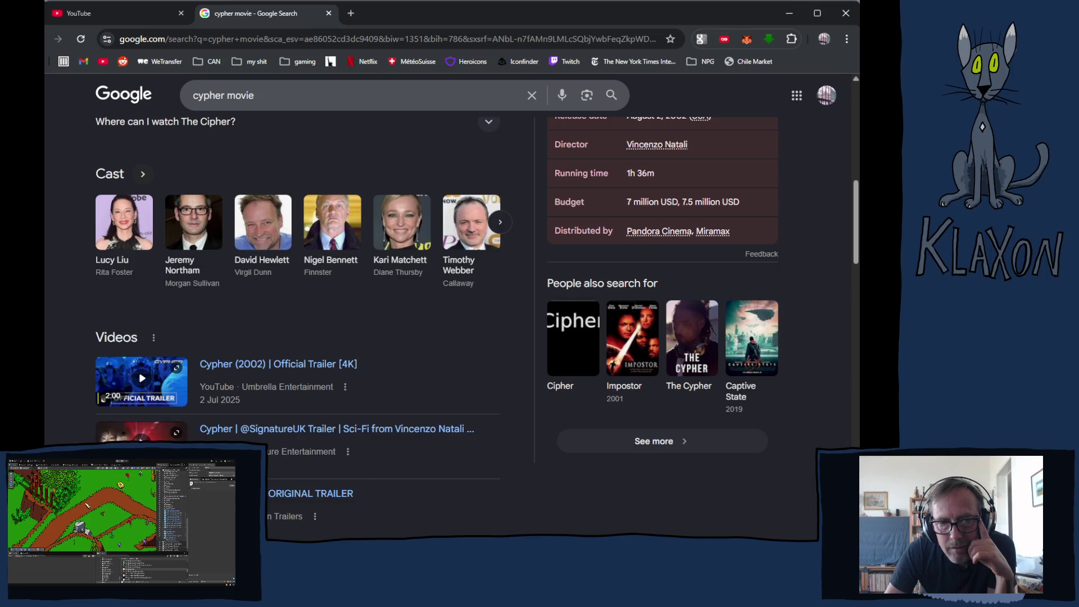
pyautogui.scroll(-1, 349, 441)
pyautogui.scroll(-1, 349, 441)
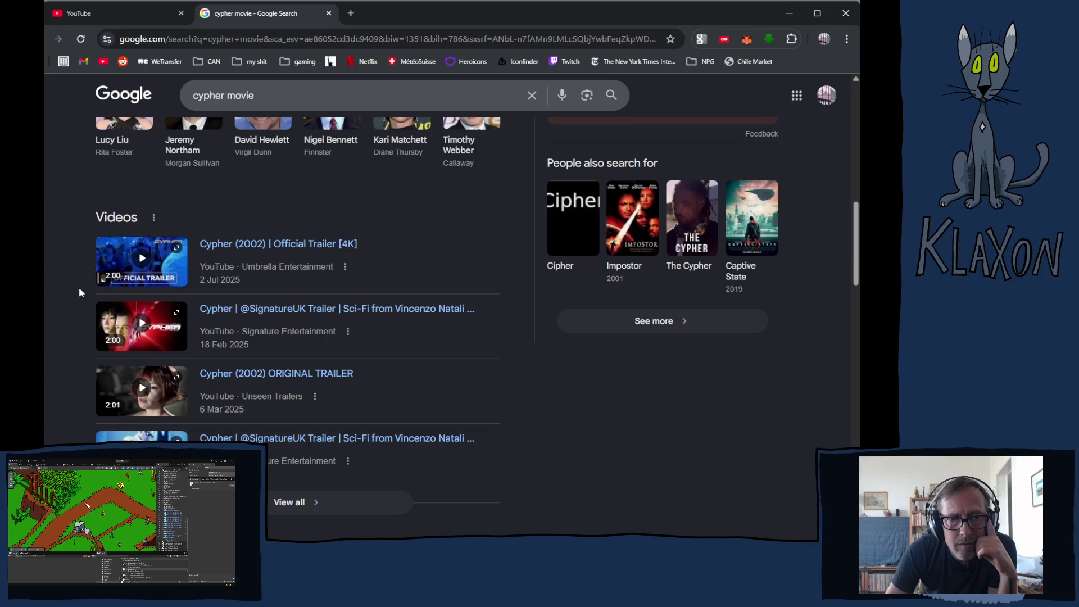
pyautogui.scroll(10, 79, 292)
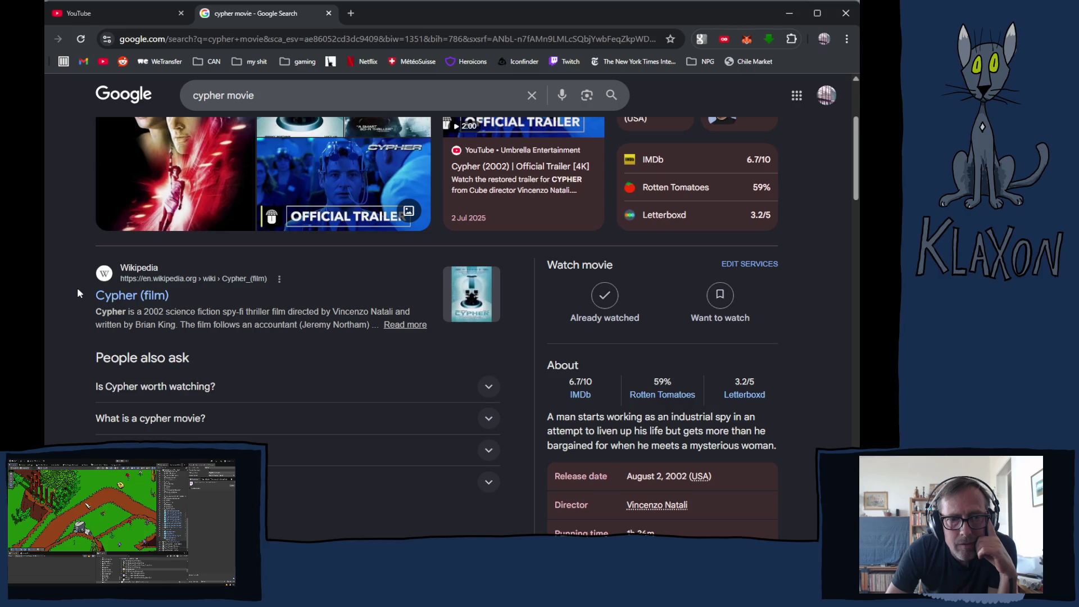
pyautogui.scroll(3, 77, 293)
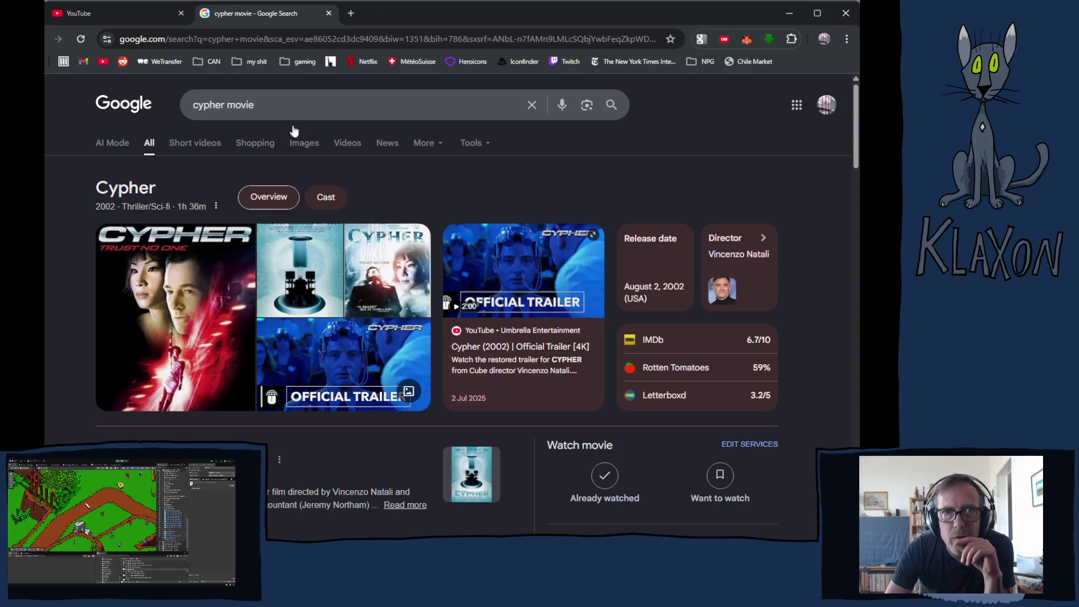
pyautogui.click(328, 14)
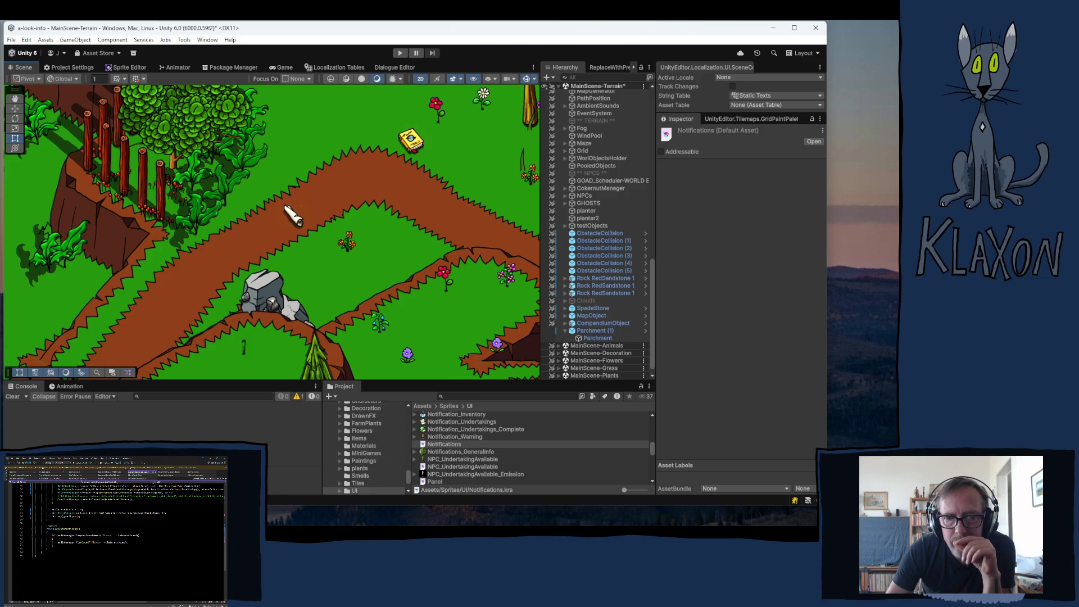
# - Switch to the Unity editor showing the MainScene-Terrain scene
pyautogui.hotkey('alt', 'Tab')
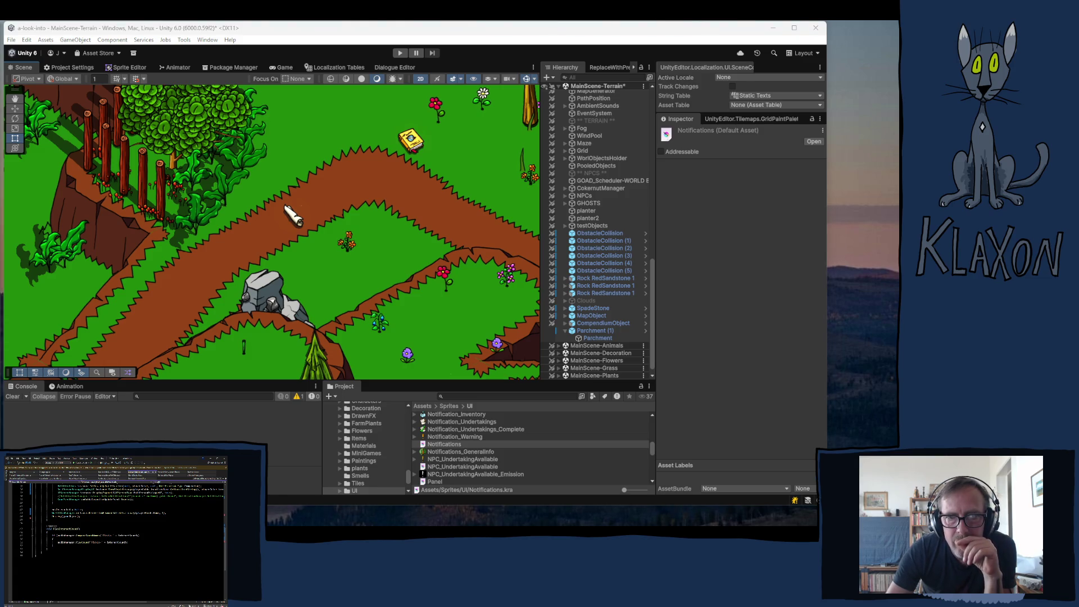
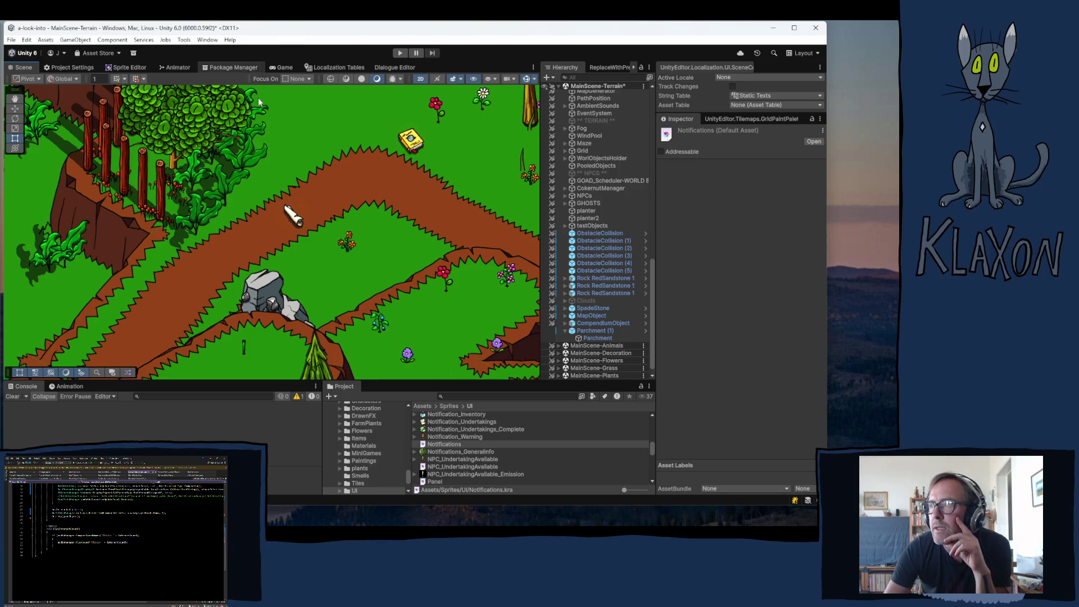
# - Trace the Parchment (1) scroll on the path to its Parchment Bounce prefab and open it for editing
pyautogui.click(592, 330)
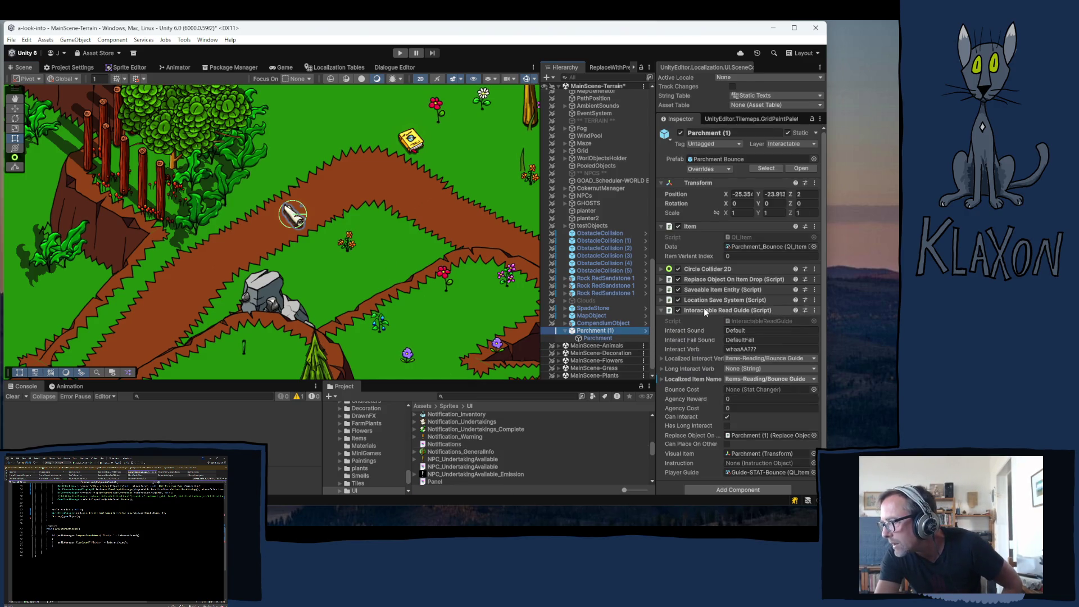
pyautogui.click(703, 310)
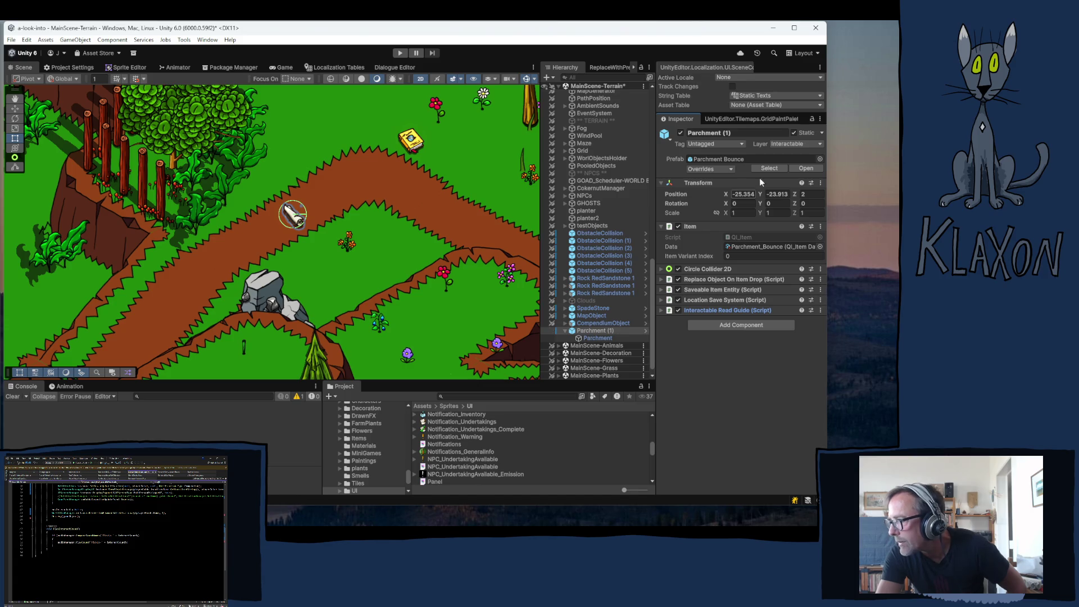
pyautogui.click(708, 158)
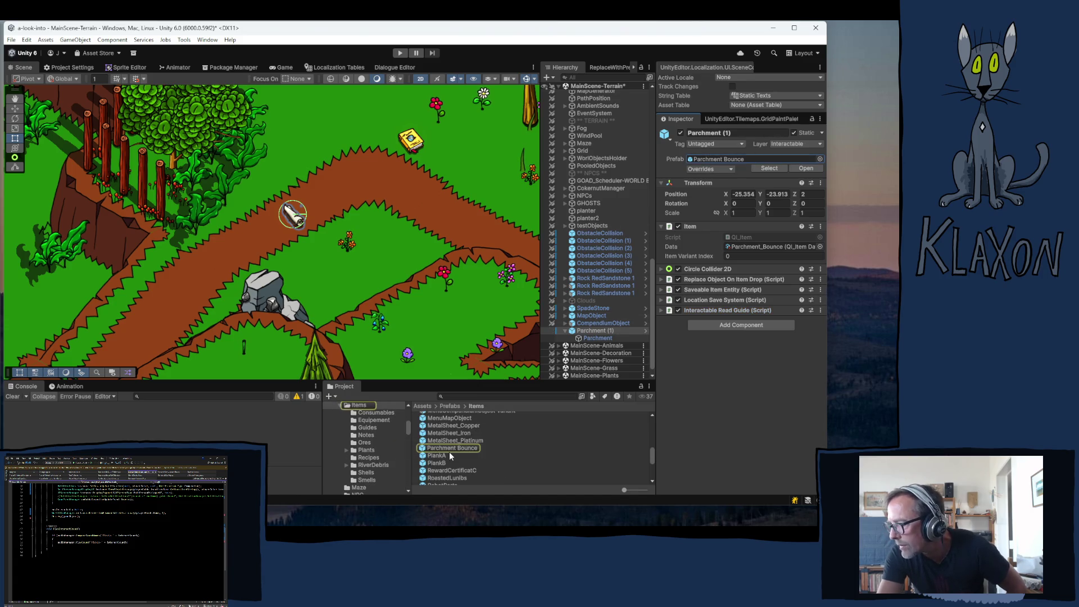
pyautogui.click(444, 448)
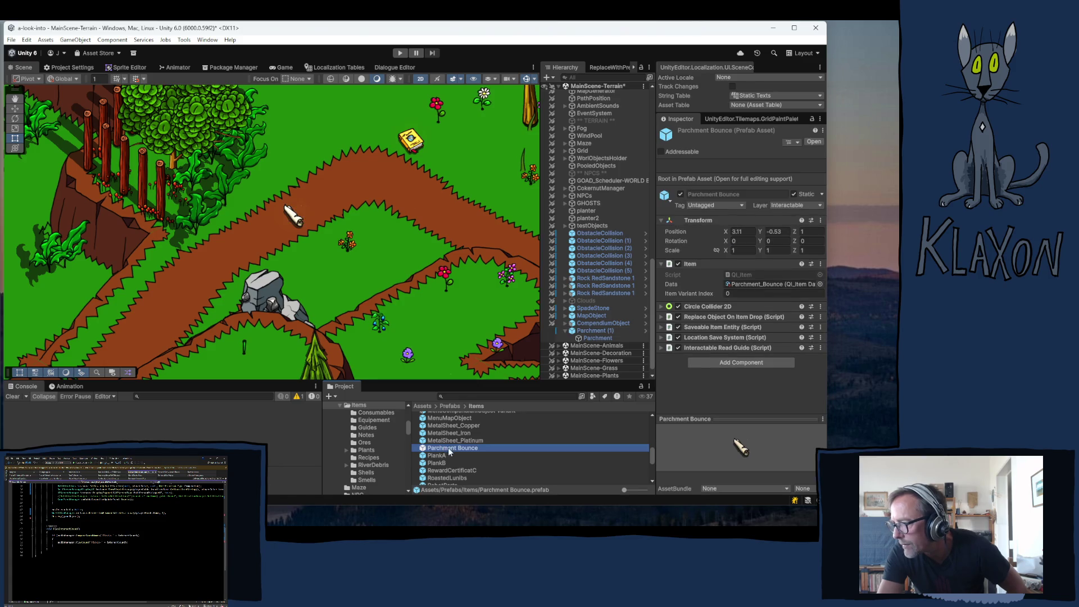
pyautogui.doubleClick(449, 448)
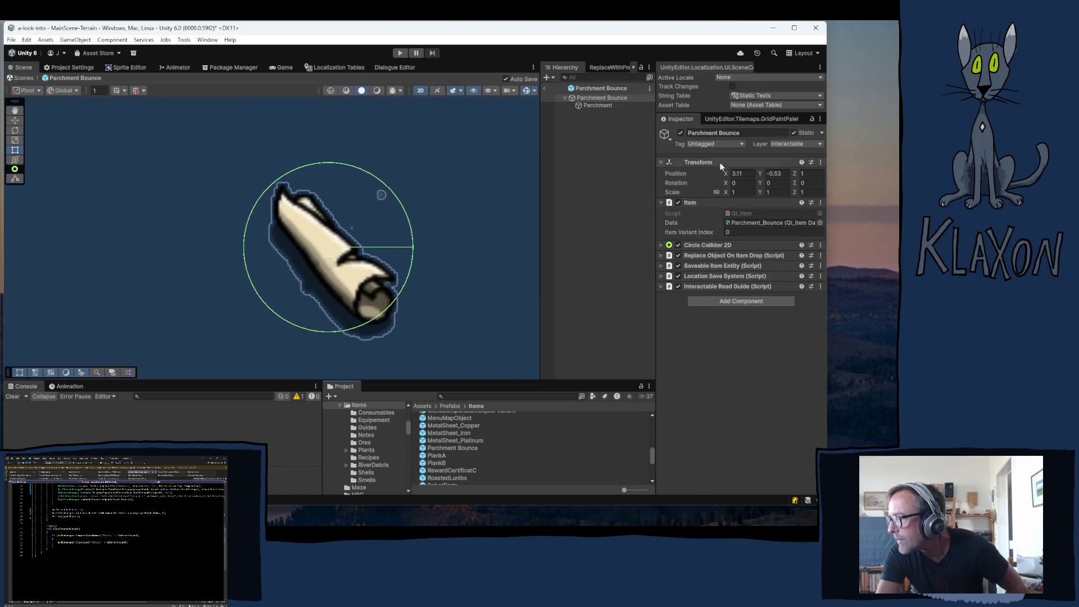
# - Import Parchment_Tie as a single sprite at 512 PPU, max size 64, no compression
pyautogui.click(599, 106)
pyautogui.click(744, 214)
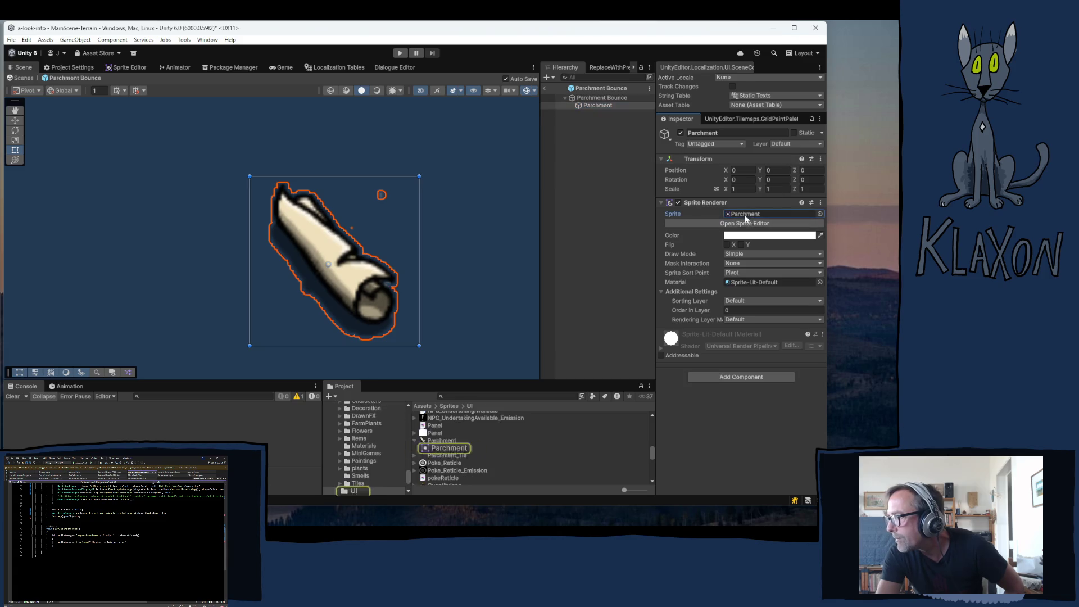
pyautogui.click(442, 456)
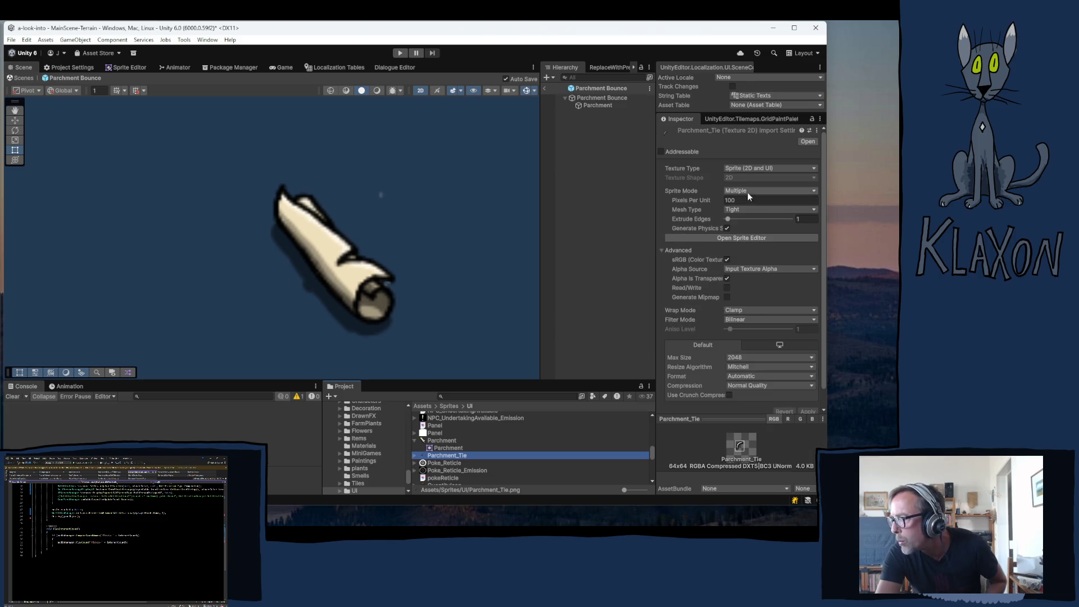
pyautogui.click(748, 194)
pyautogui.click(748, 202)
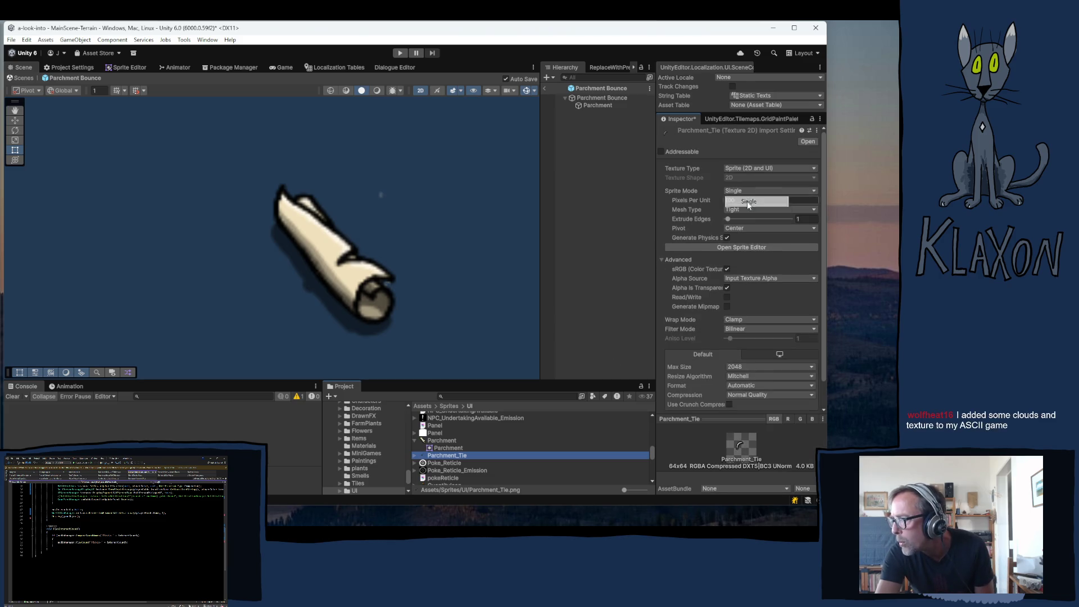
pyautogui.click(741, 200)
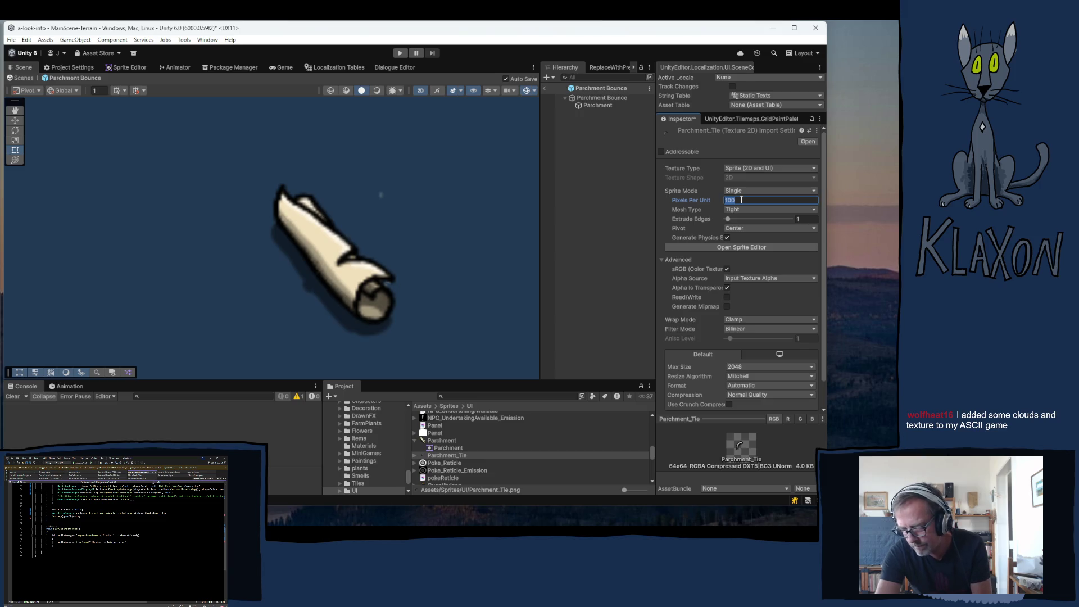
pyautogui.write('512')
pyautogui.click(751, 367)
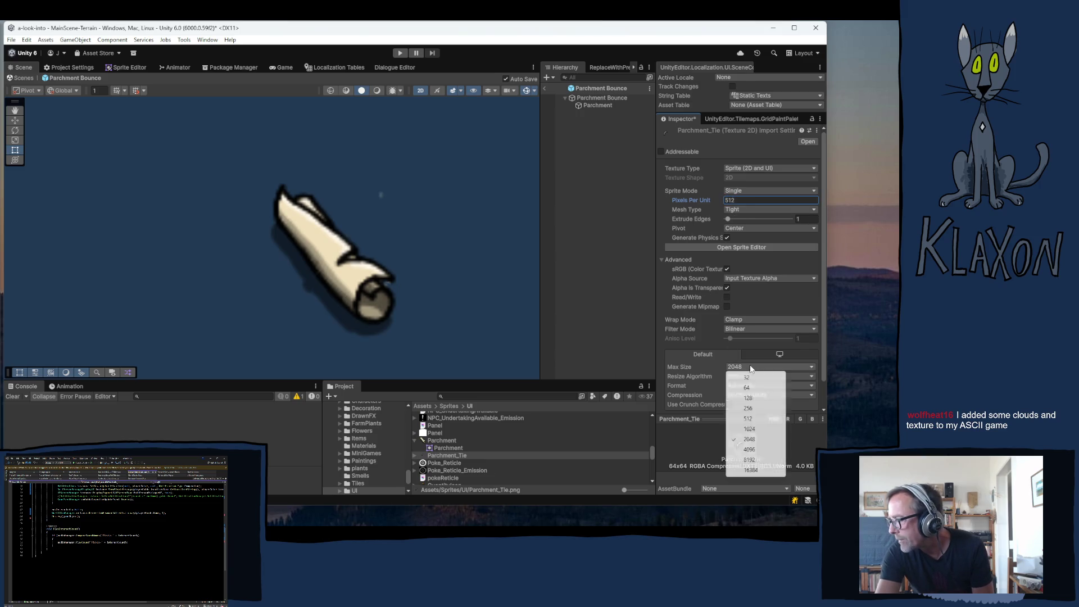
pyautogui.click(747, 388)
pyautogui.click(759, 395)
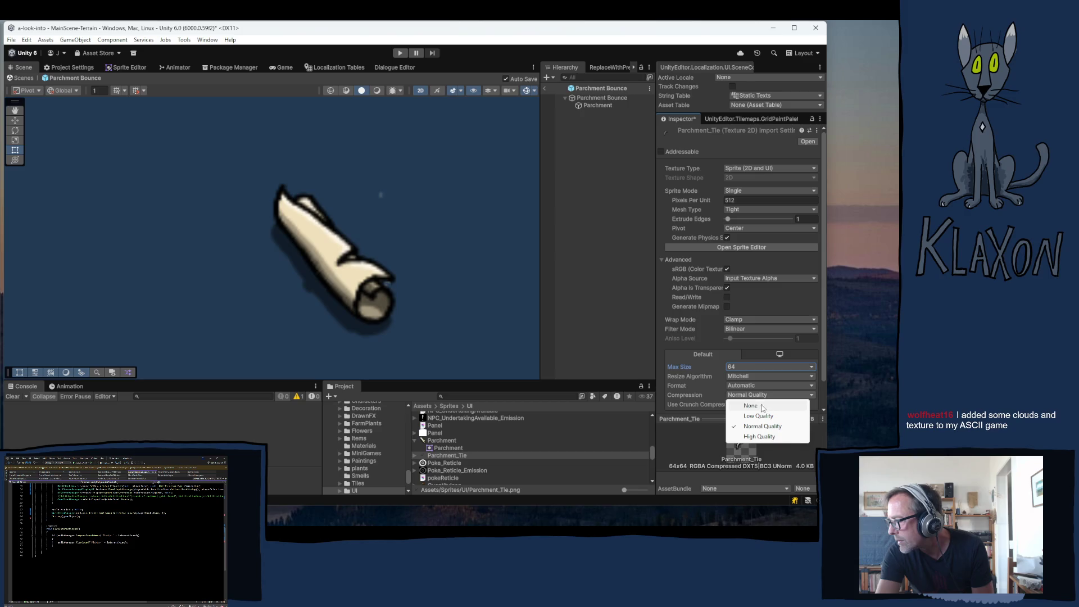
pyautogui.click(751, 406)
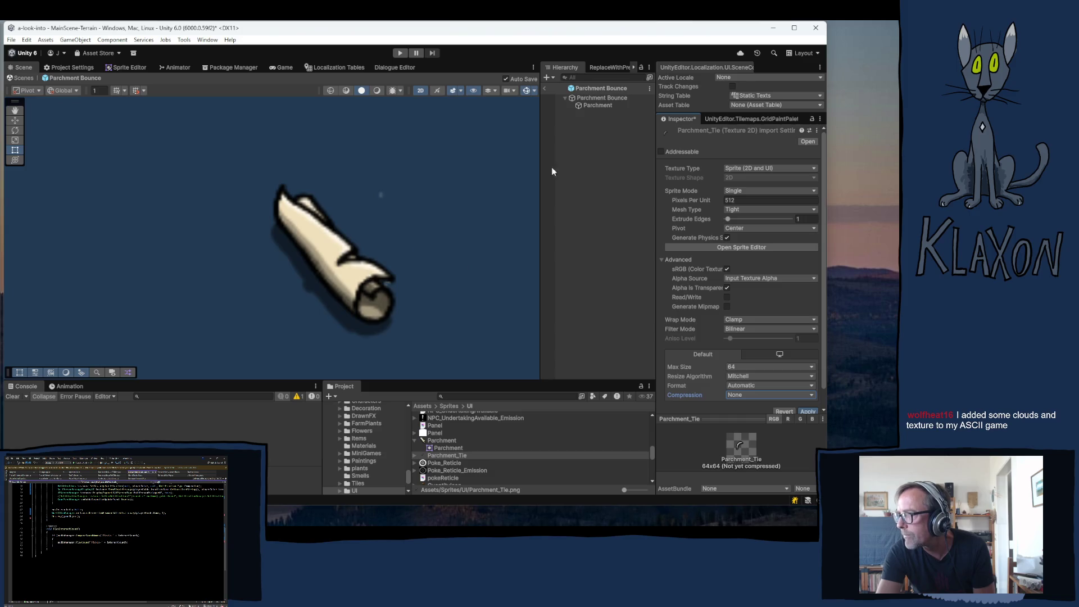
pyautogui.hotkey('ctrl', 's')
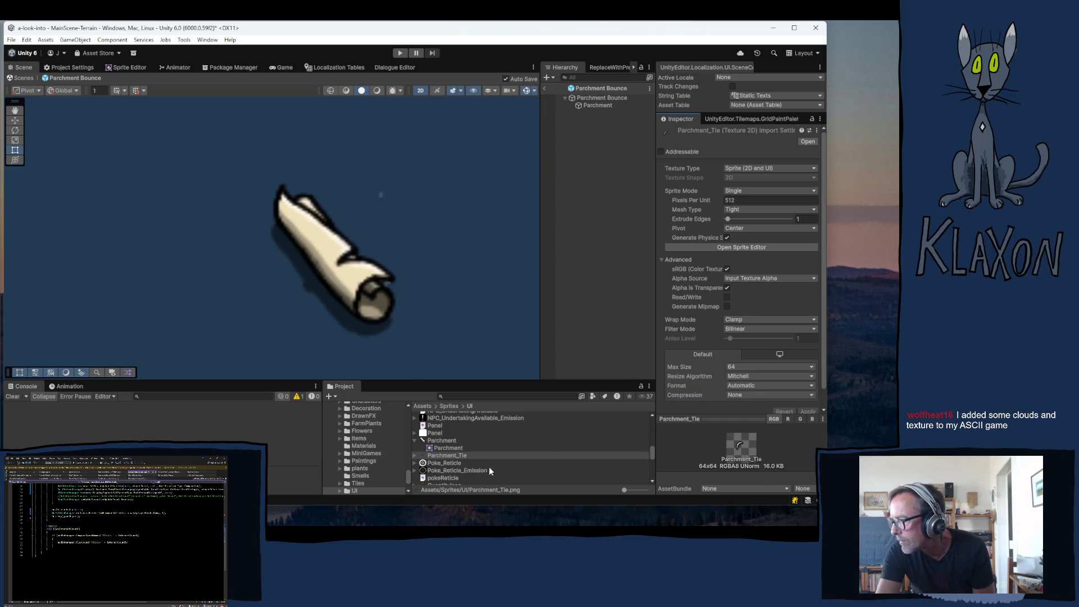
# - Give Parchment_Tie a custom pivot, entering the X value read from Parchment's pivot
pyautogui.click(441, 442)
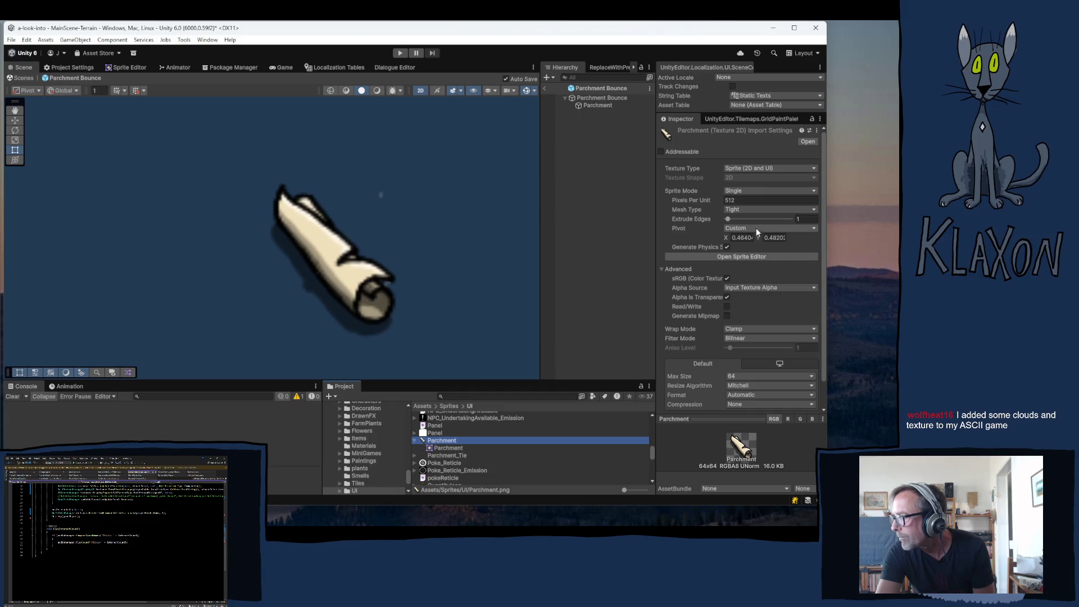
pyautogui.click(745, 238)
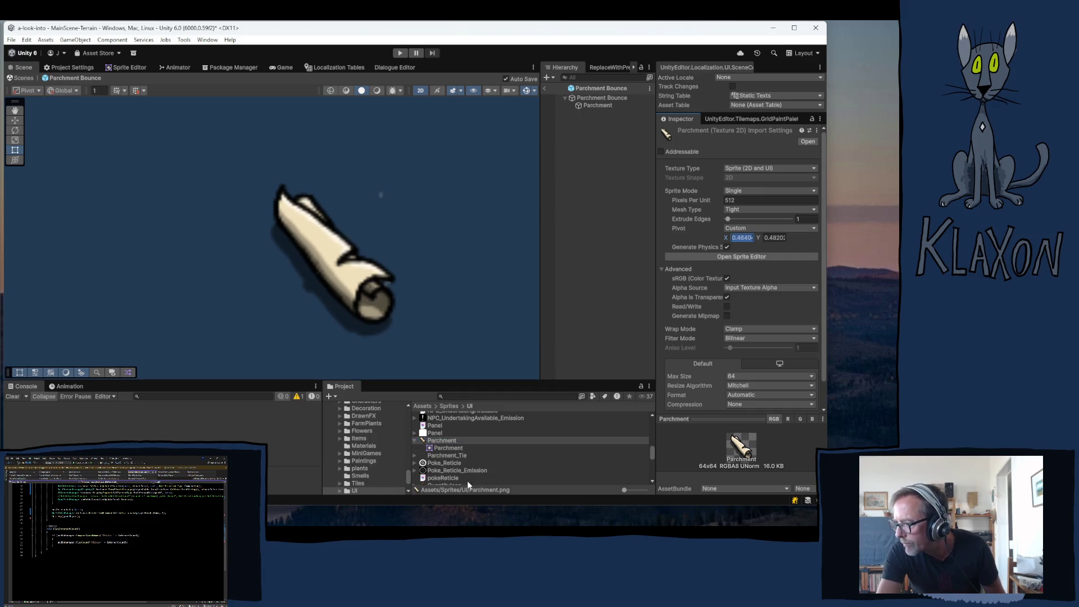
pyautogui.click(441, 454)
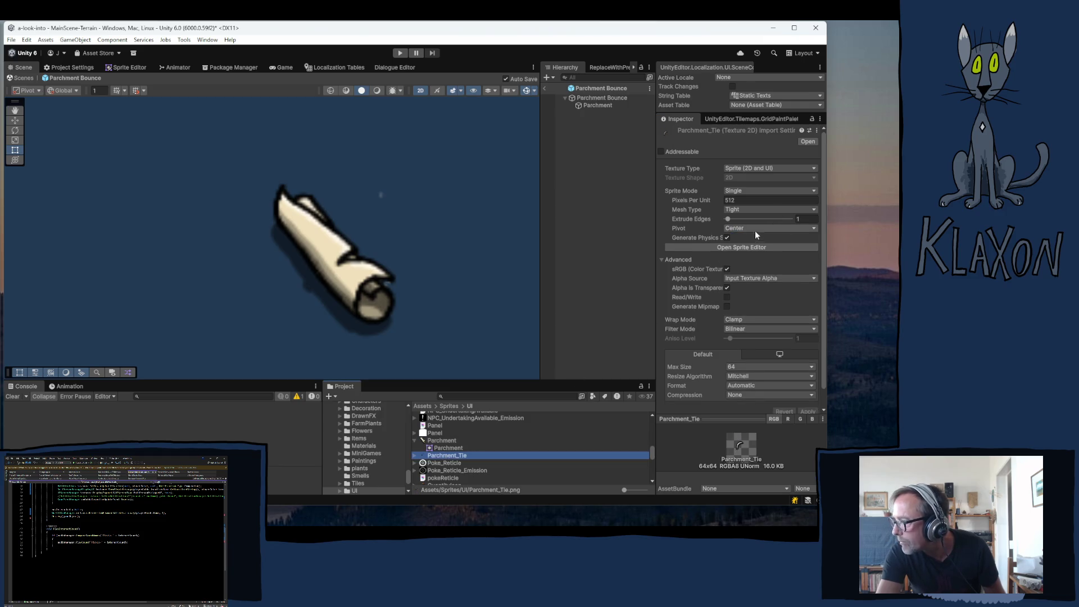
pyautogui.click(763, 228)
pyautogui.click(749, 332)
pyautogui.click(746, 236)
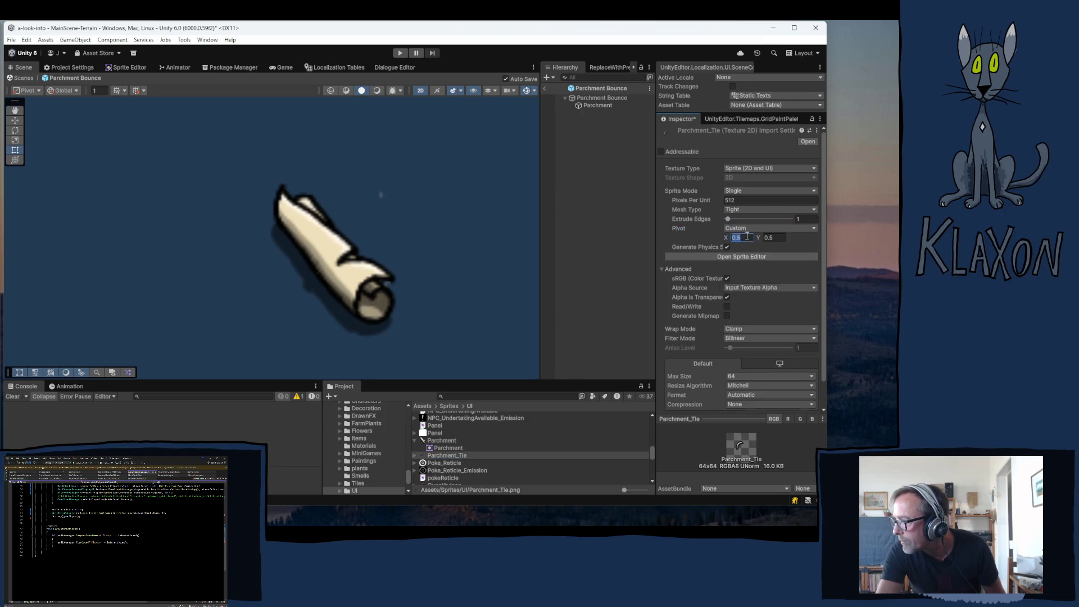
pyautogui.write('0.640418')
pyautogui.scroll(-1, 790, 387)
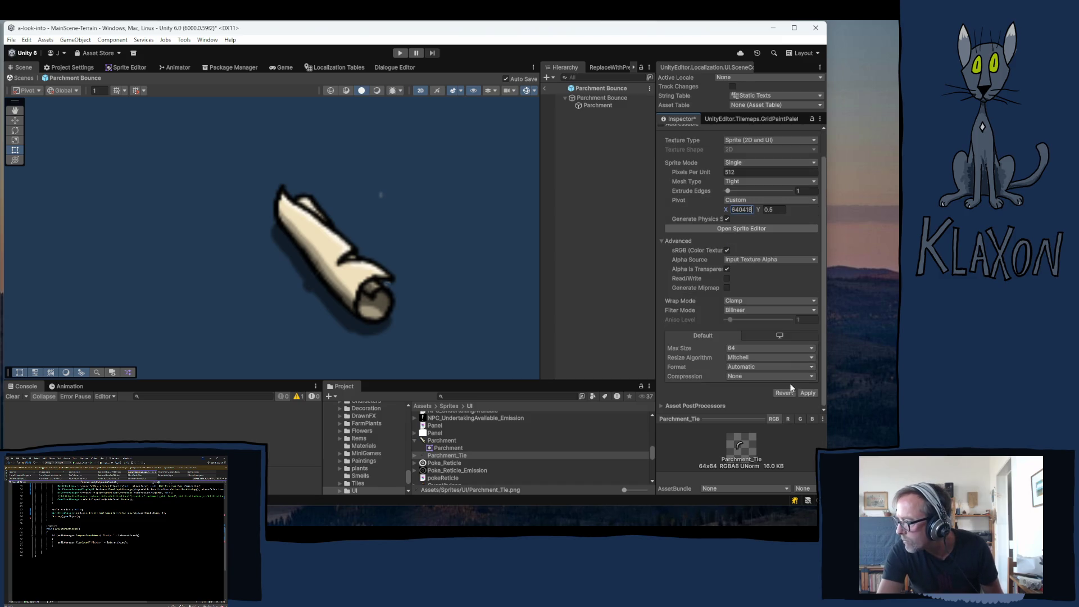
# - Copy Parchment's pivot Y into Parchment_Tie's pivot and apply the change
pyautogui.click(442, 441)
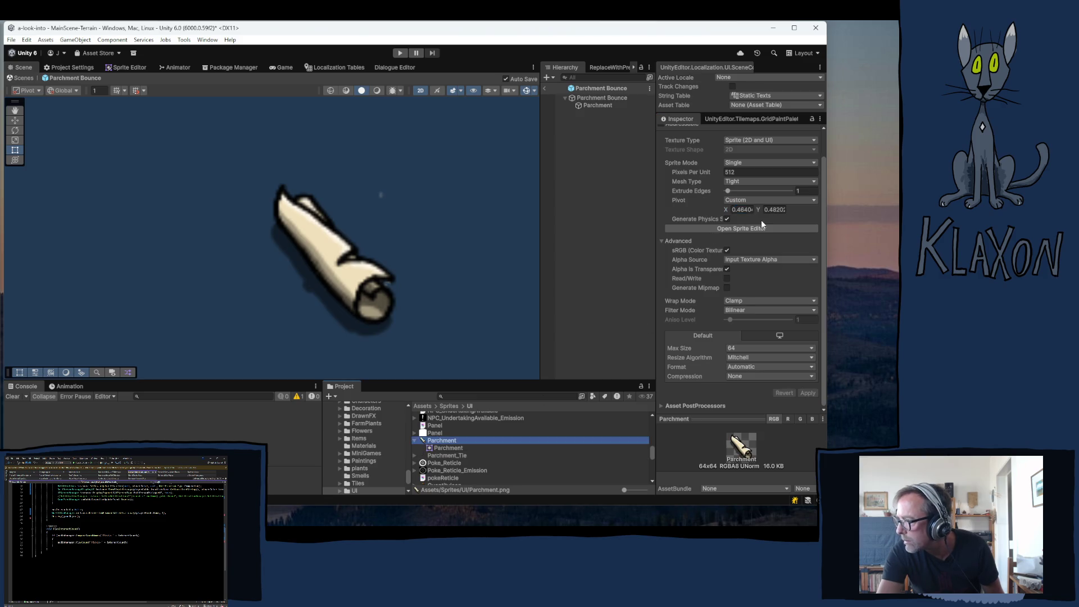
pyautogui.click(774, 210)
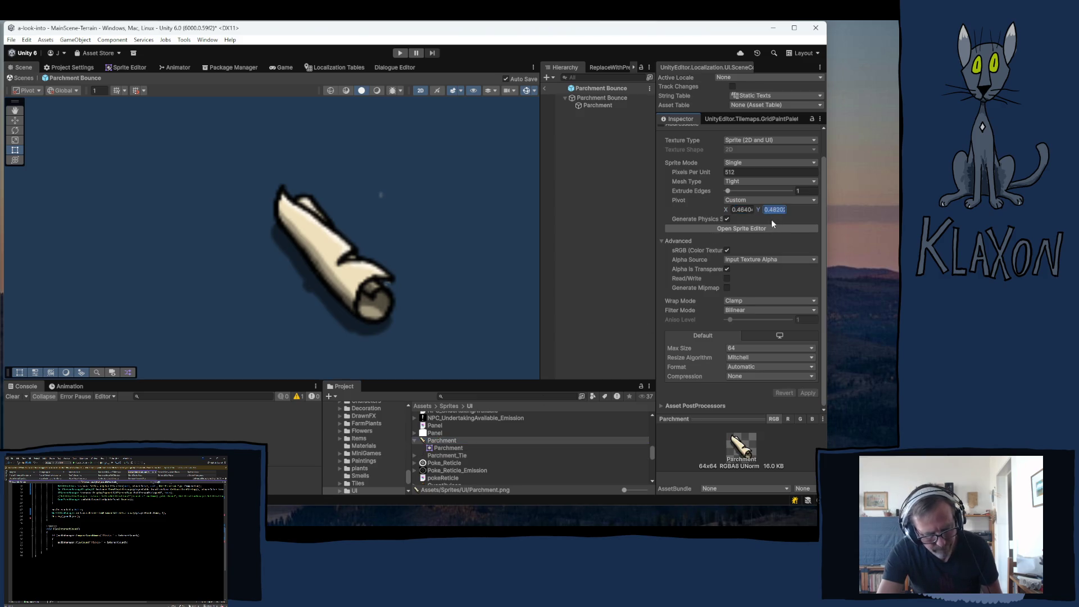
pyautogui.click(447, 455)
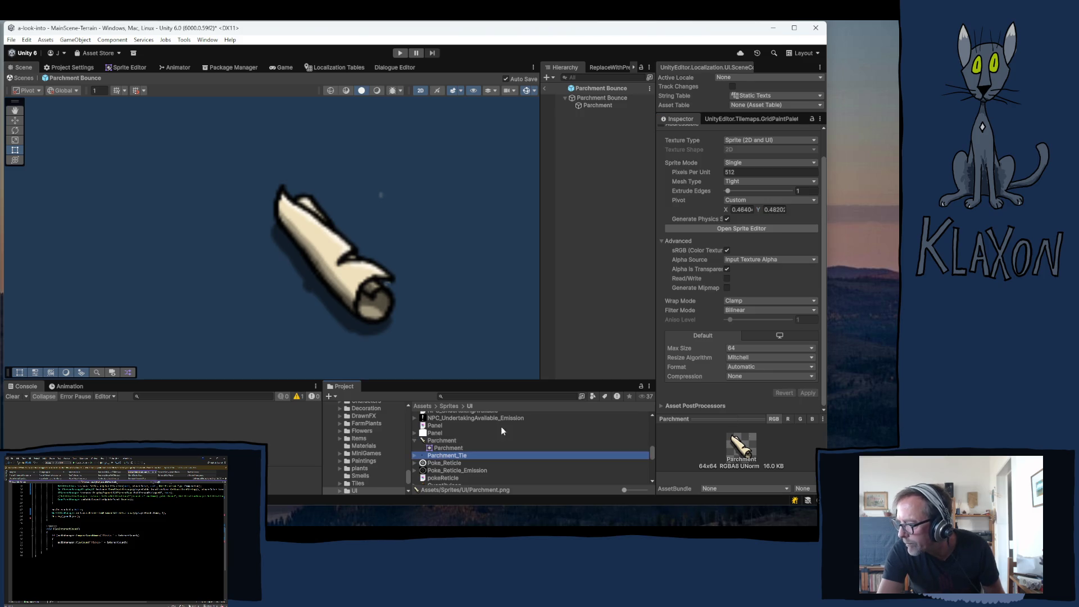
pyautogui.click(779, 209)
pyautogui.hotkey('ctrl', 'v')
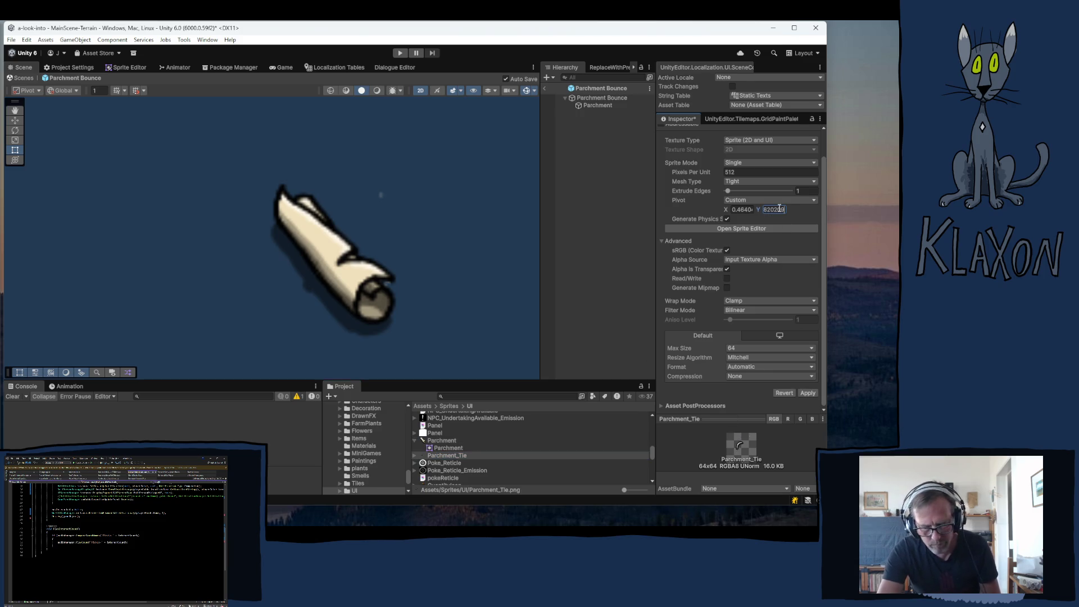
pyautogui.click(807, 394)
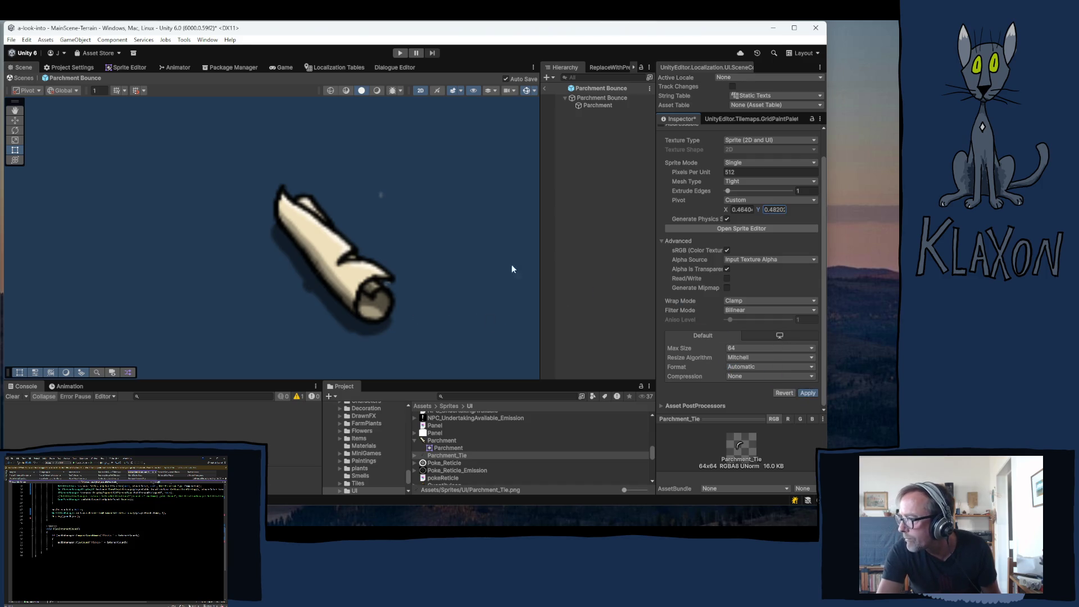
pyautogui.click(598, 106)
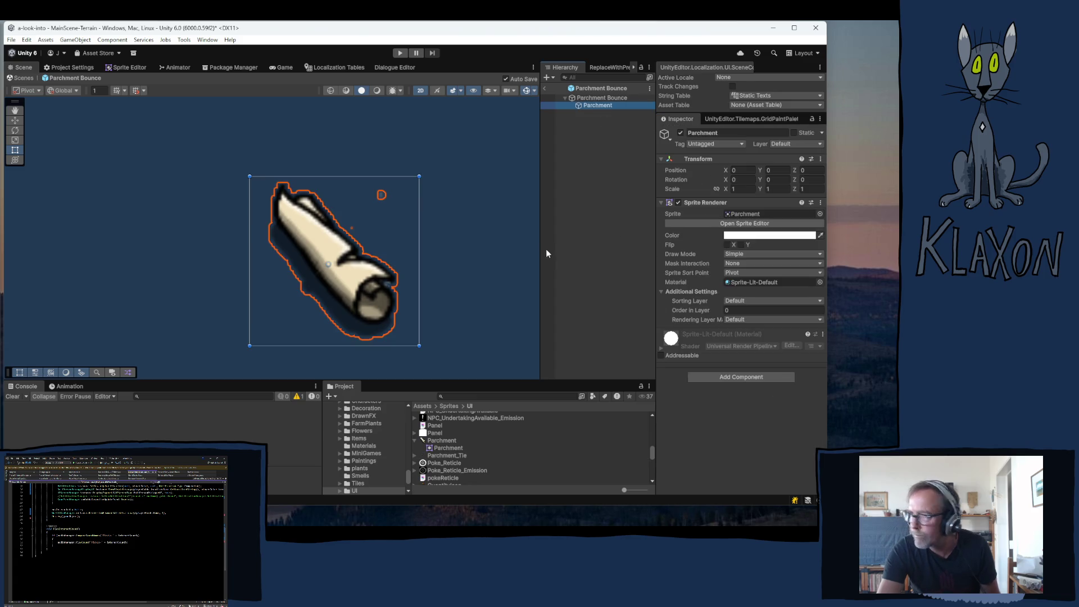
# - Duplicate the Parchment sprite object and rename the copy Parchment Tie
pyautogui.hotkey('ctrl', 'd')
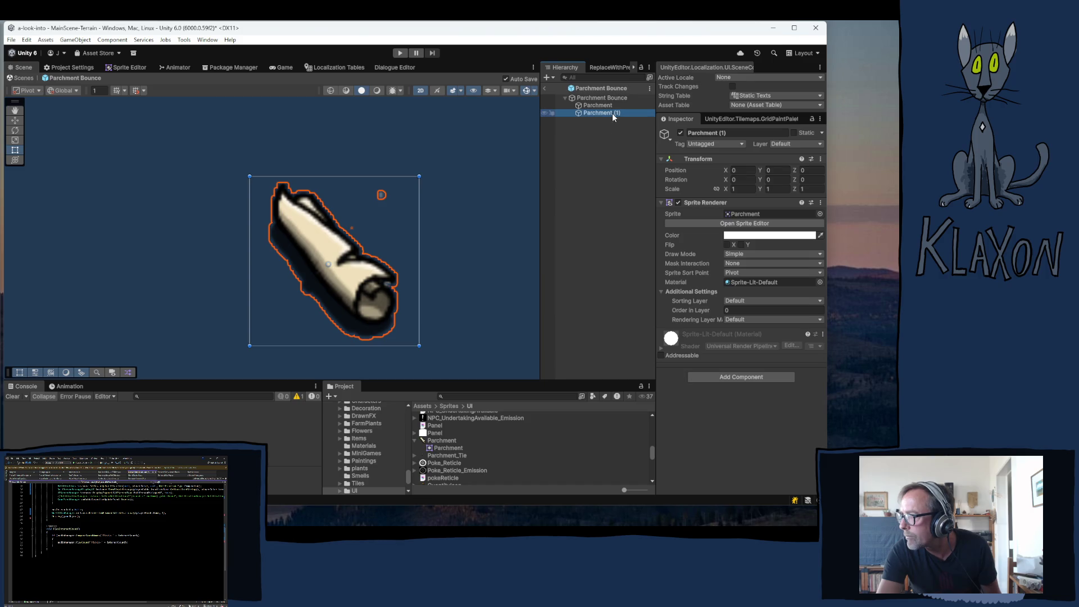
pyautogui.click(612, 113)
pyautogui.moveTo(613, 112); pyautogui.dragTo(632, 111)
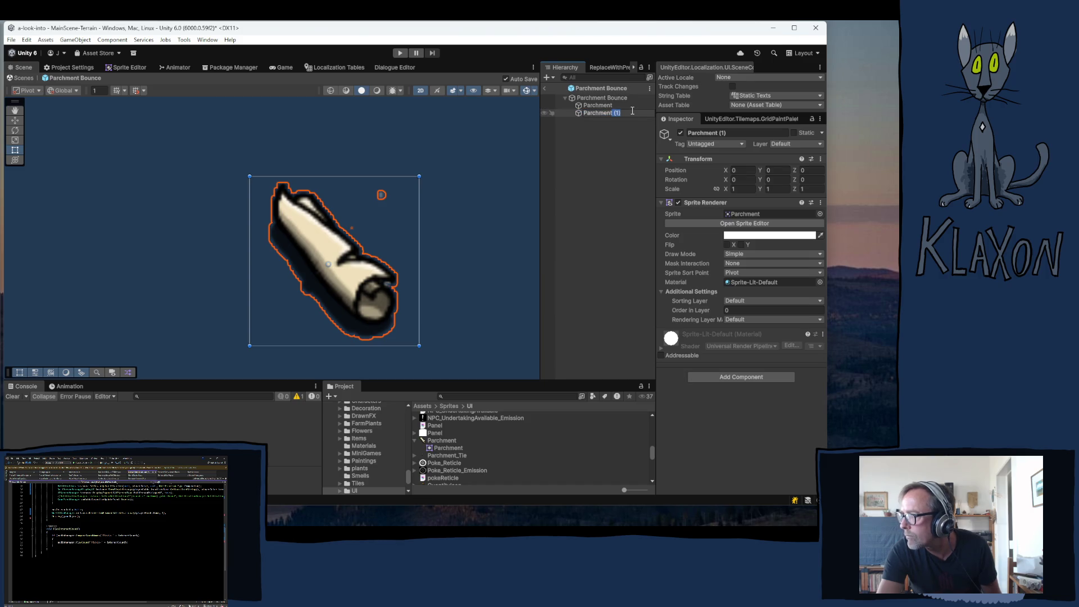
pyautogui.write('Tie')
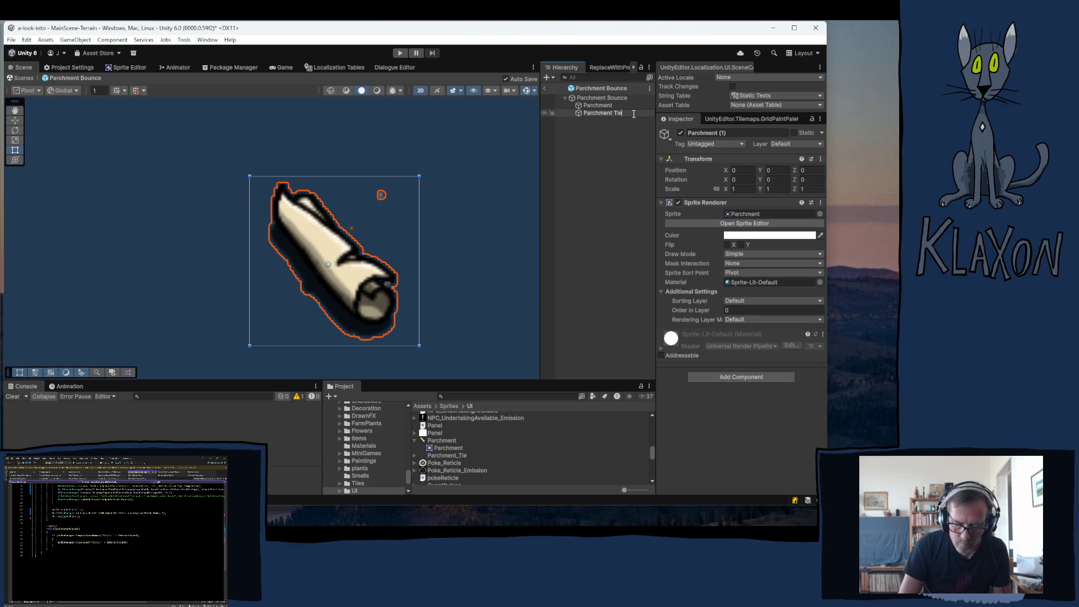
pyautogui.press('Return')
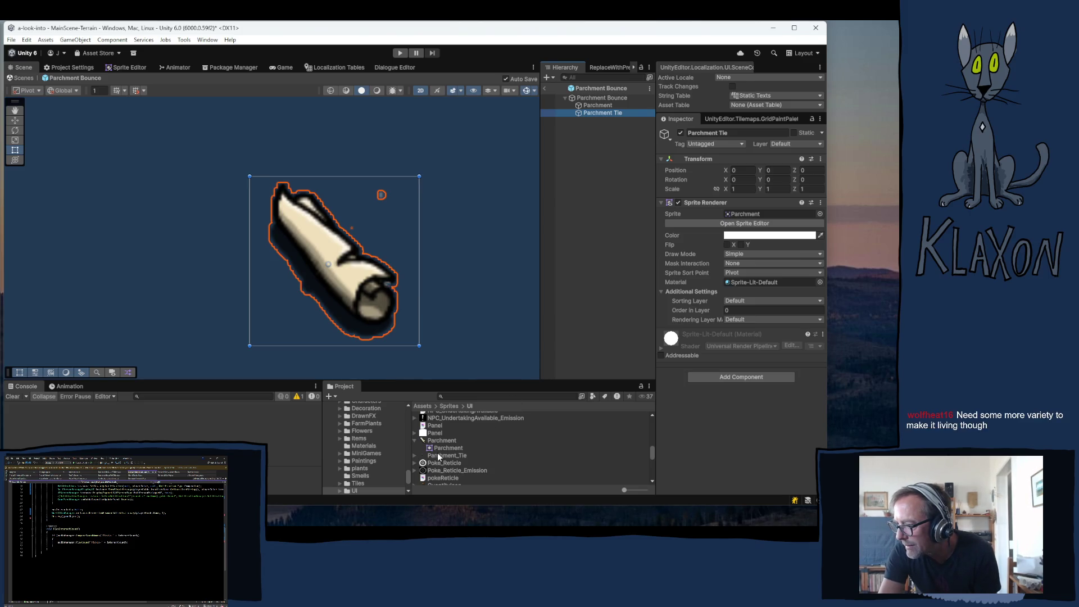
# - Give Parchment Tie the Parchment_Tie sprite and Position Z 0.01, then return to the main scene
pyautogui.moveTo(437, 453); pyautogui.dragTo(740, 221)
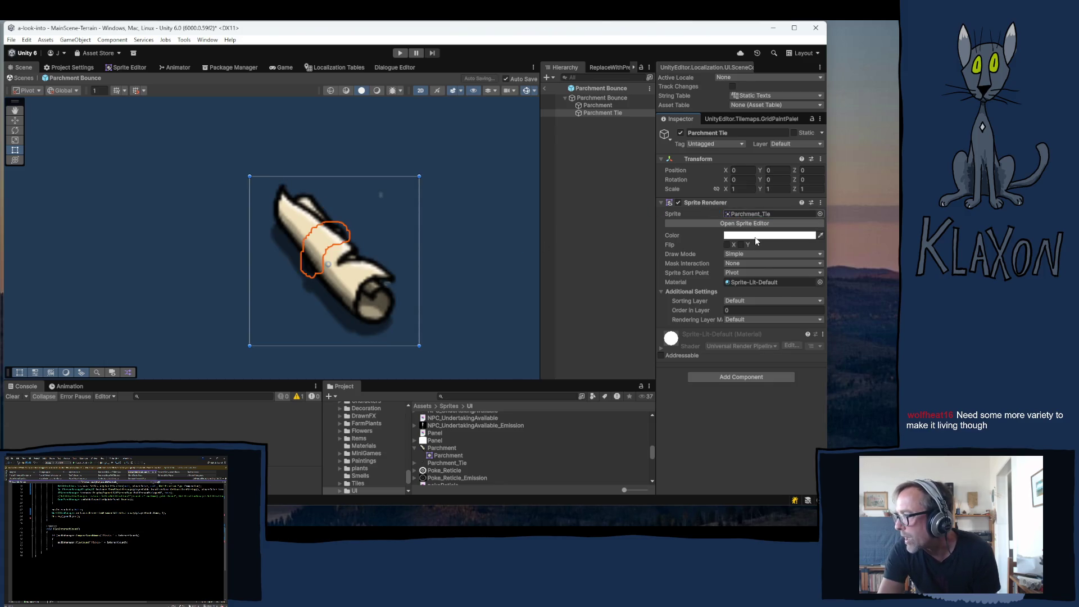
pyautogui.click(809, 169)
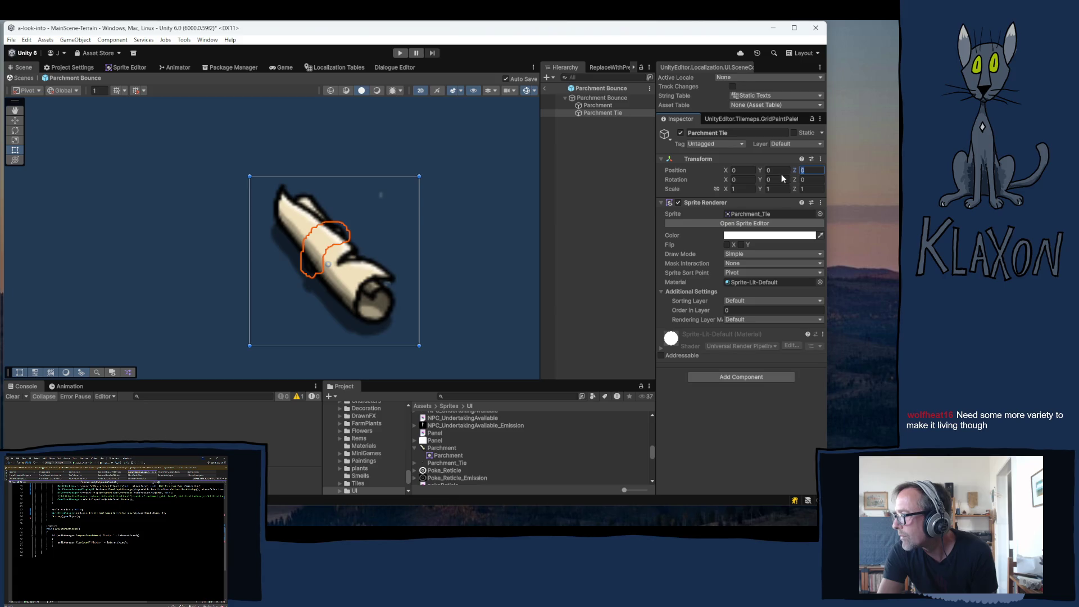
pyautogui.write('.01')
pyautogui.press('Return')
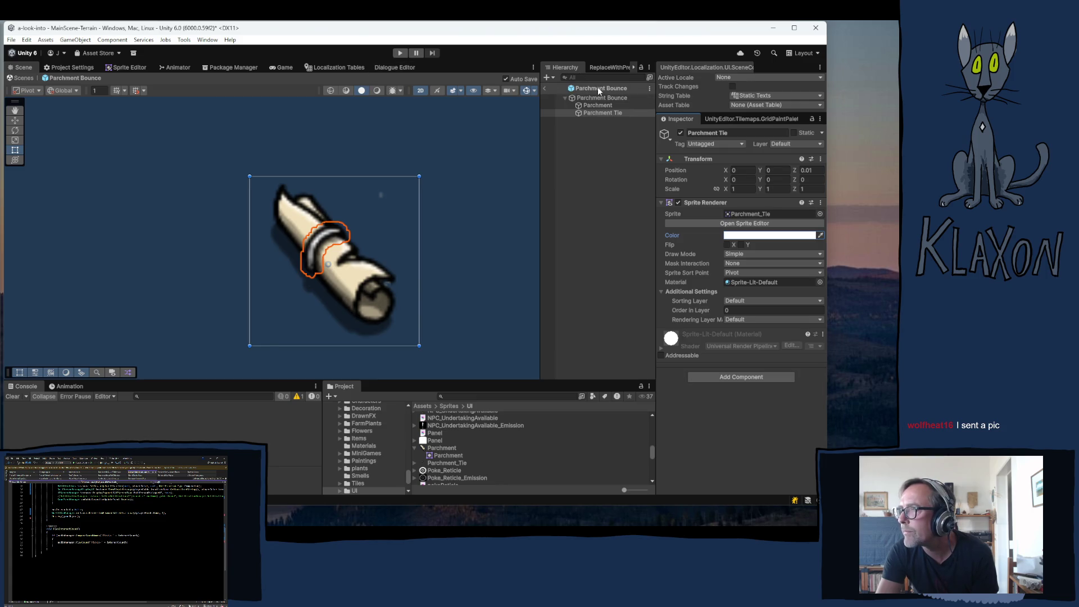
pyautogui.click(545, 89)
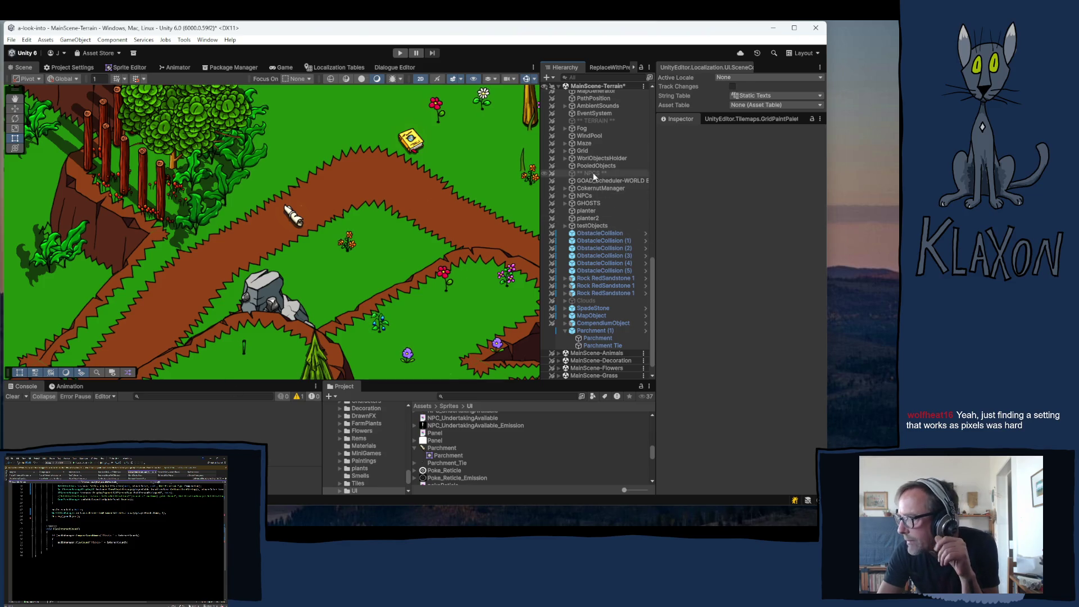
# - Expand UI-Player HUD > PlayerUI > Panel > Bounce and inspect its Background, Text and Fill
pyautogui.scroll(3, 591, 172)
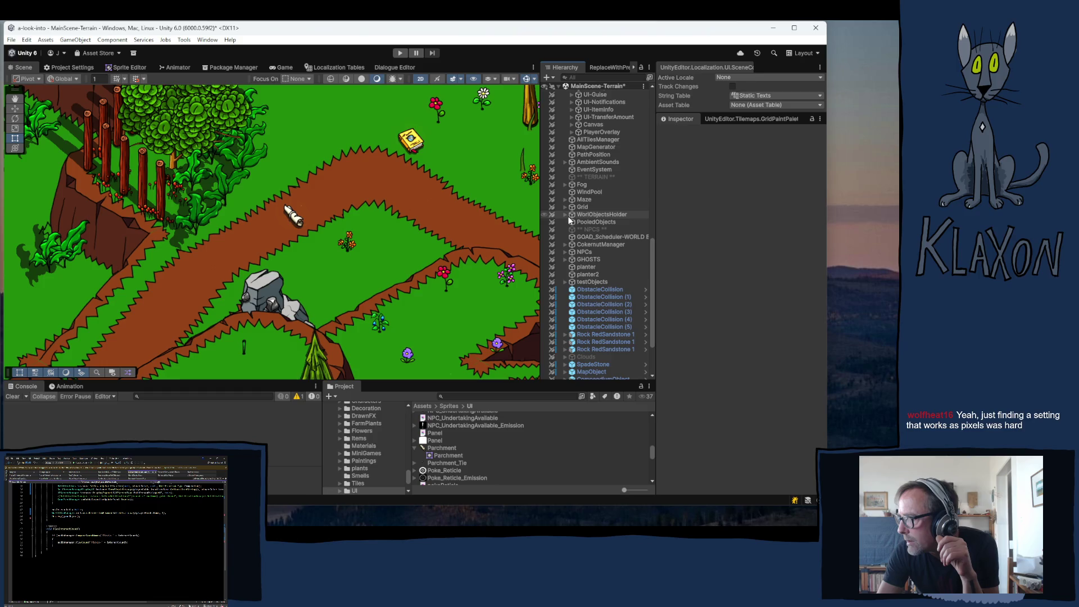
pyautogui.scroll(5, 593, 170)
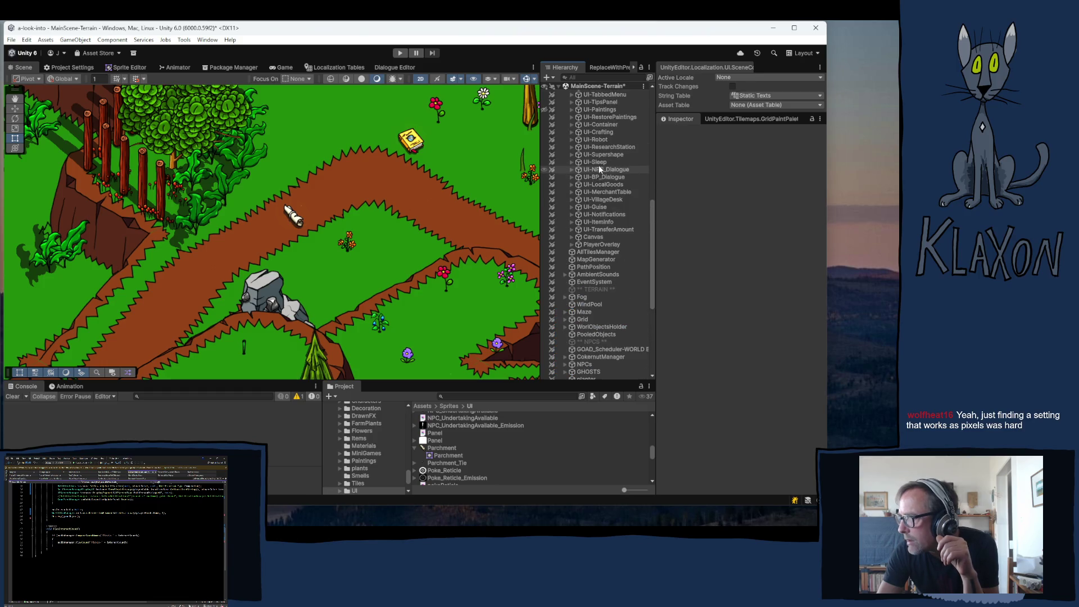
pyautogui.scroll(4, 599, 167)
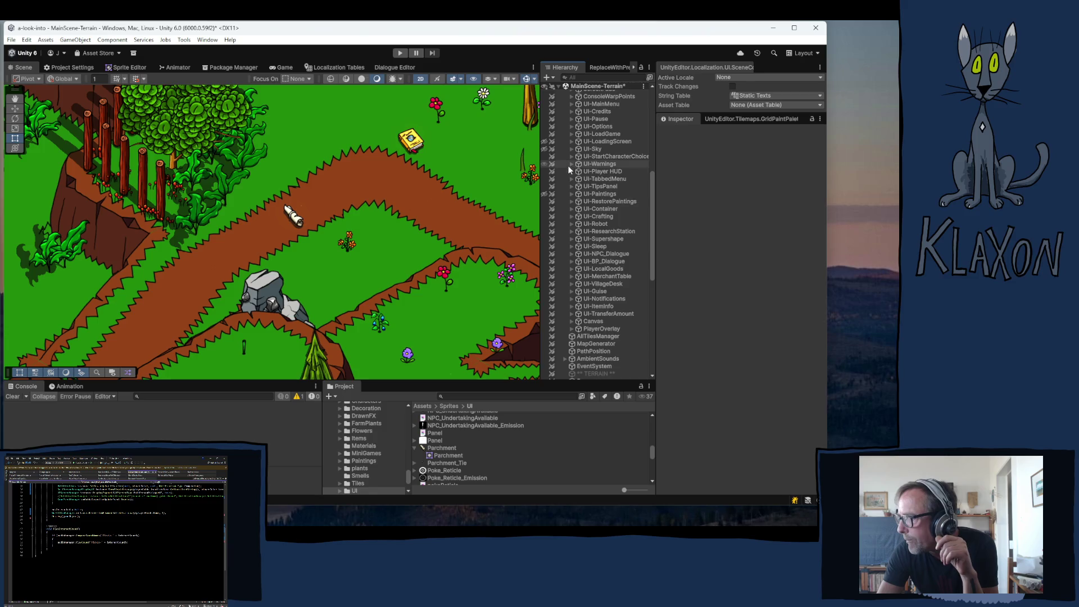
pyautogui.click(571, 172)
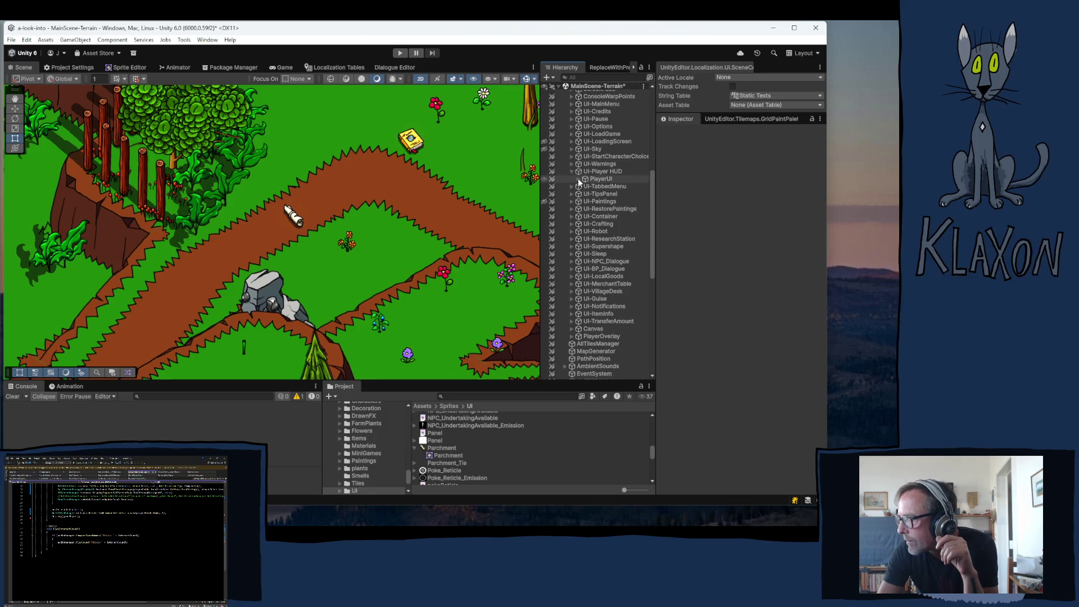
pyautogui.click(578, 179)
pyautogui.click(585, 187)
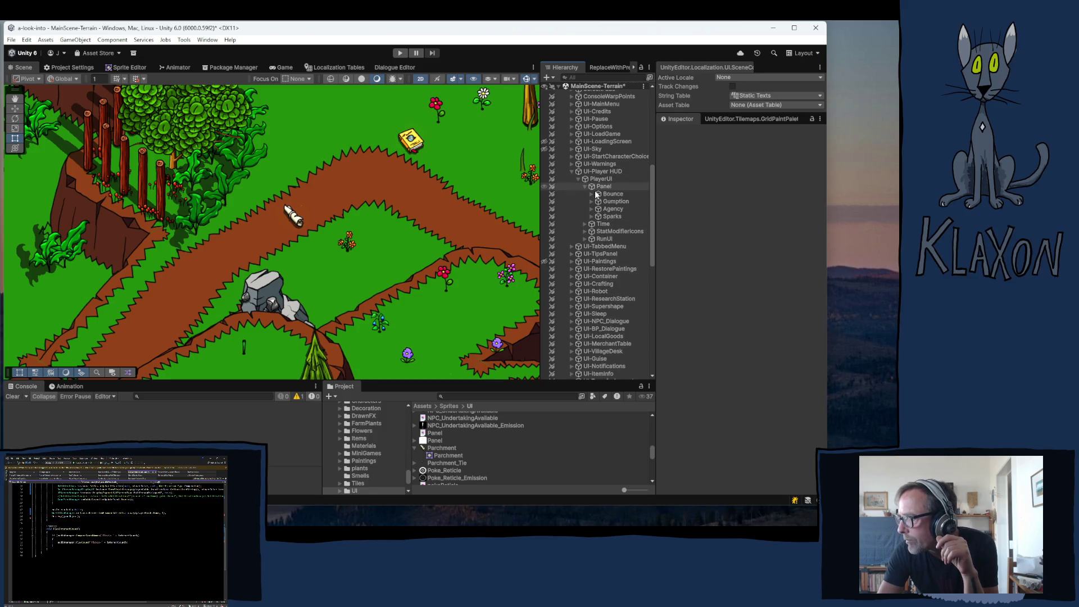
pyautogui.click(591, 193)
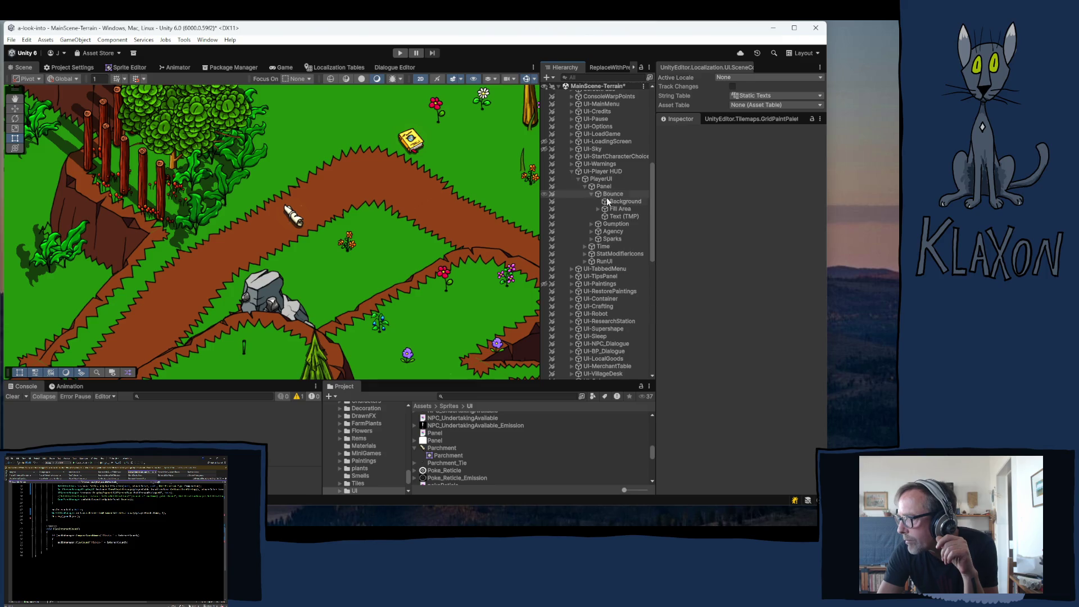
pyautogui.click(616, 210)
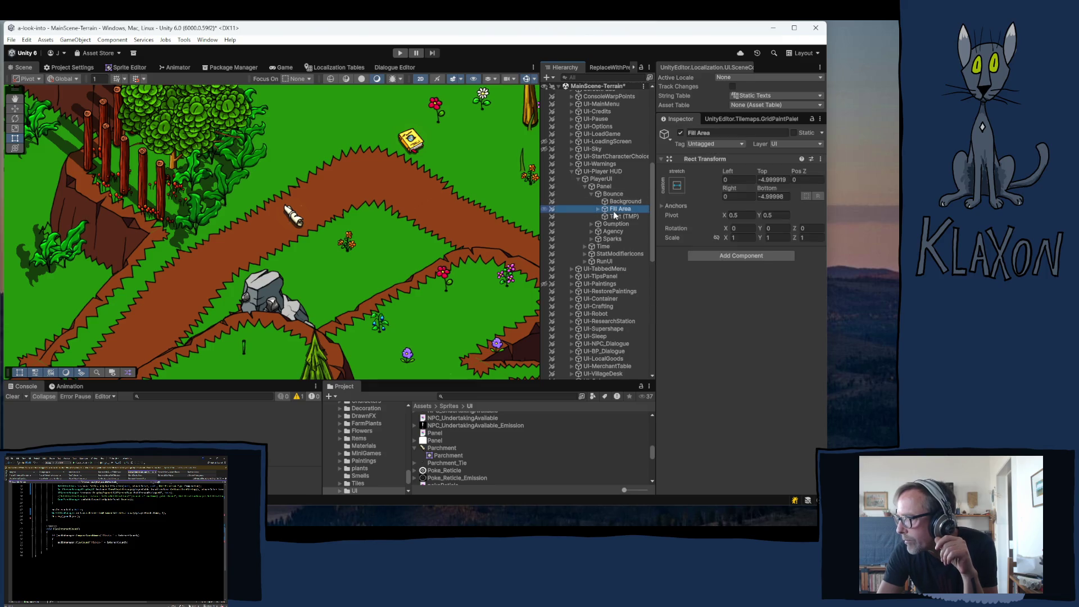
pyautogui.click(622, 202)
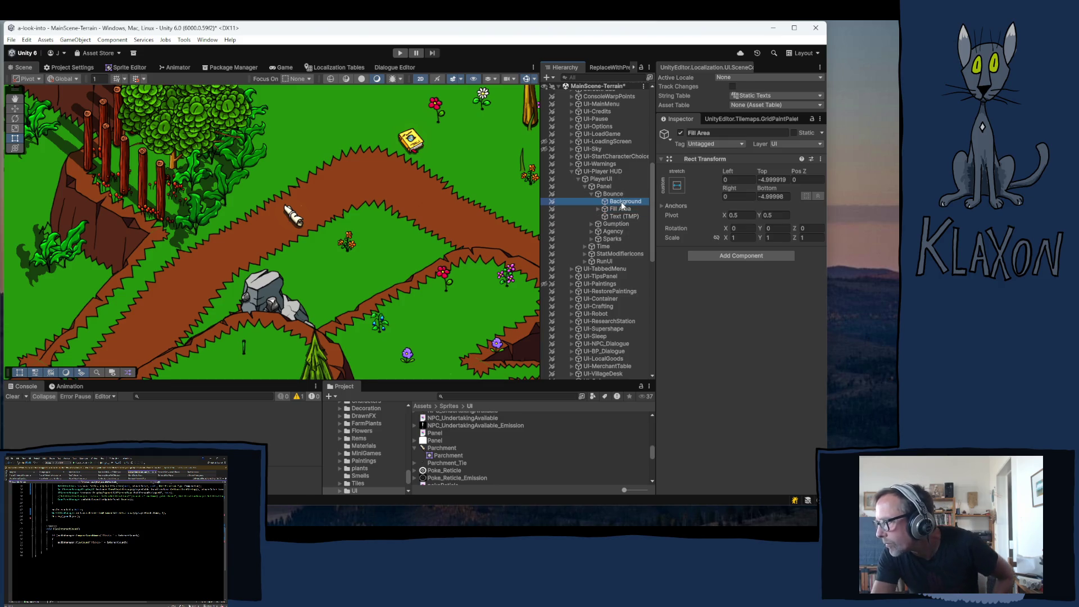
pyautogui.click(621, 217)
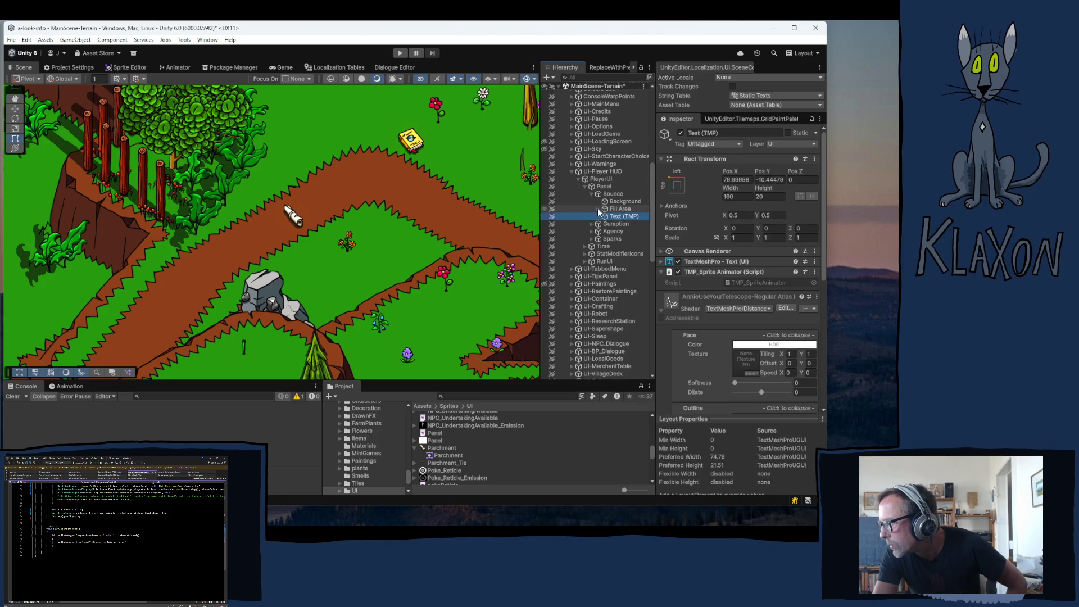
pyautogui.click(598, 209)
pyautogui.click(619, 217)
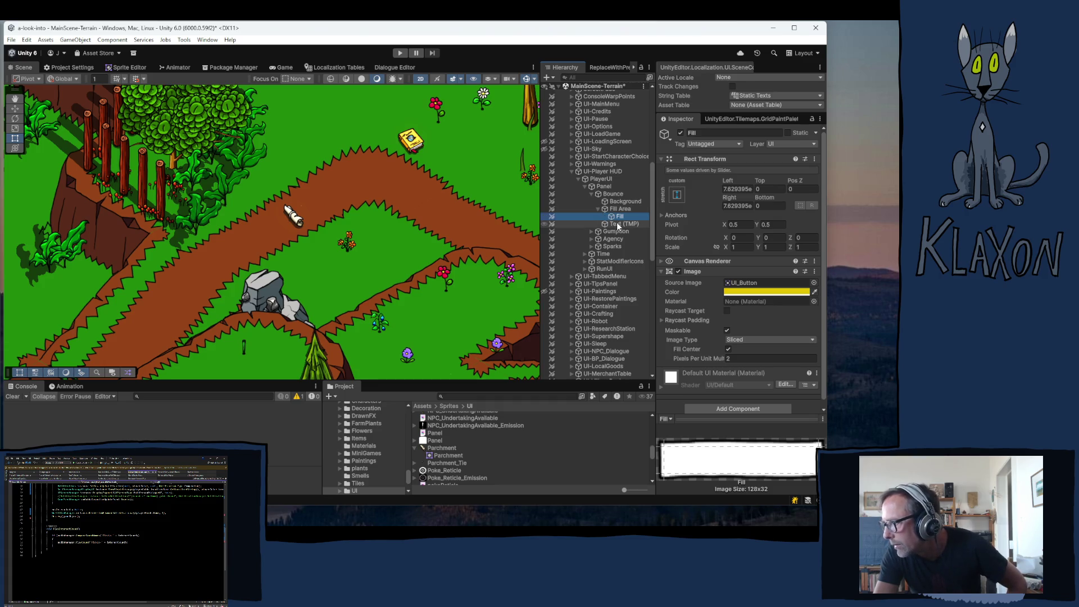
# - Inspect the Bounce slider settings and open its yellow Fill colour
pyautogui.click(612, 194)
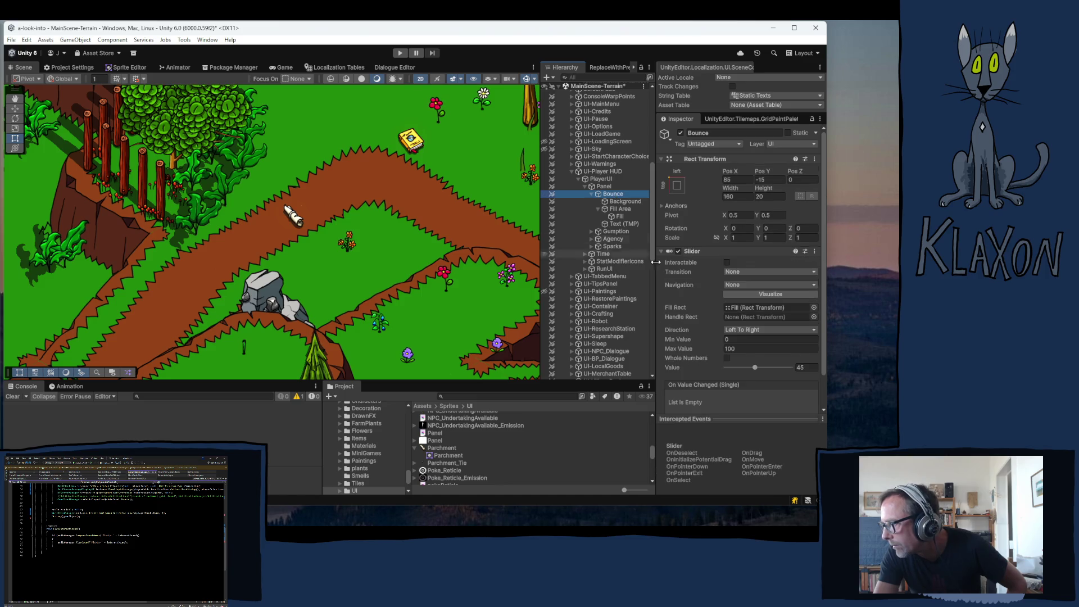
pyautogui.scroll(-3, 685, 286)
pyautogui.click(696, 212)
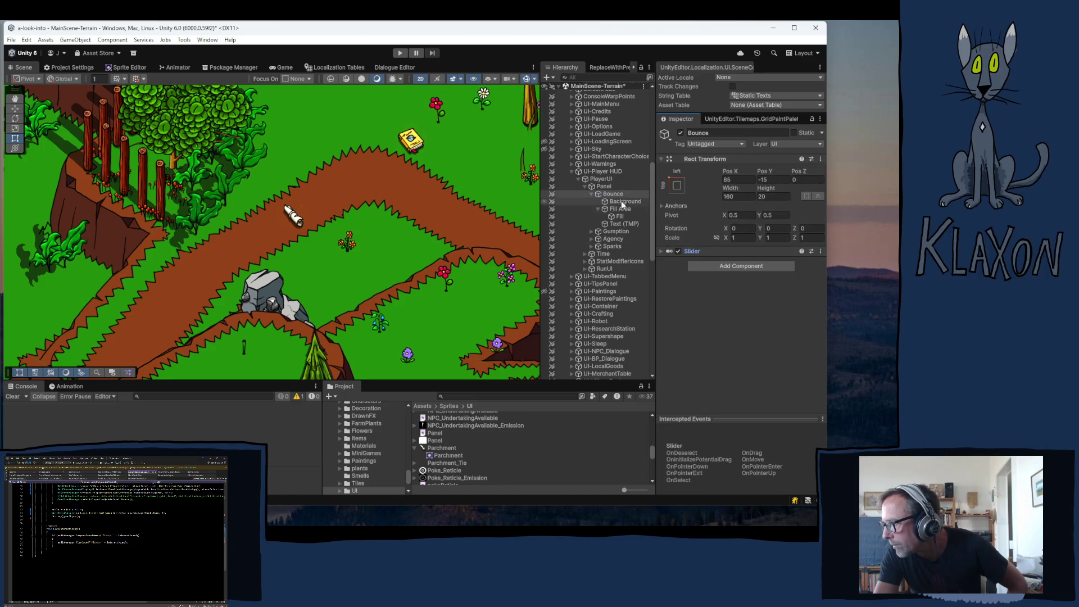
pyautogui.click(616, 200)
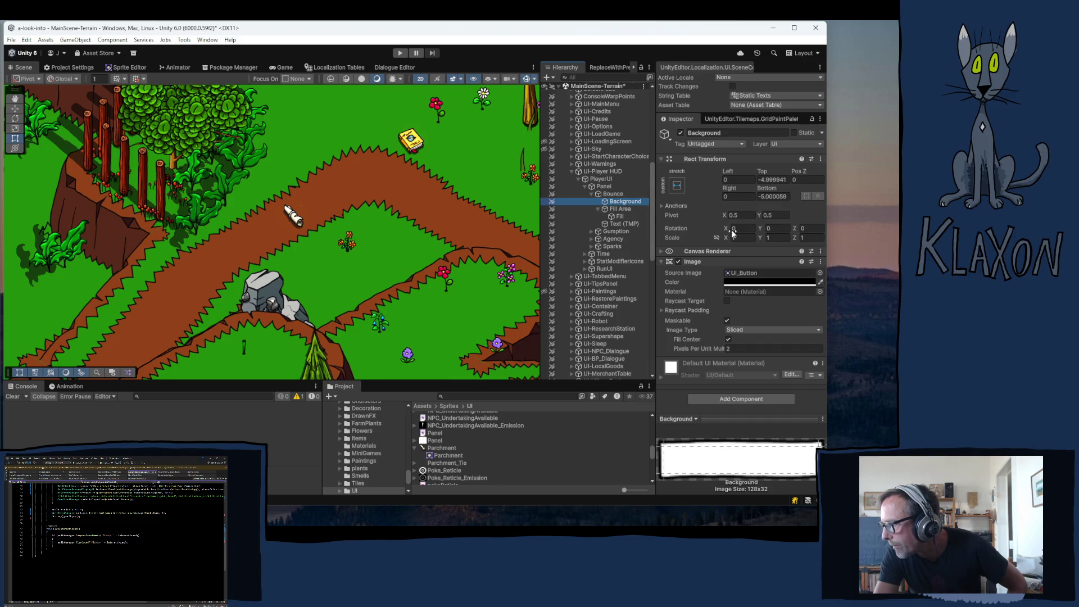
pyautogui.click(618, 210)
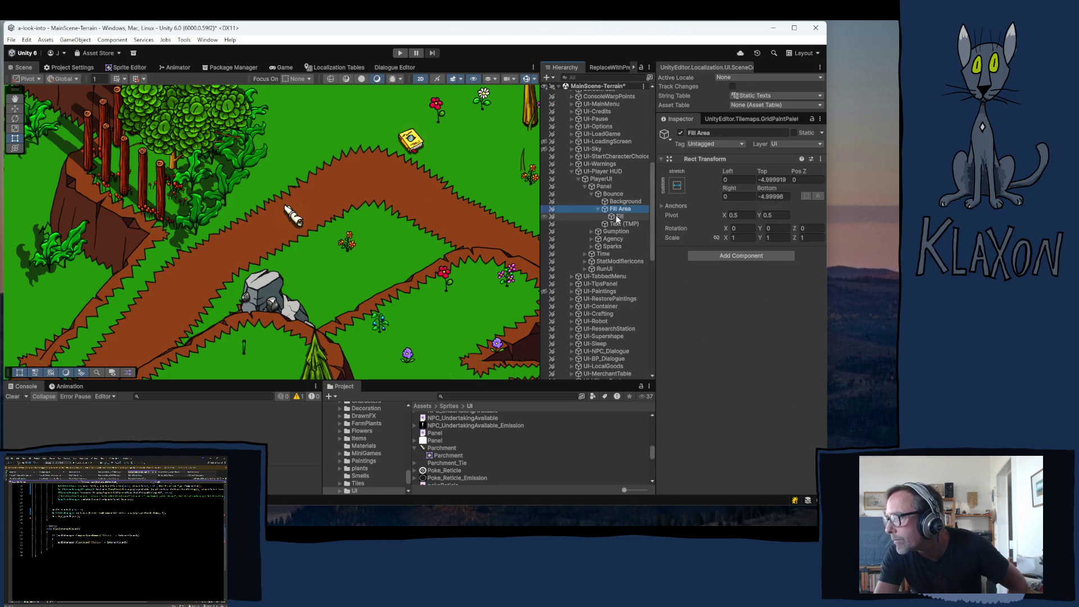
pyautogui.click(618, 216)
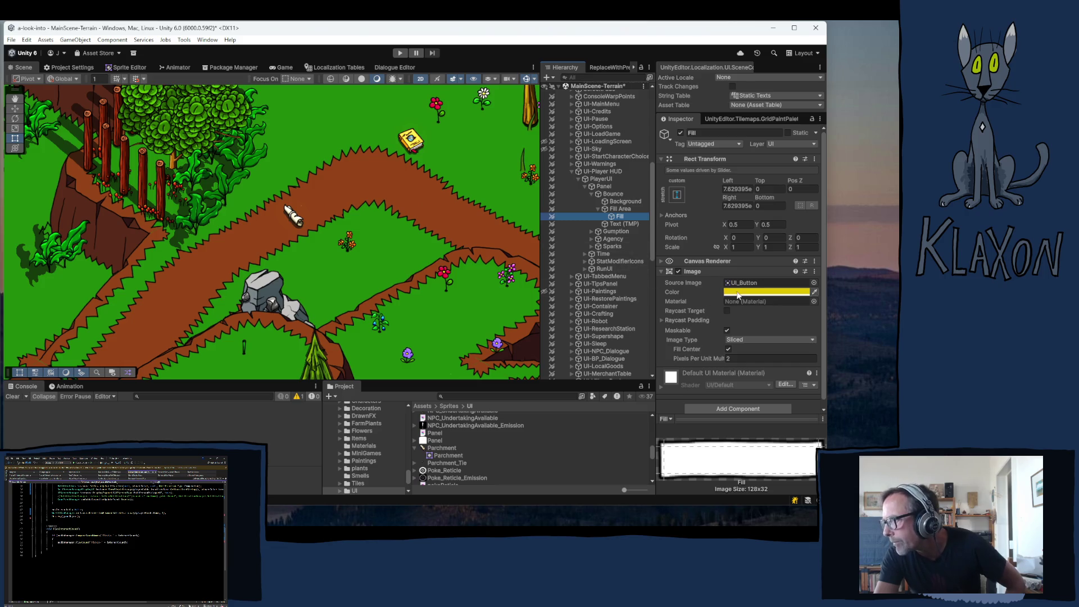
pyautogui.click(738, 292)
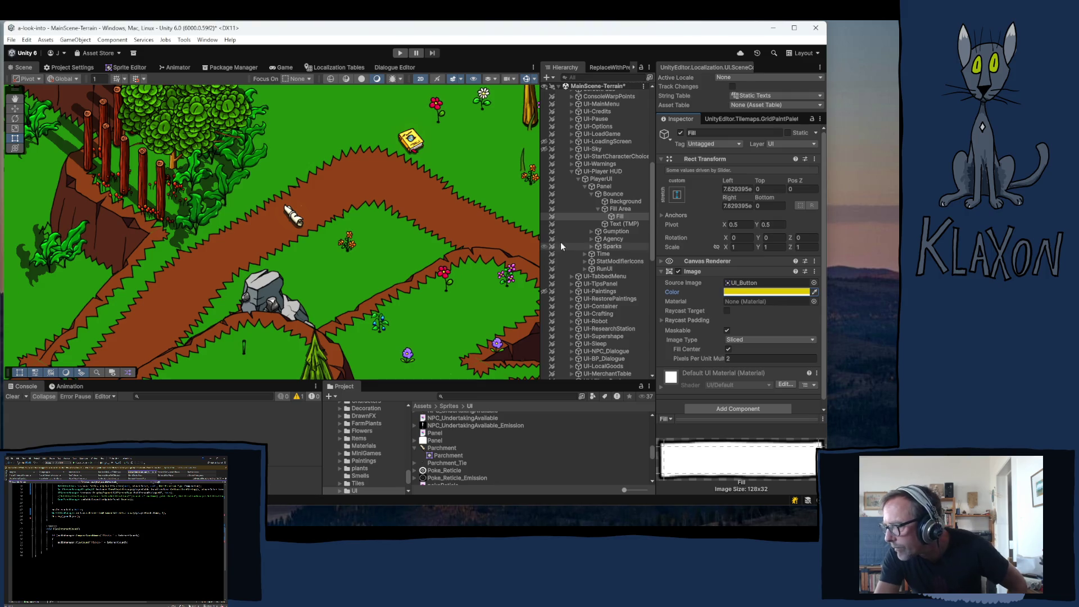
# - View Gumption's orange Fill colour, then expand AgencyRequirement and inspect the AgencyText settings
pyautogui.click(592, 231)
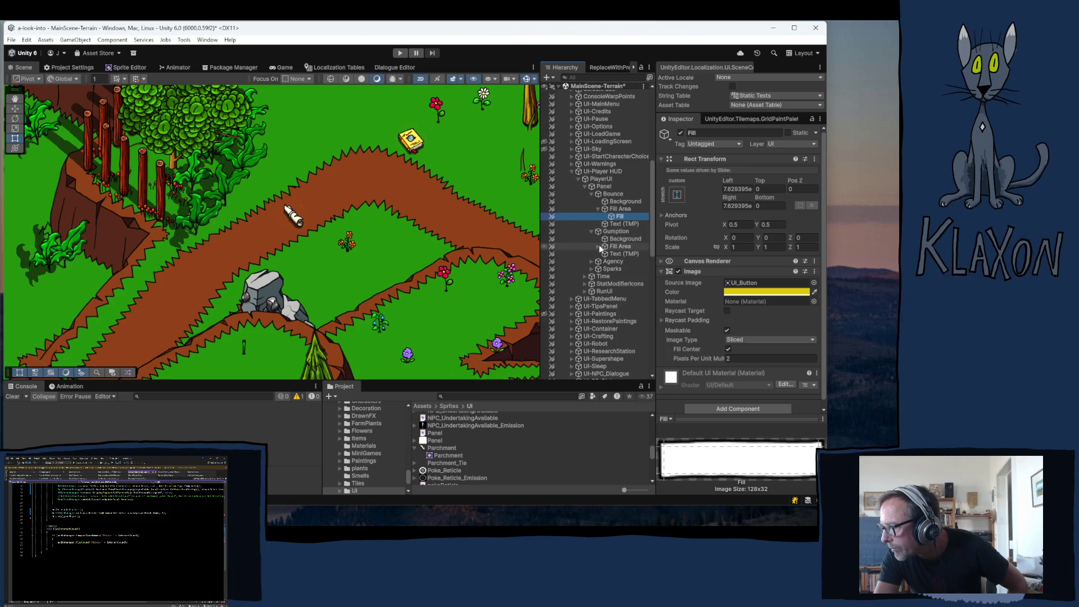
pyautogui.click(621, 254)
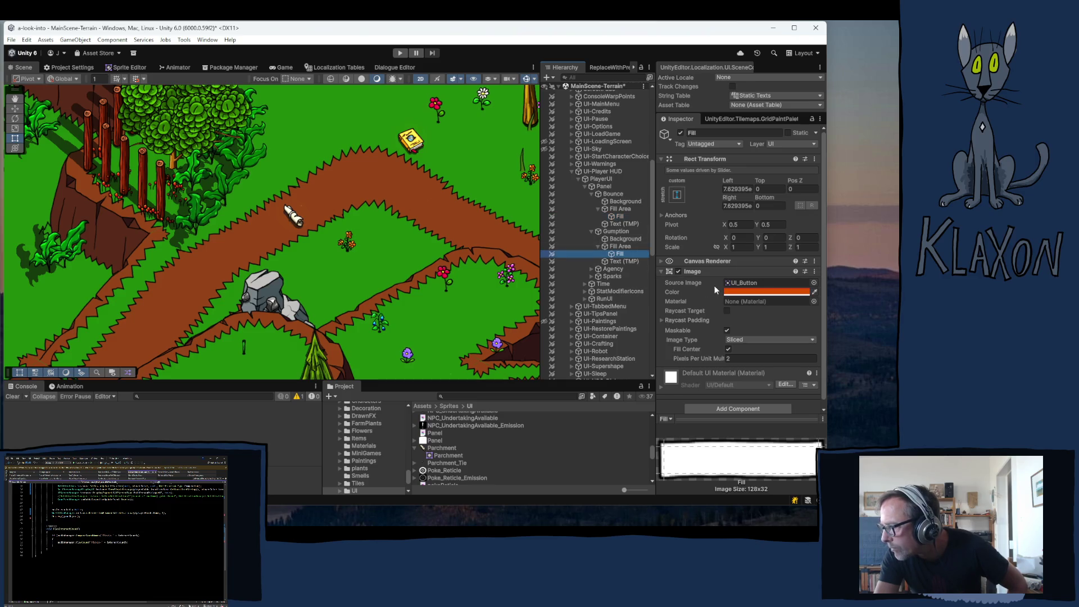
pyautogui.click(787, 292)
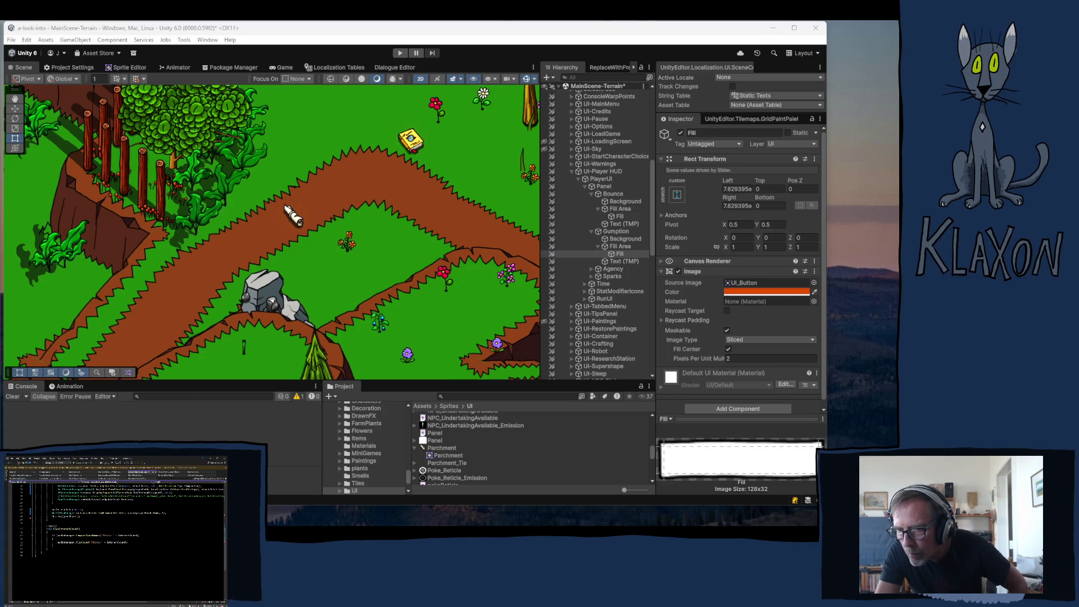
pyautogui.press('Return')
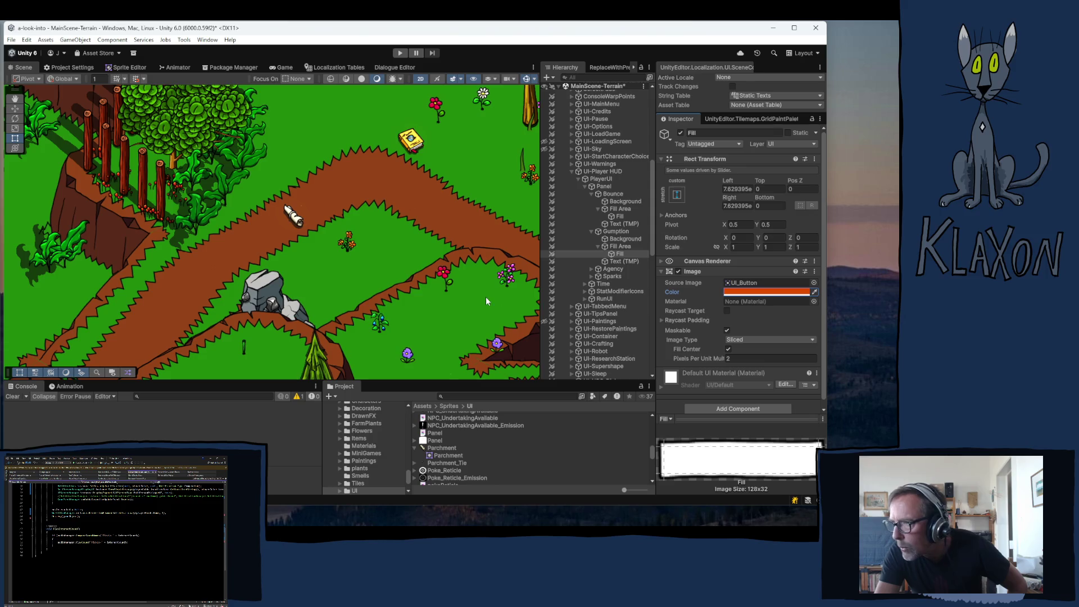
pyautogui.click(592, 268)
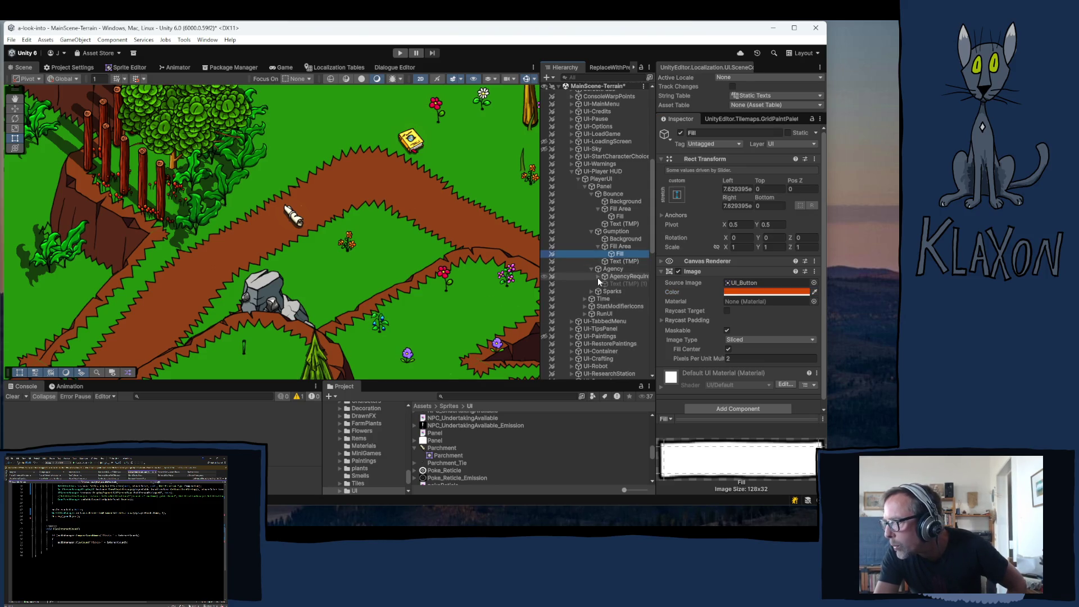
pyautogui.click(598, 277)
pyautogui.click(626, 292)
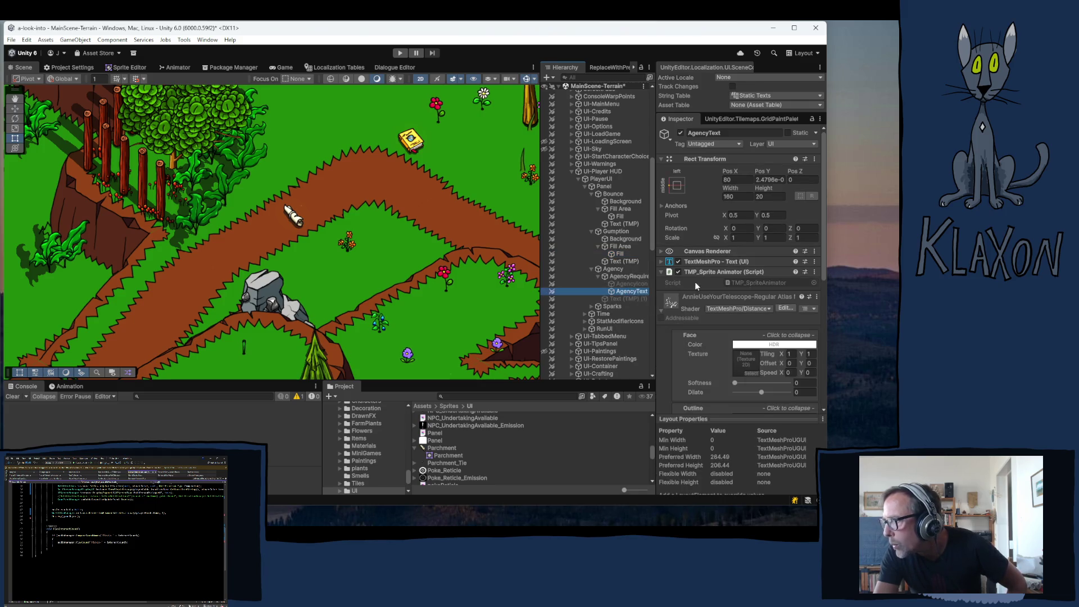
pyautogui.scroll(-3, 618, 265)
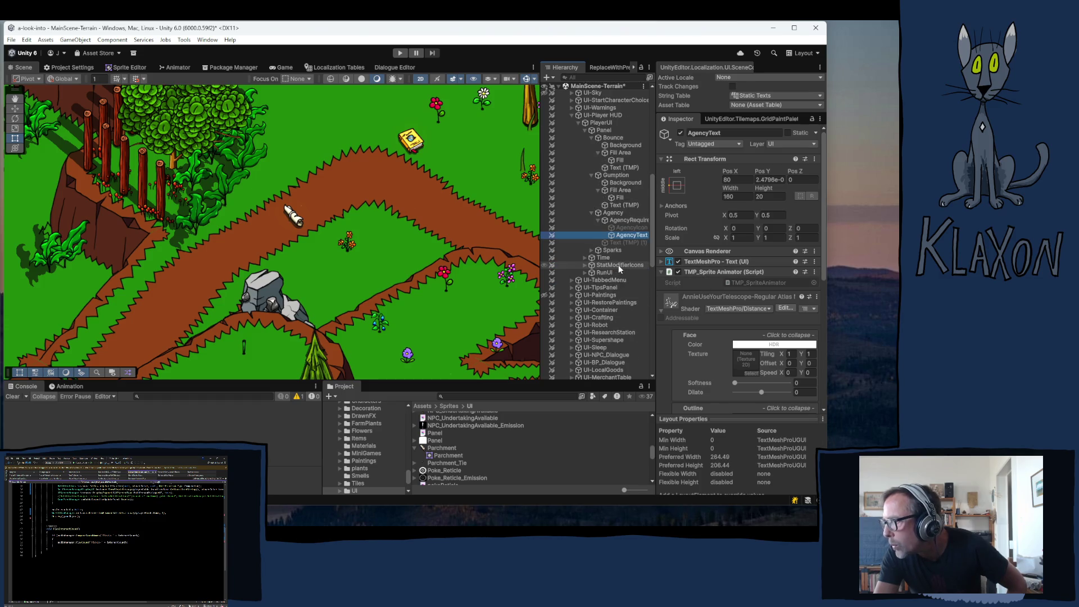
pyautogui.click(623, 220)
pyautogui.hotkey('alt', 'Tab')
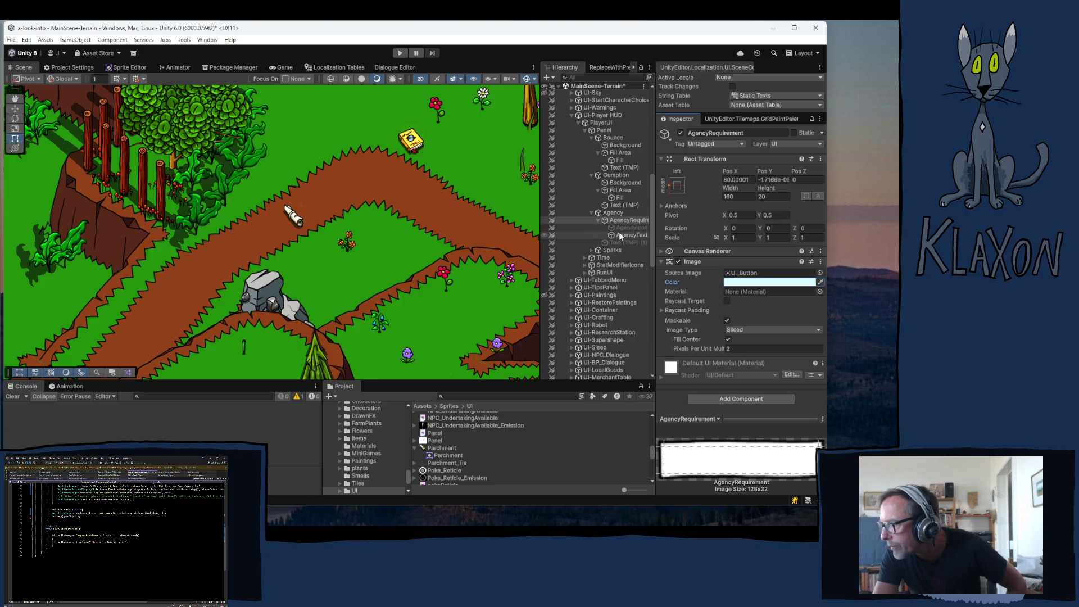
pyautogui.click(591, 250)
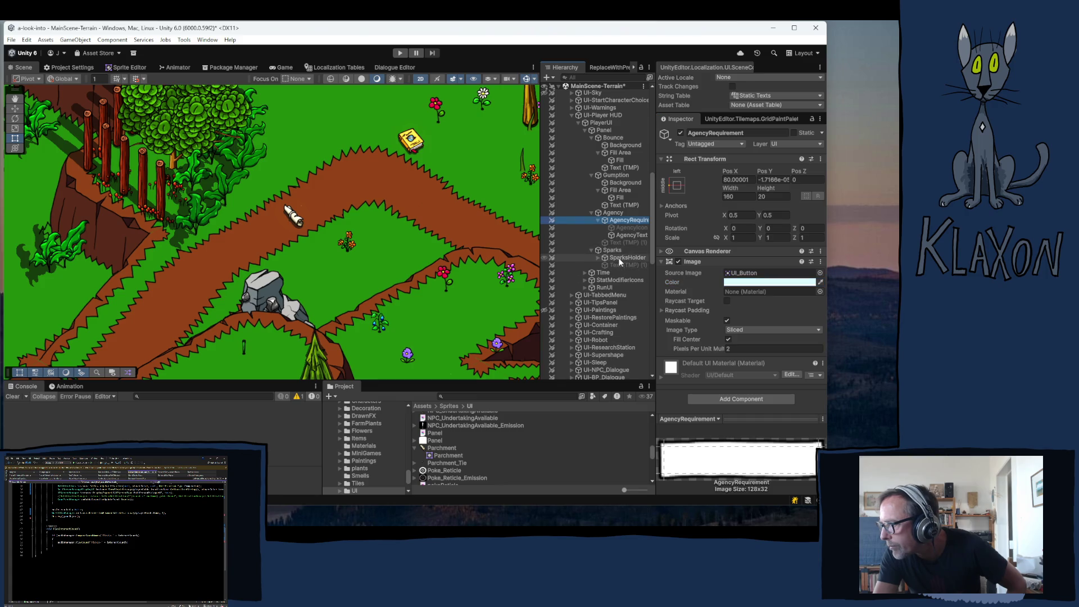
pyautogui.click(597, 258)
pyautogui.click(598, 257)
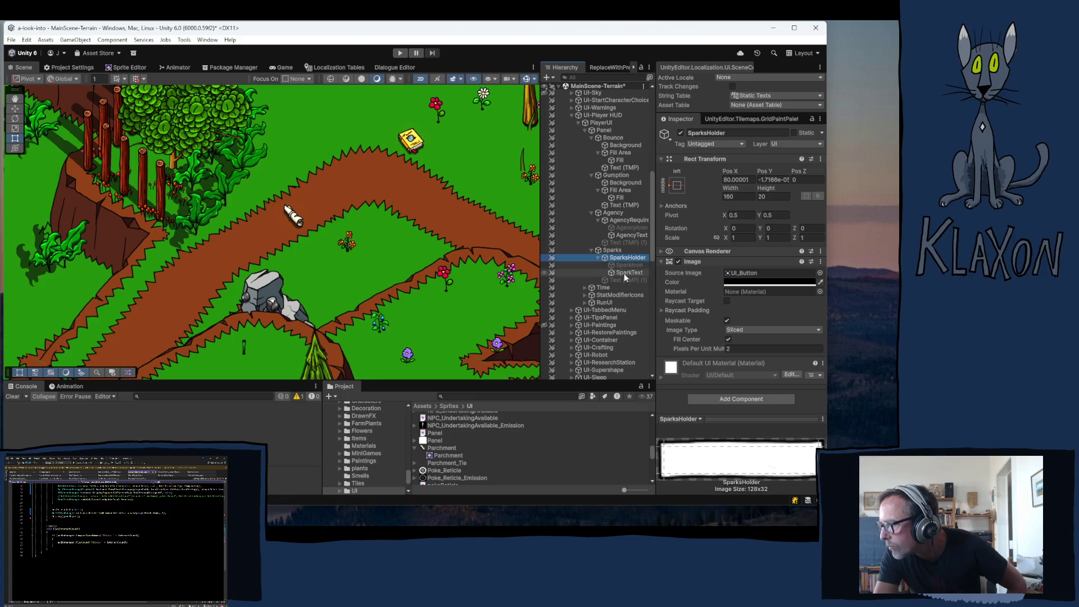
pyautogui.click(624, 273)
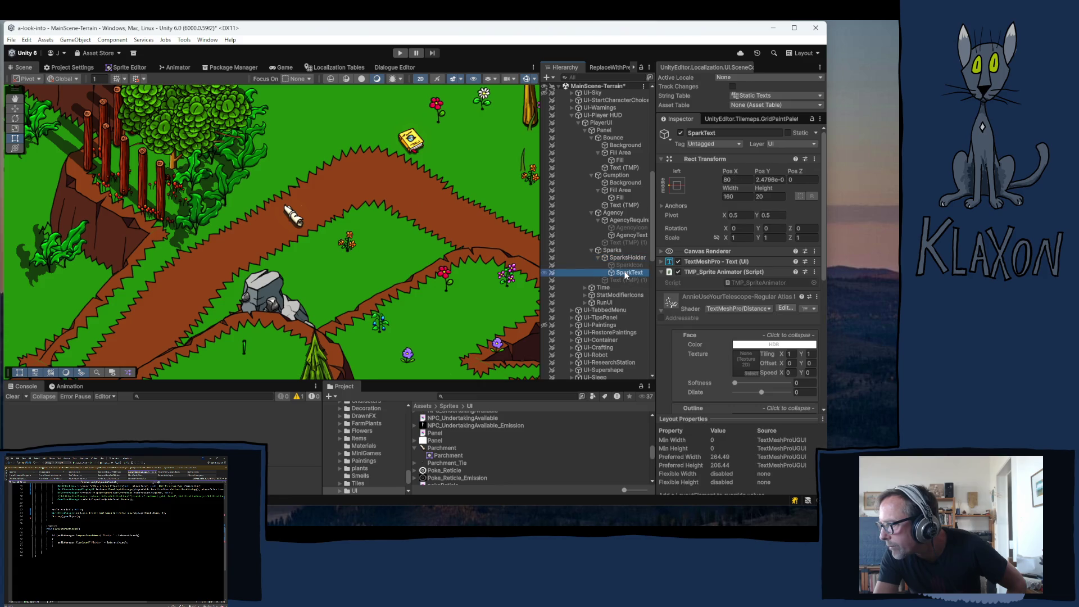
pyautogui.click(622, 258)
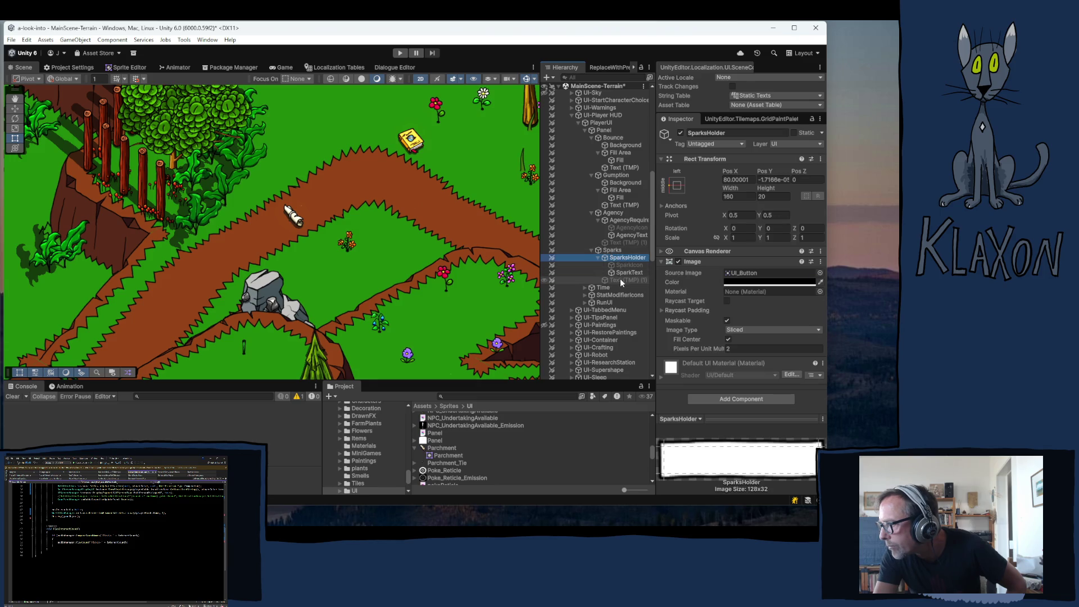
pyautogui.click(618, 278)
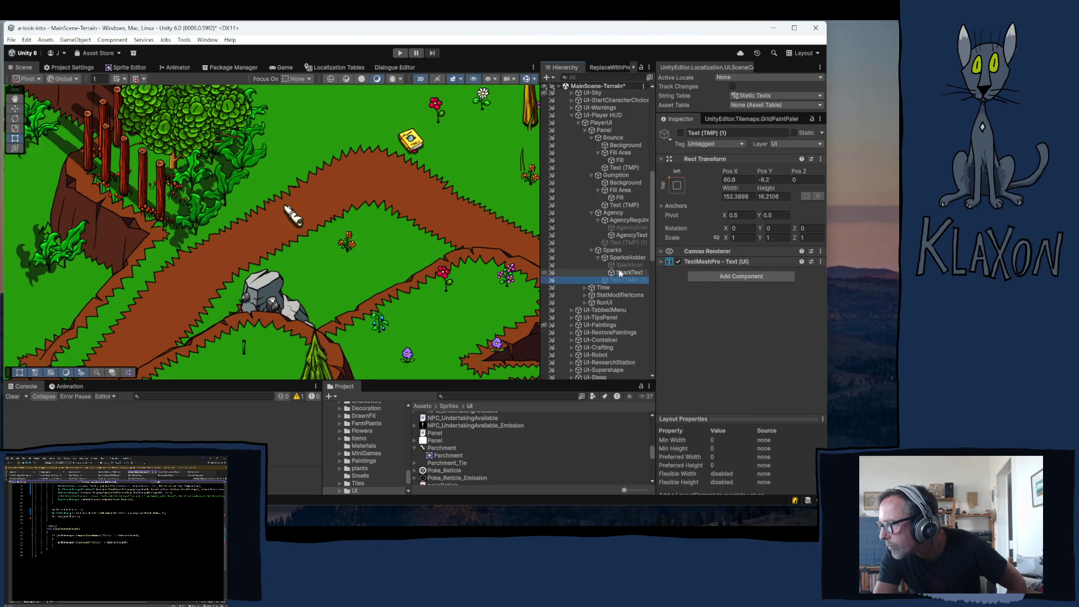
pyautogui.click(621, 265)
pyautogui.click(612, 249)
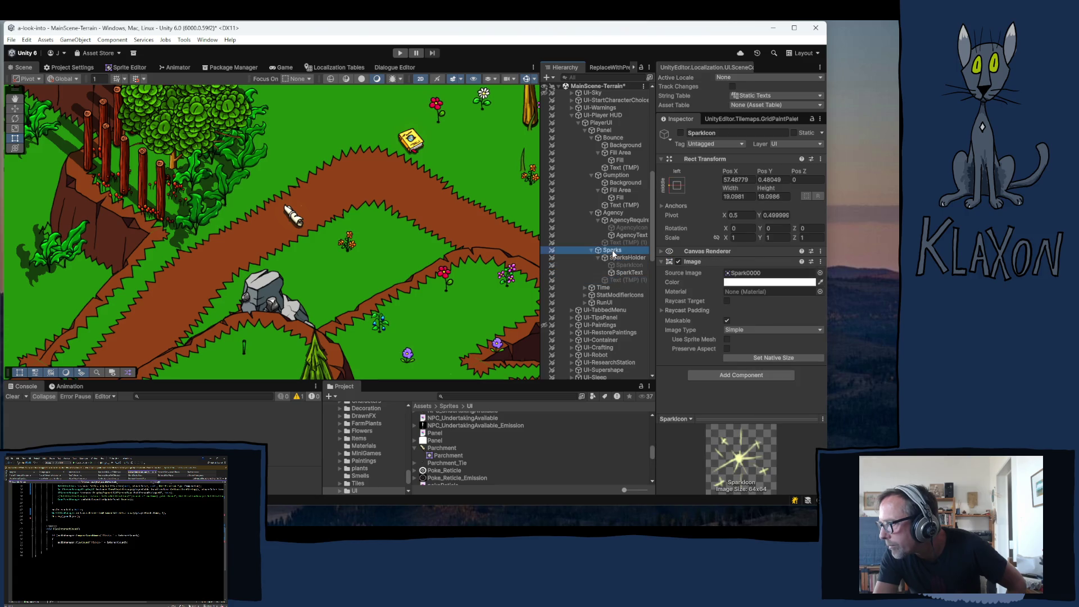
pyautogui.click(620, 258)
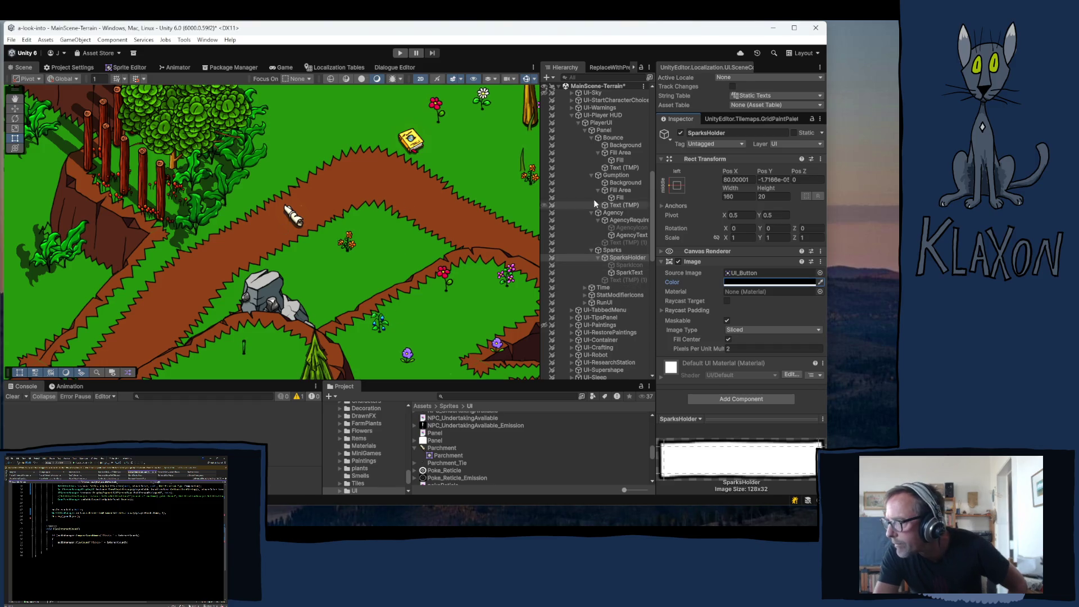
pyautogui.click(571, 115)
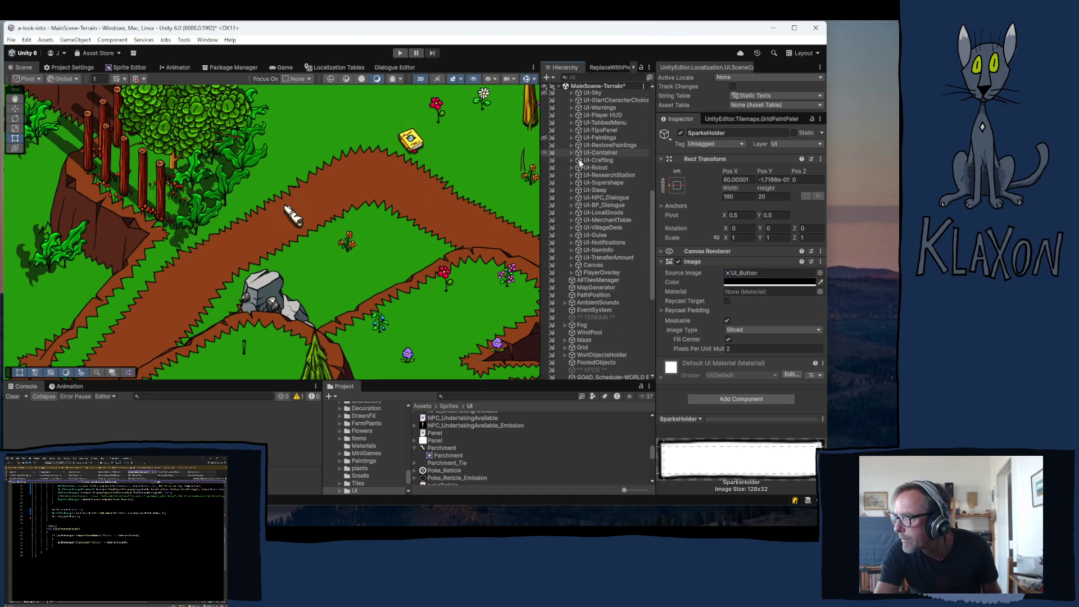
# - Move the Parchment (1) scroll slightly left on the path
pyautogui.scroll(10, 580, 162)
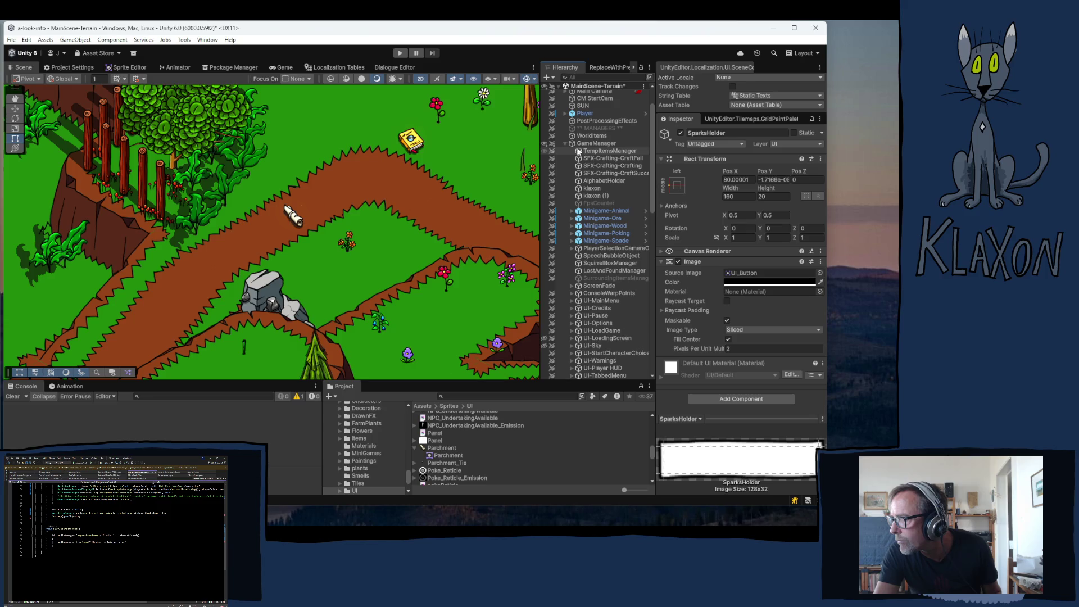
pyautogui.scroll(-10, 579, 168)
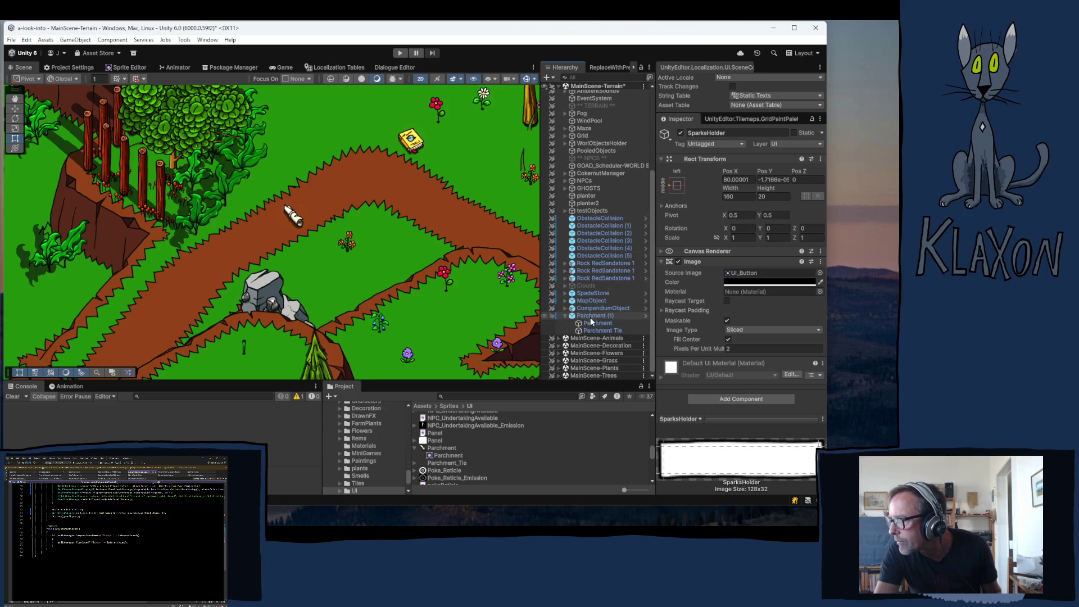
pyautogui.click(597, 331)
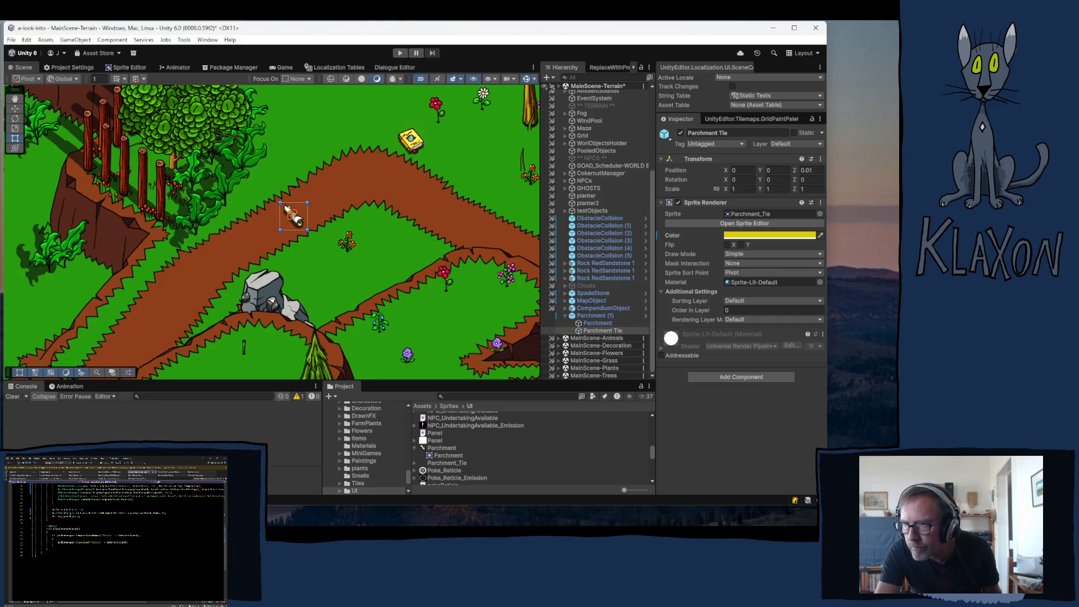
pyautogui.click(308, 222)
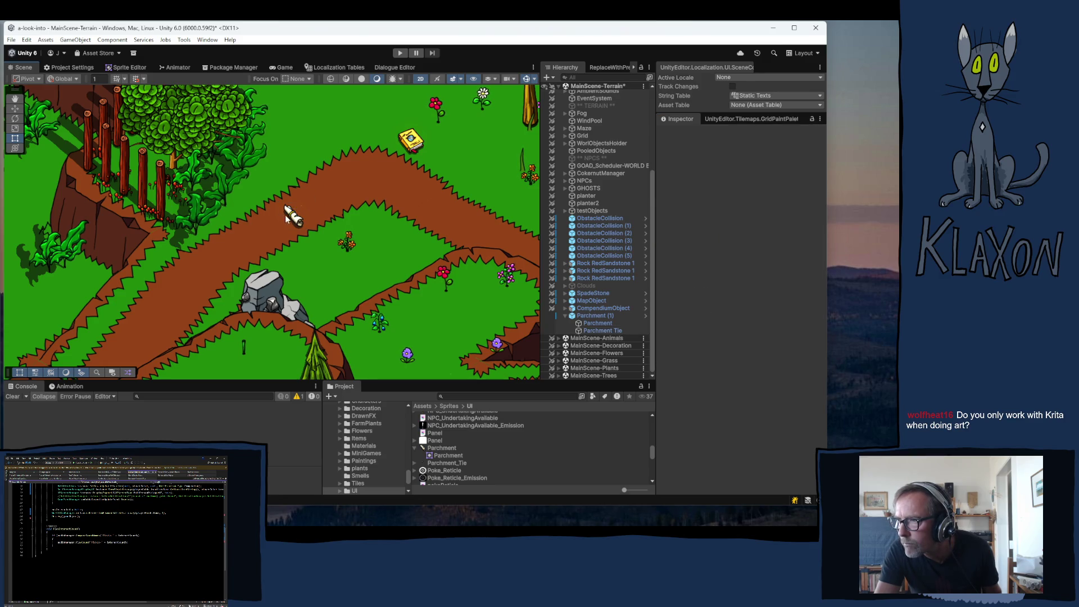
pyautogui.scroll(10, 304, 230)
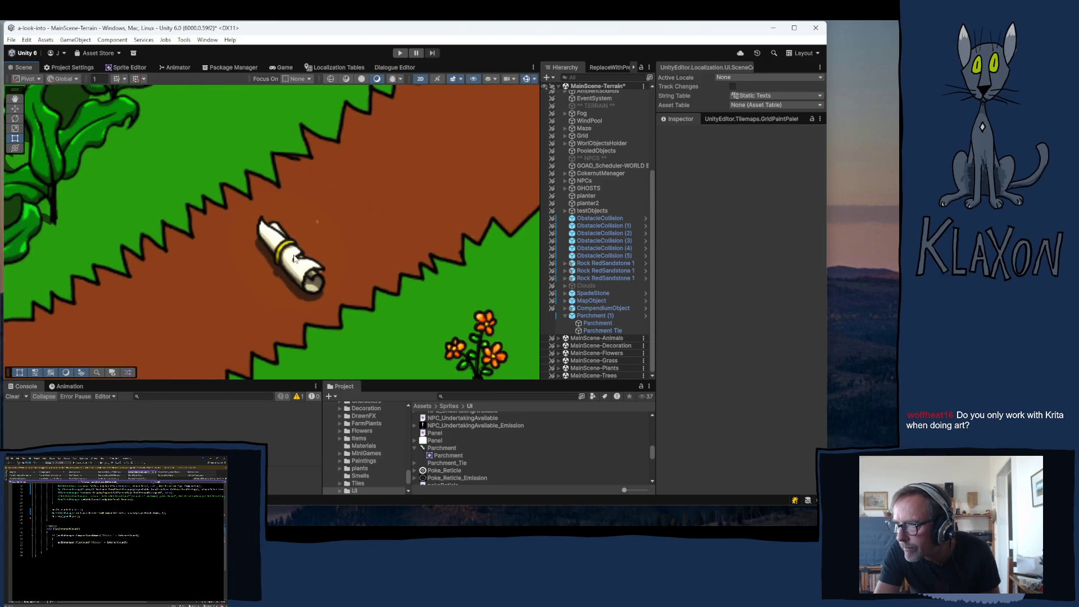
pyautogui.scroll(-4, 281, 271)
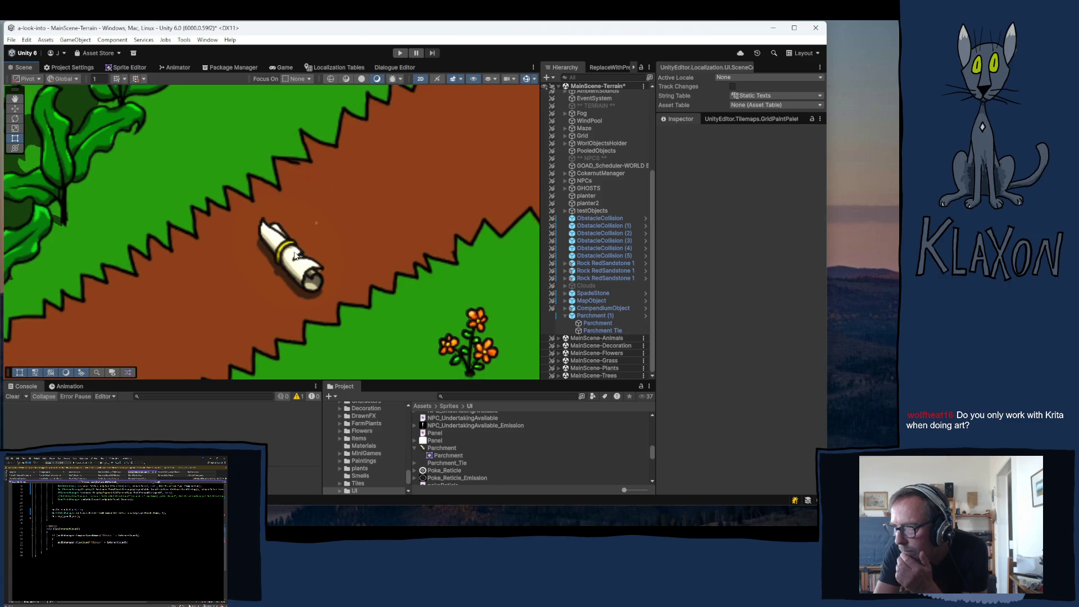
pyautogui.click(610, 315)
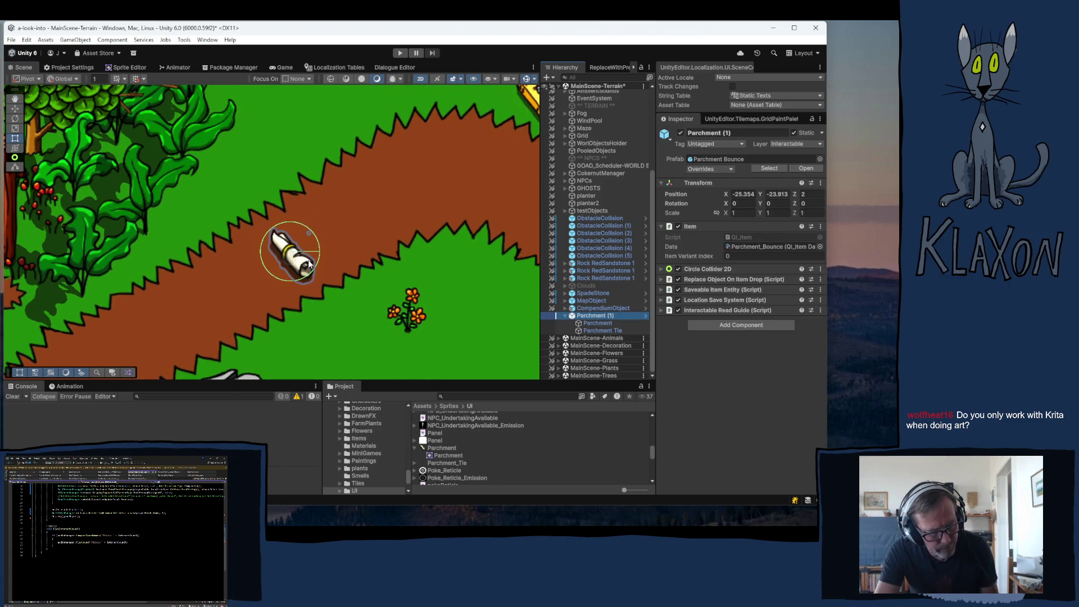
pyautogui.press('w')
pyautogui.moveTo(295, 257); pyautogui.dragTo(286, 260)
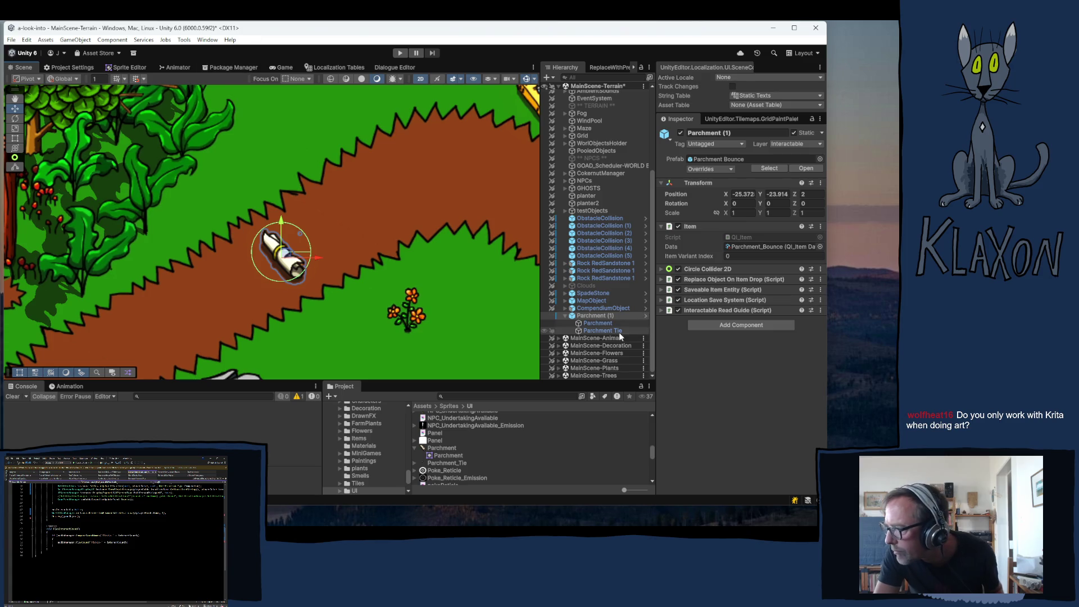
# - Disable the Parchment Tie's yellow ribbon, leaving the parchment body enabled
pyautogui.click(595, 330)
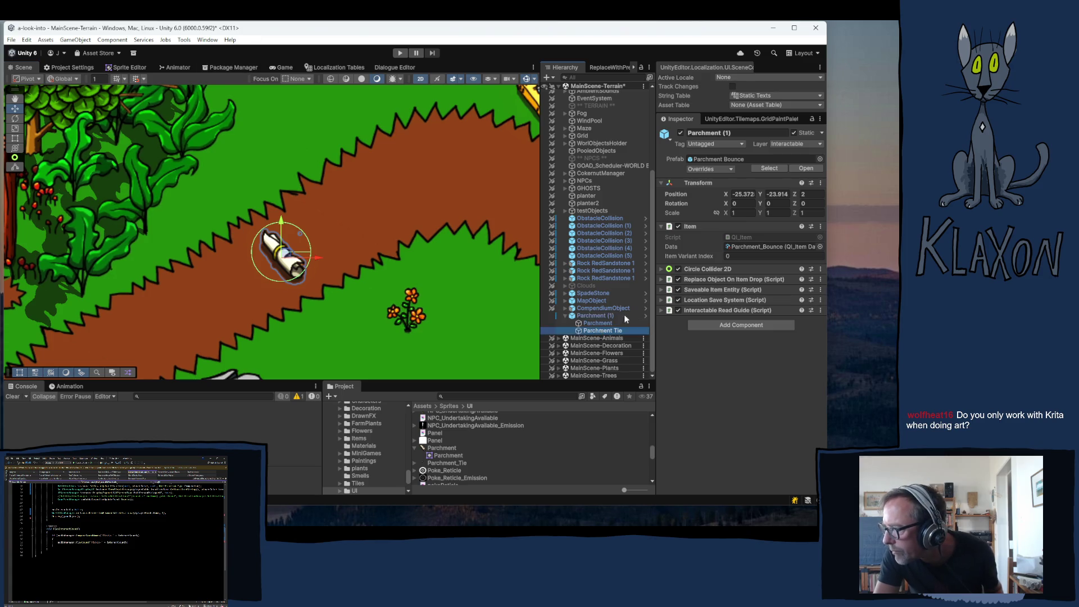
pyautogui.click(681, 133)
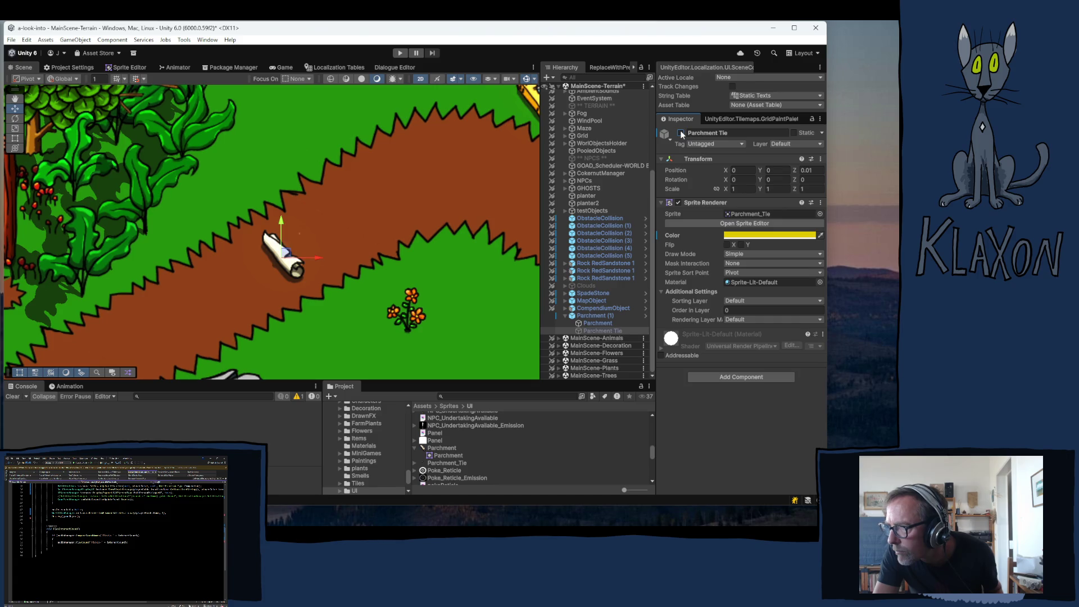
pyautogui.click(605, 323)
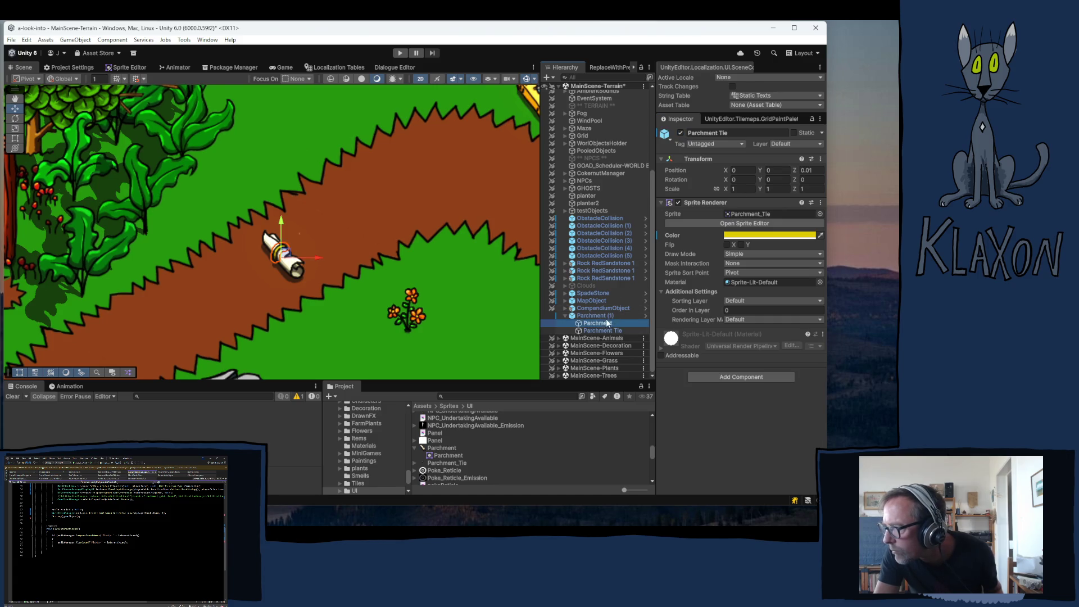
pyautogui.click(680, 133)
pyautogui.click(680, 133)
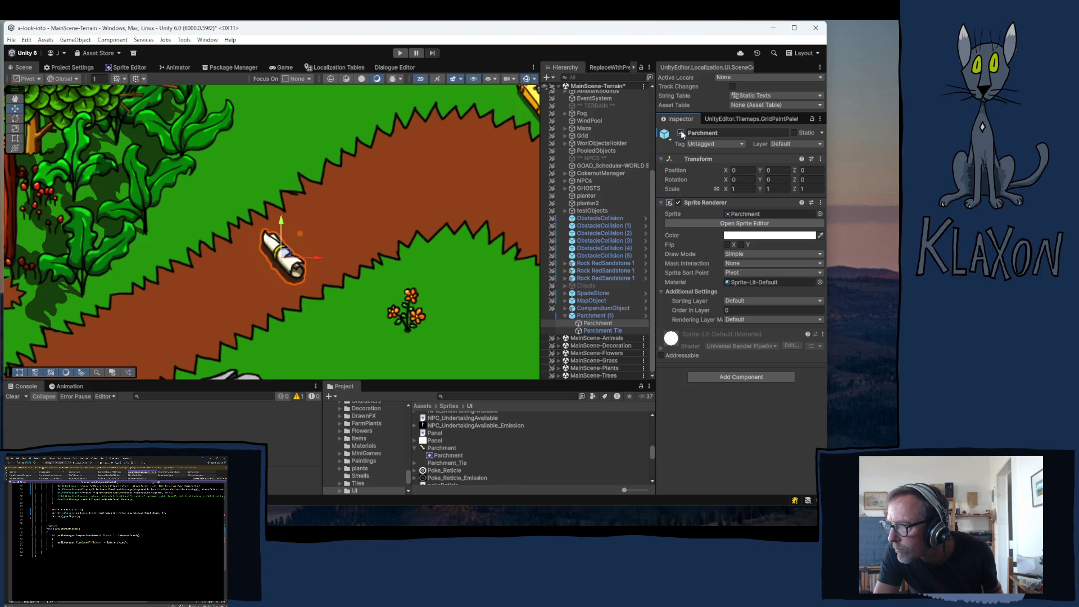
pyautogui.click(680, 133)
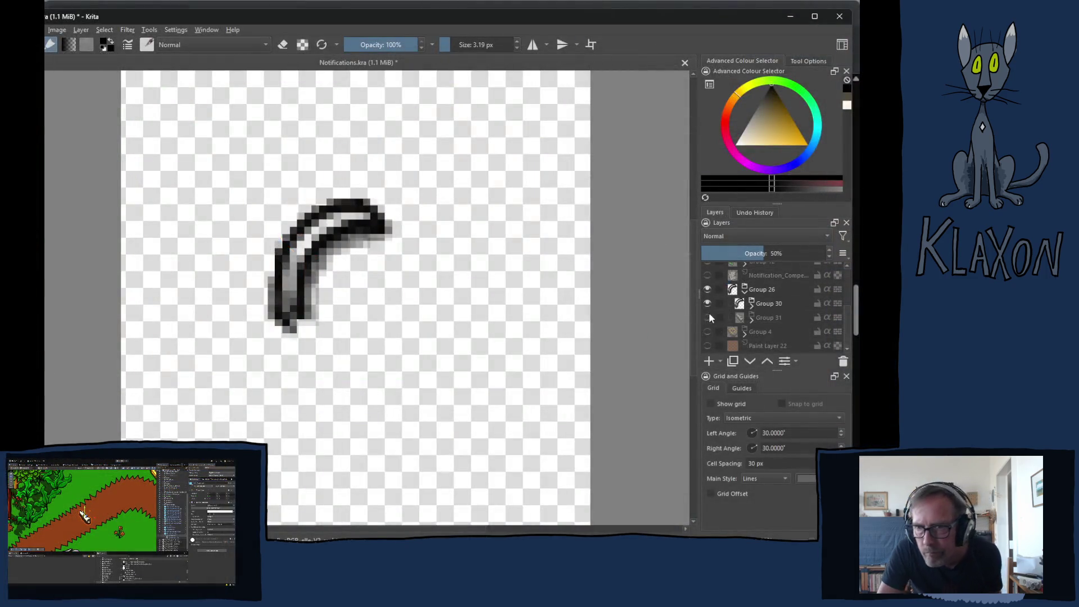
pyautogui.click(707, 318)
pyautogui.click(708, 304)
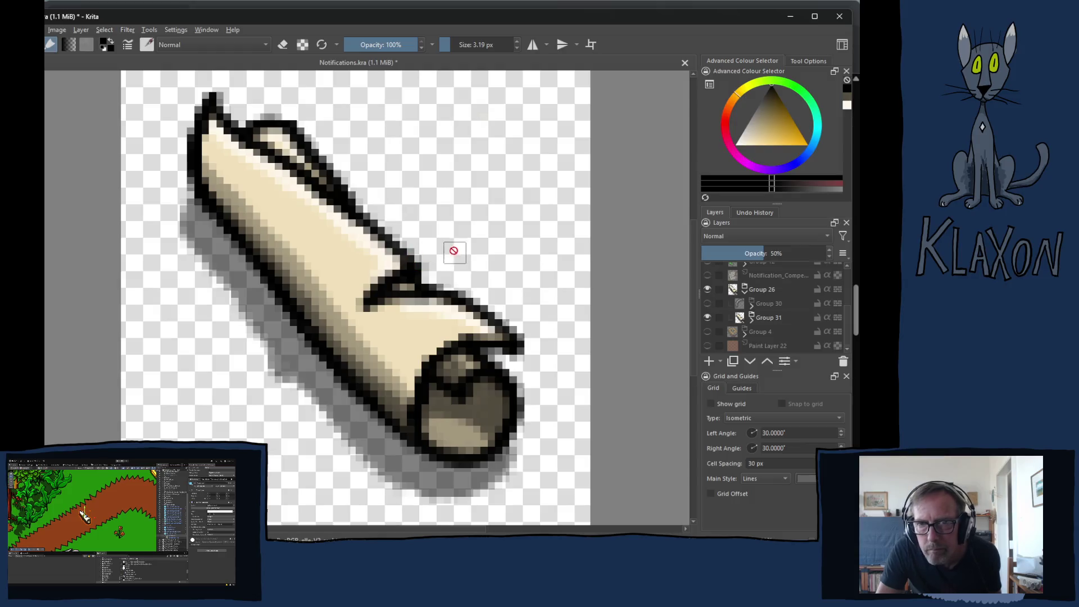
# - Toggle the scroll's fill and grey shadow layers in Group 31 to check them
pyautogui.press('-')
pyautogui.moveTo(446, 234); pyautogui.dragTo(425, 259)
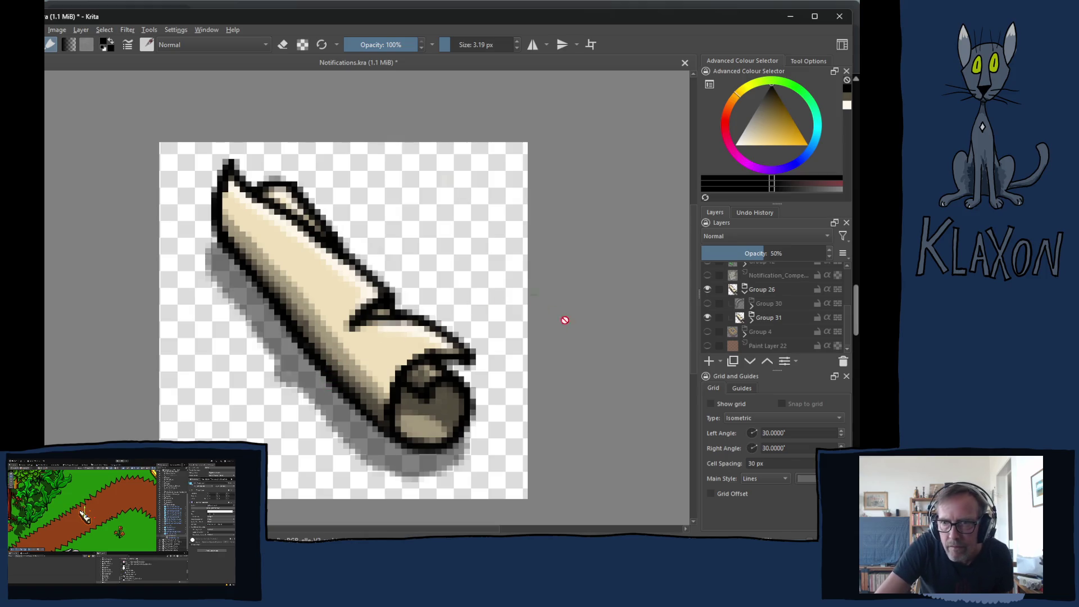
pyautogui.click(752, 320)
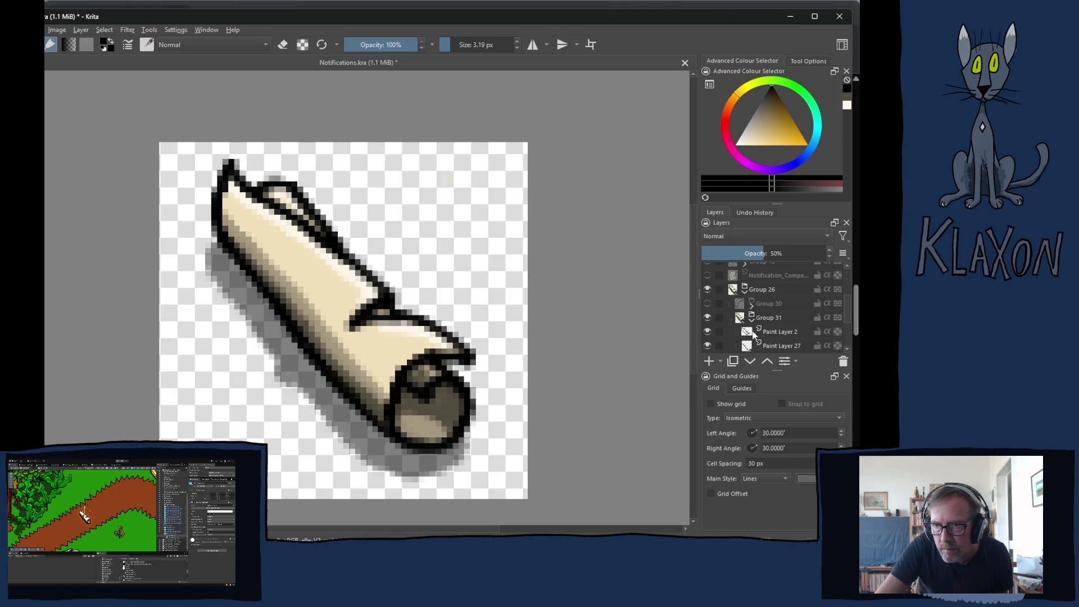
pyautogui.scroll(-3, 776, 314)
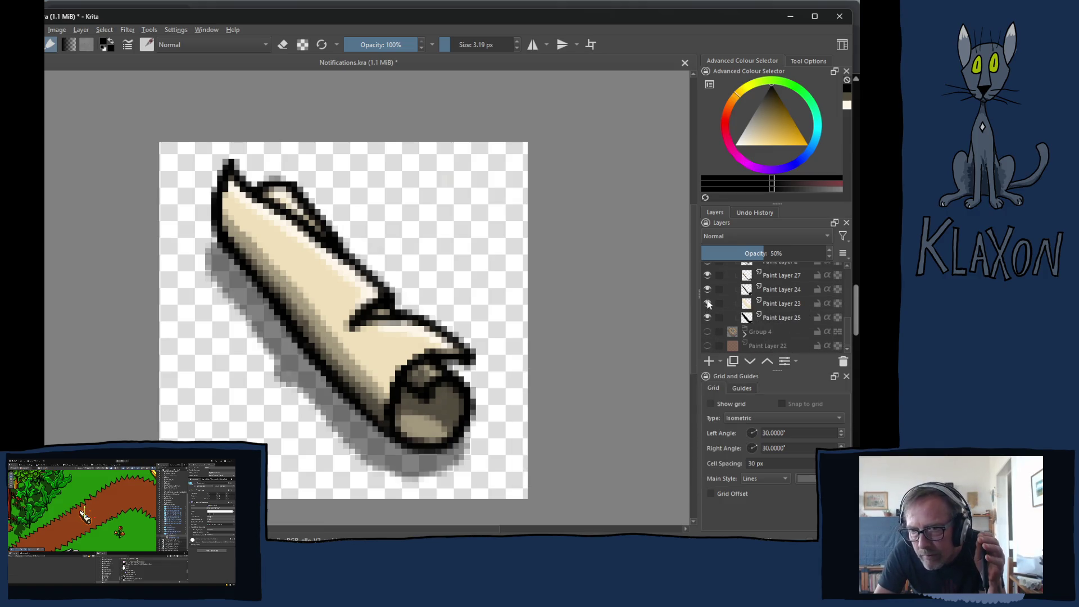
pyautogui.click(708, 303)
pyautogui.click(706, 304)
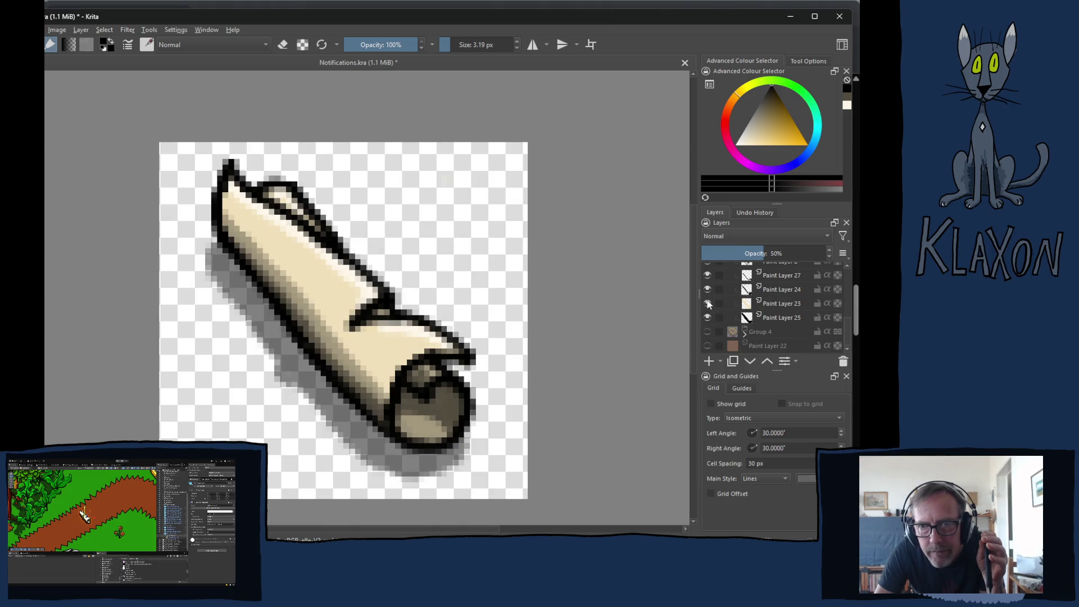
pyautogui.click(707, 318)
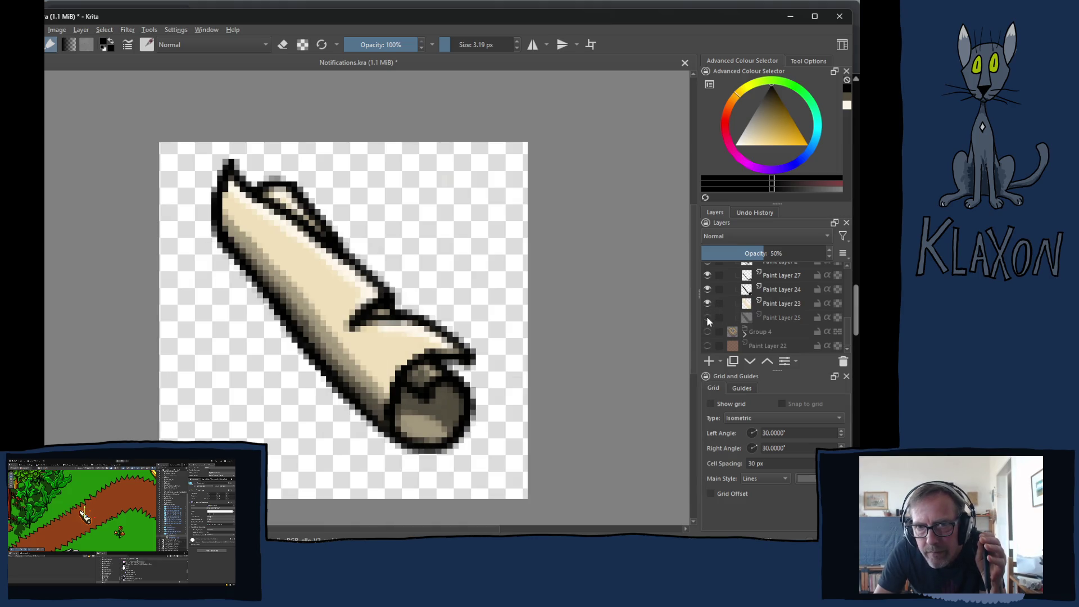
pyautogui.click(708, 318)
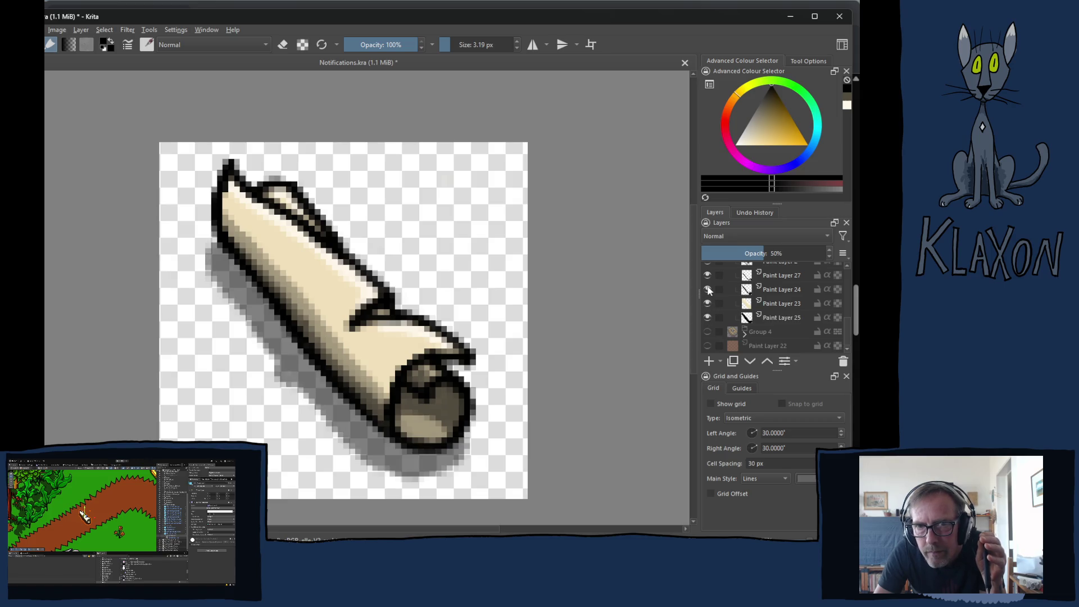
# - Check Paint Layers 24 and 27, then select Paint Layer 27 with the eraser
pyautogui.click(707, 290)
pyautogui.click(708, 290)
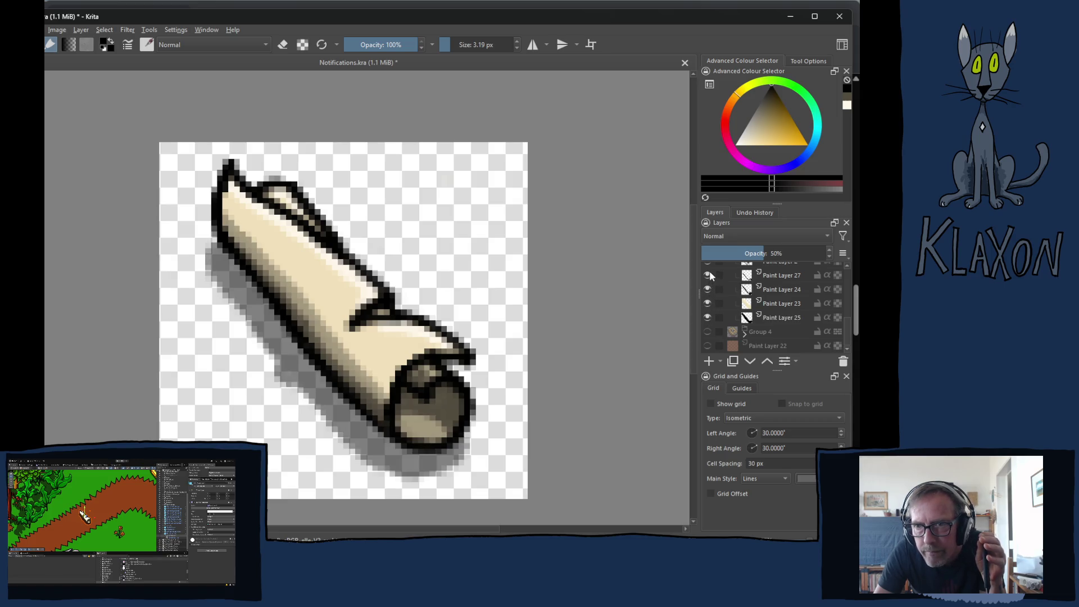
pyautogui.click(708, 275)
pyautogui.click(708, 275)
pyautogui.click(708, 274)
pyautogui.click(708, 275)
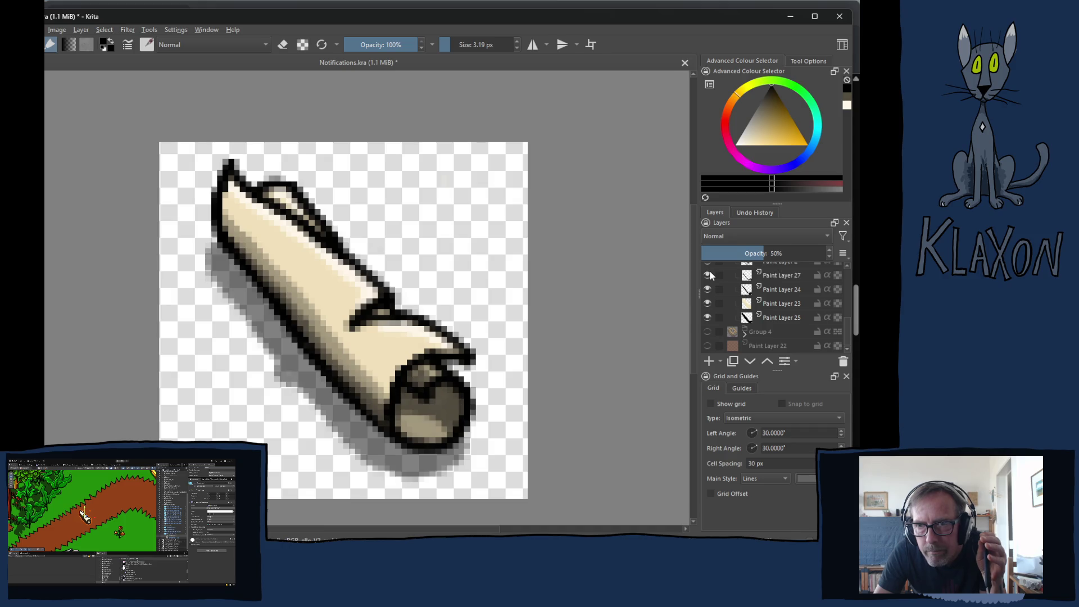
pyautogui.click(780, 277)
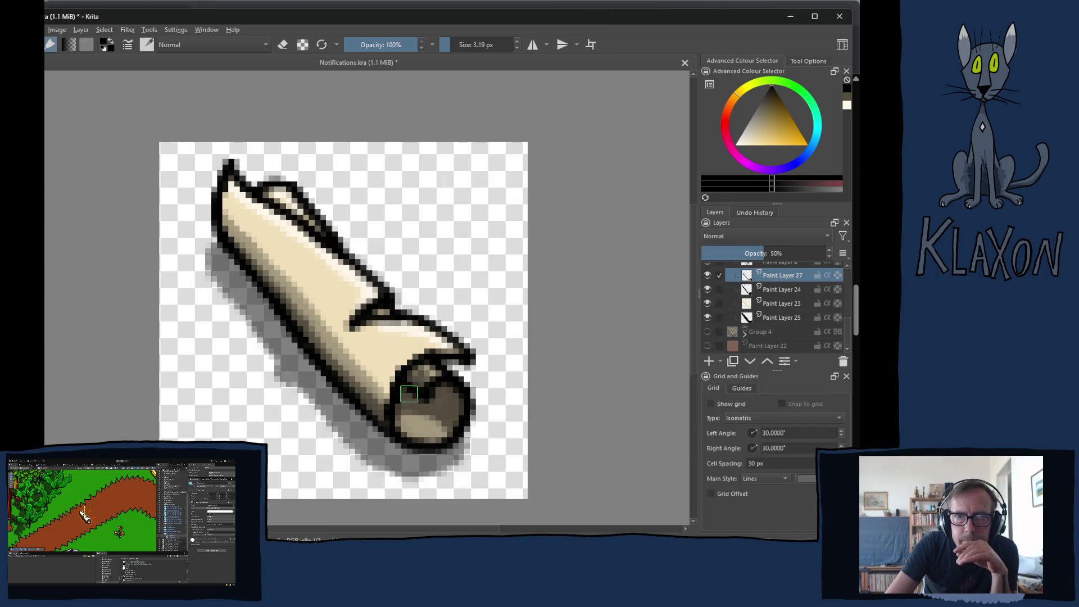
pyautogui.press('e')
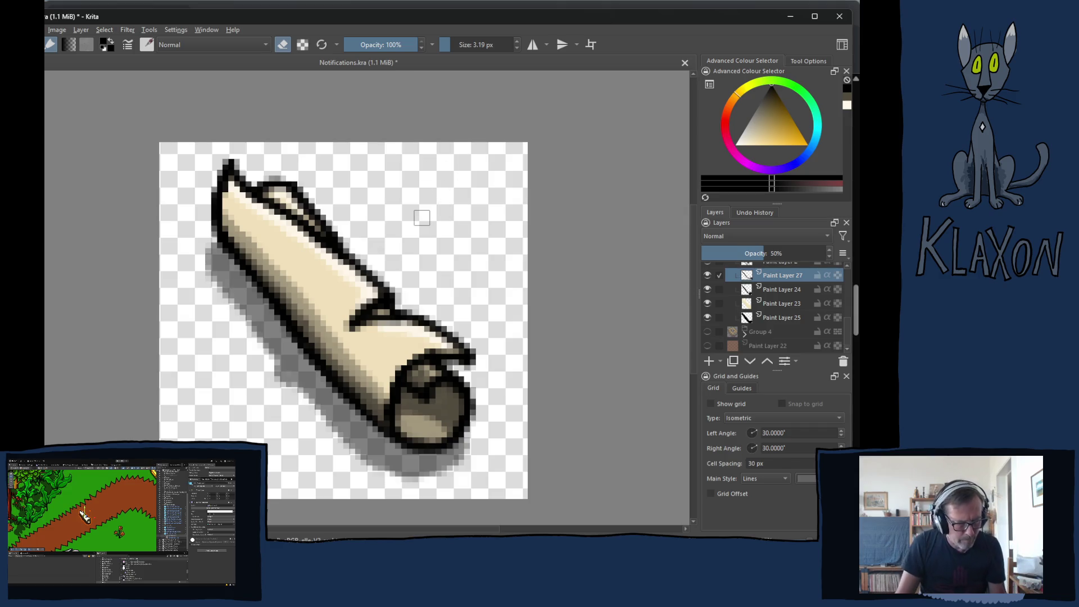
# - Export the artwork as PNG, replacing Parchment.png in Assets/Sprites/UI
pyautogui.hotkey('ctrl', 'shift', 'e')
pyautogui.scroll(-5, 281, 213)
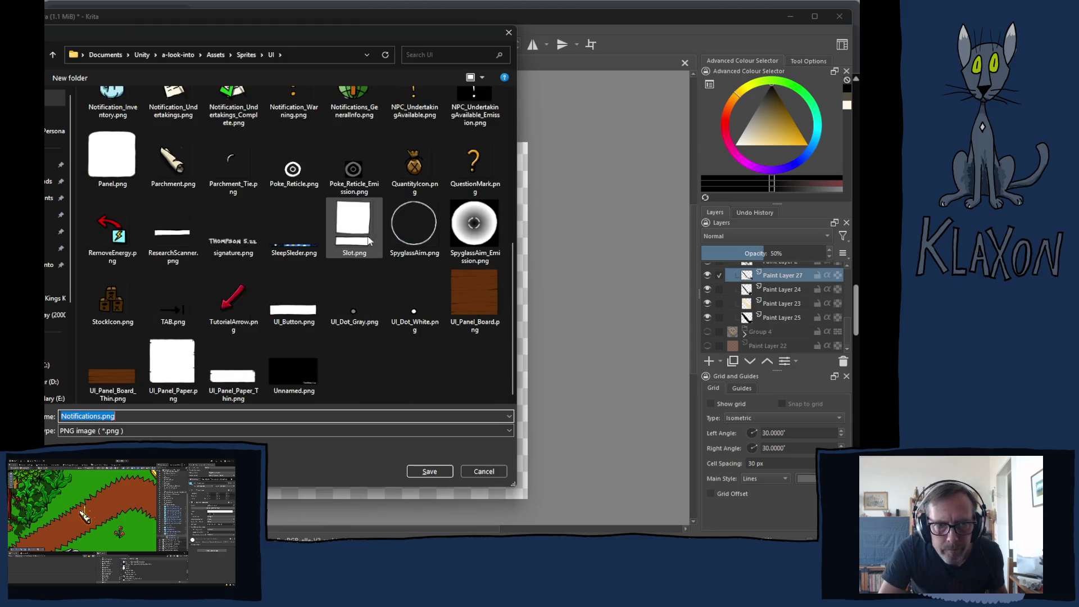
pyautogui.click(174, 169)
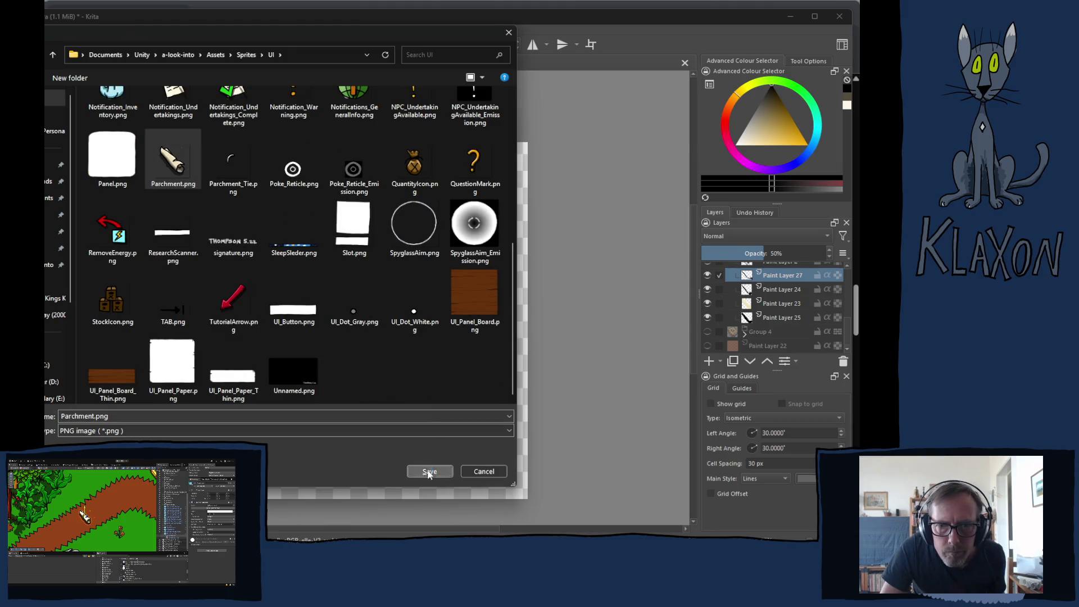
pyautogui.click(429, 471)
pyautogui.click(371, 289)
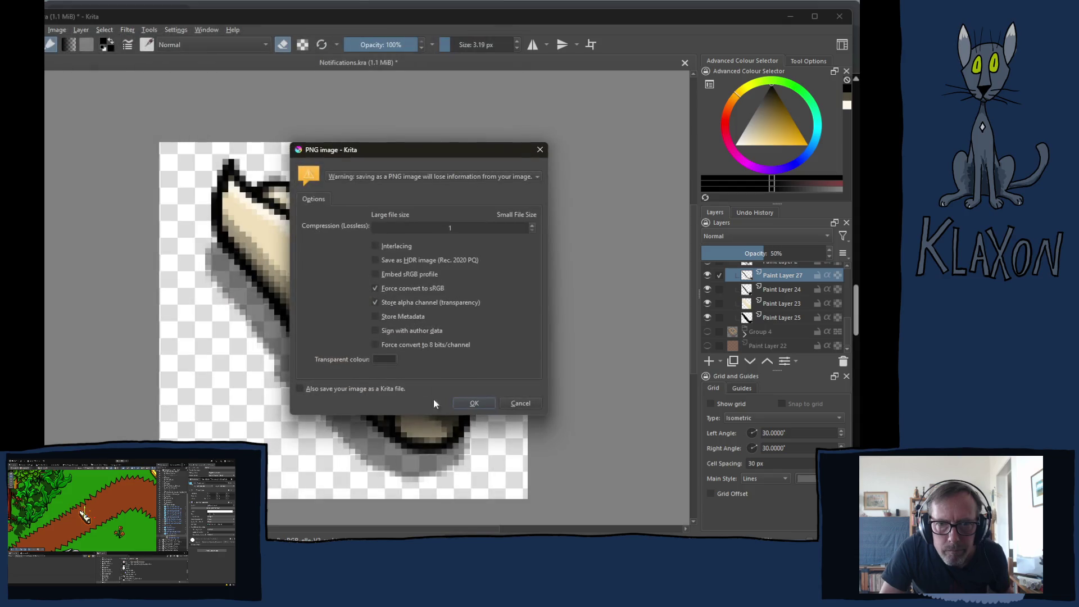
pyautogui.click(475, 403)
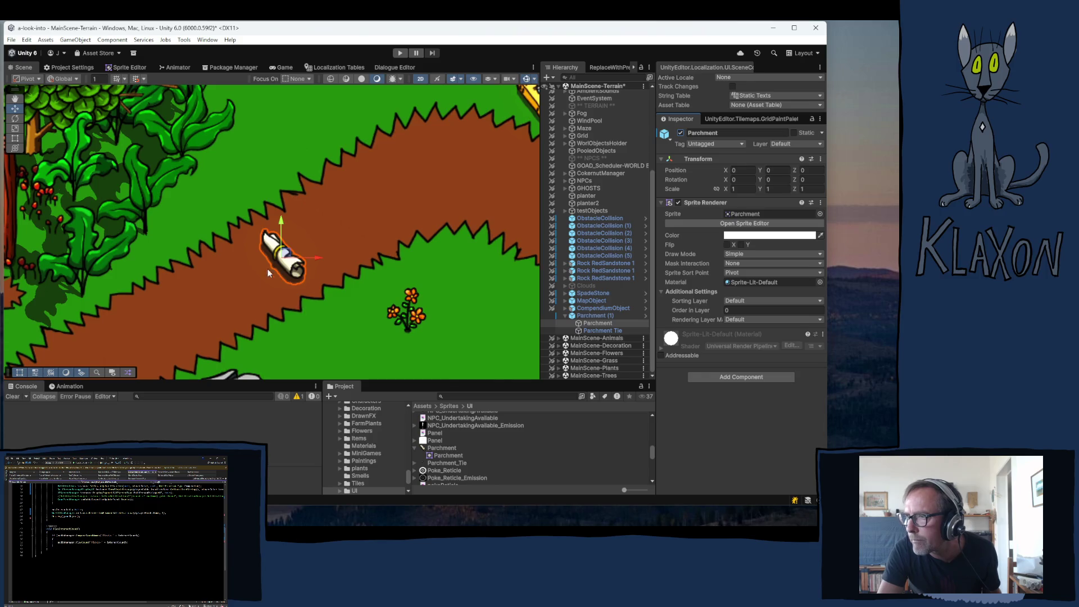
# - Apply Parchment Tie's yellow Color override to the Parchment Bounce prefab
pyautogui.scroll(-5, 287, 264)
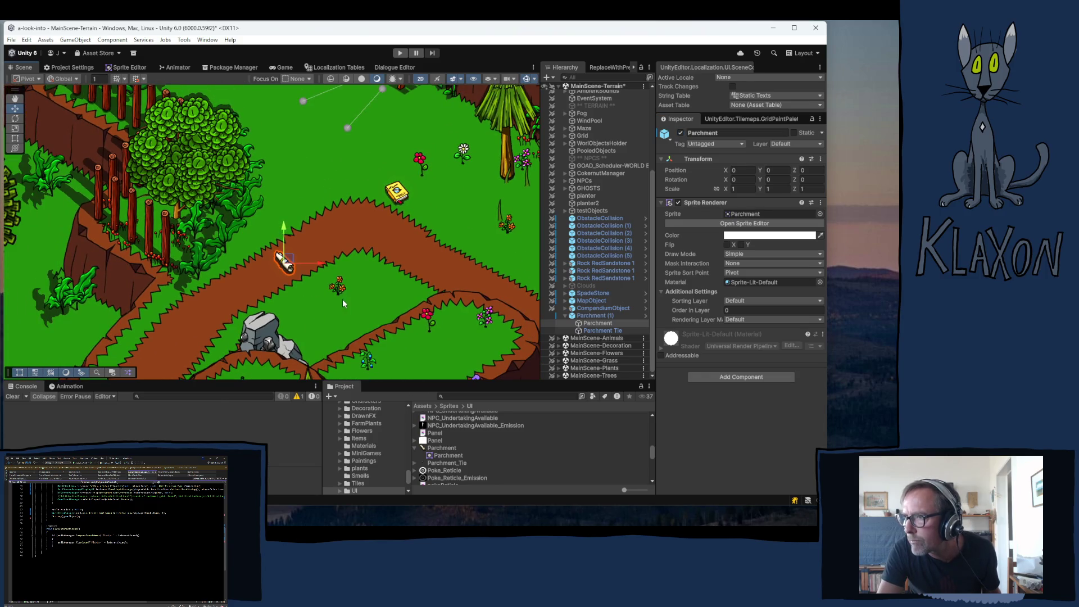
pyautogui.click(287, 301)
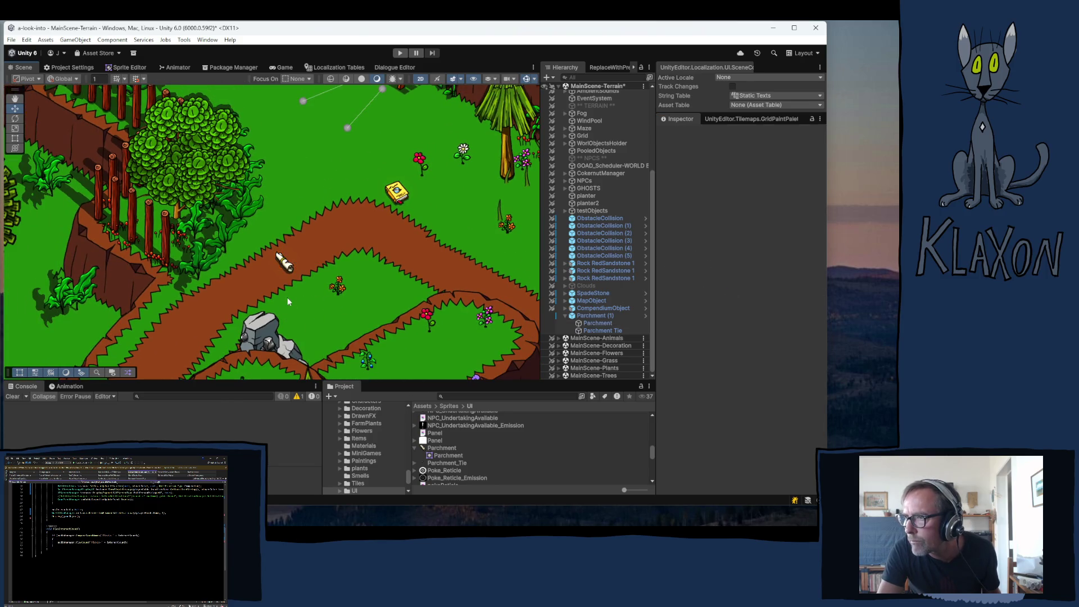
pyautogui.click(595, 316)
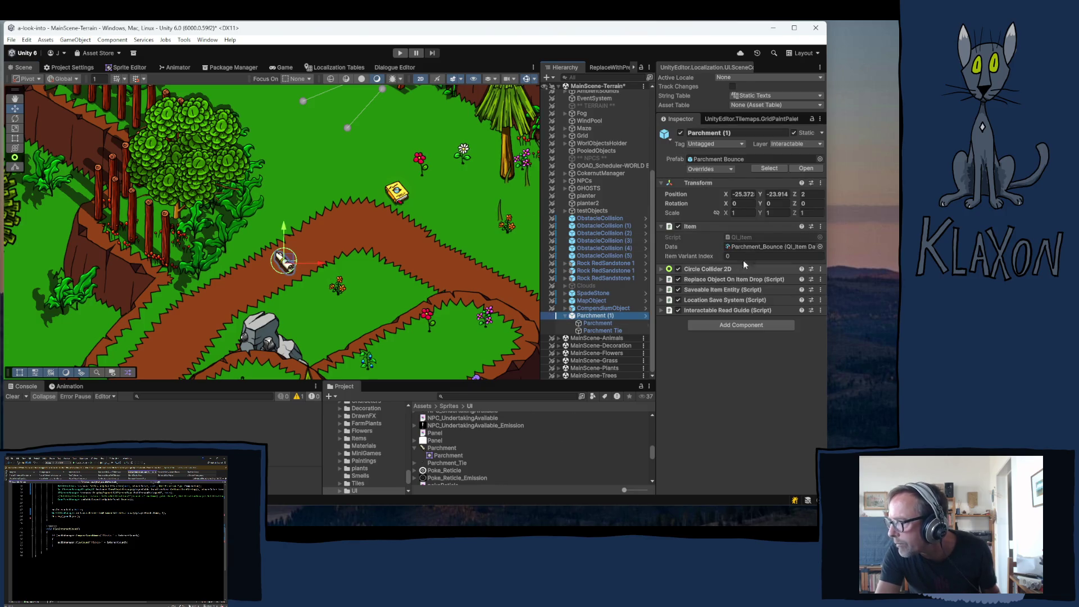
pyautogui.click(707, 159)
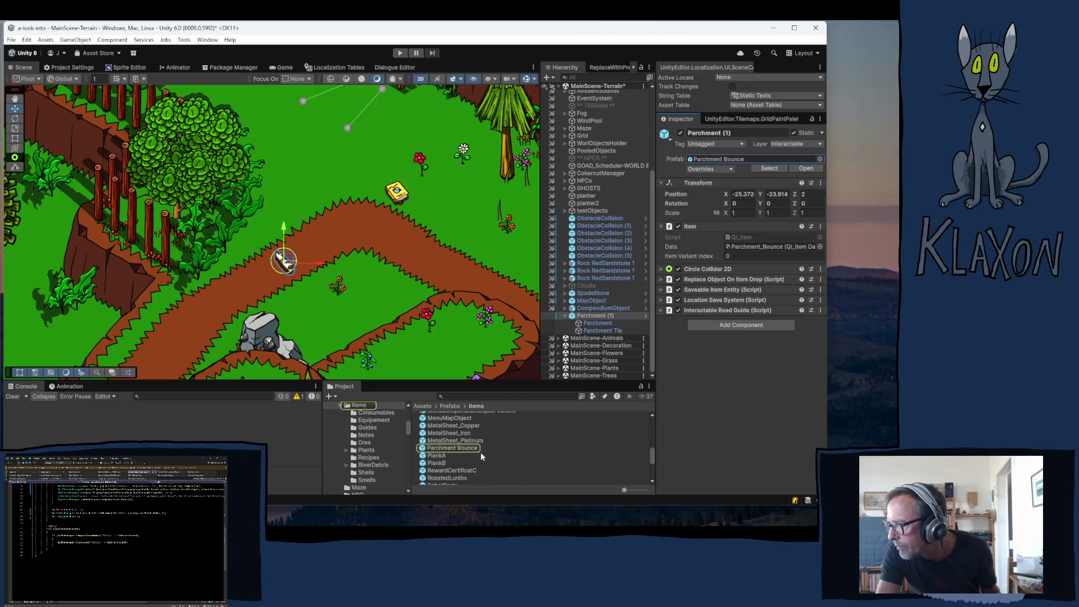
pyautogui.click(584, 315)
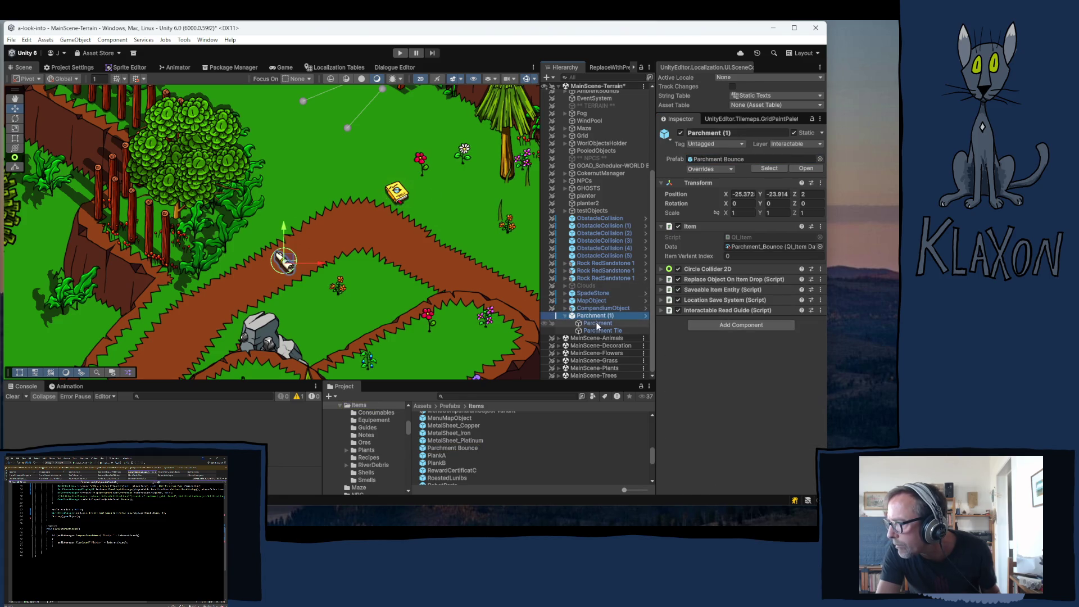
pyautogui.click(598, 325)
pyautogui.click(599, 330)
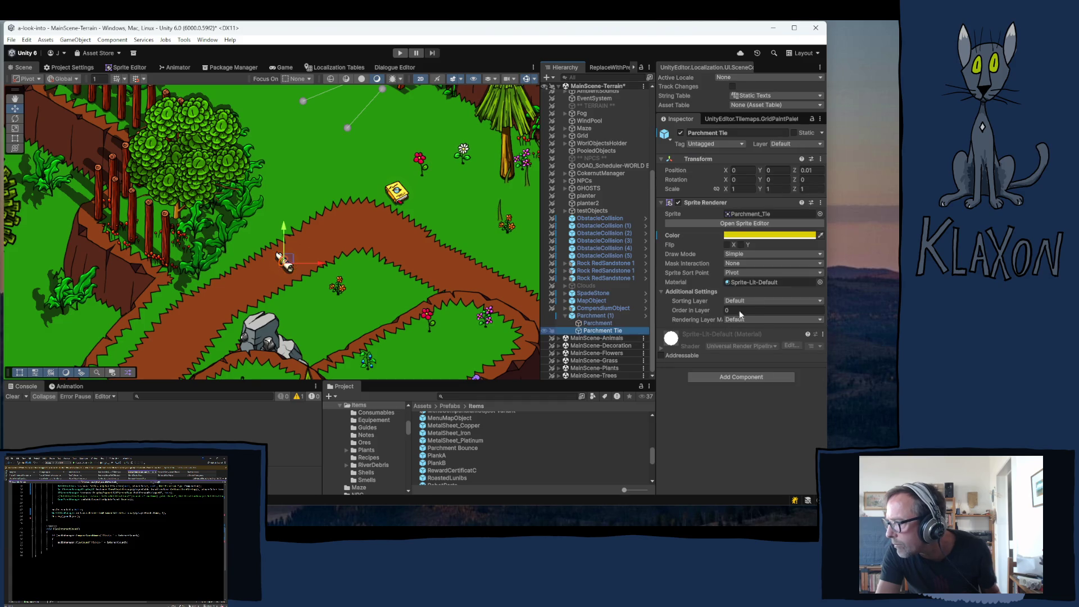
pyautogui.rightClick(671, 237)
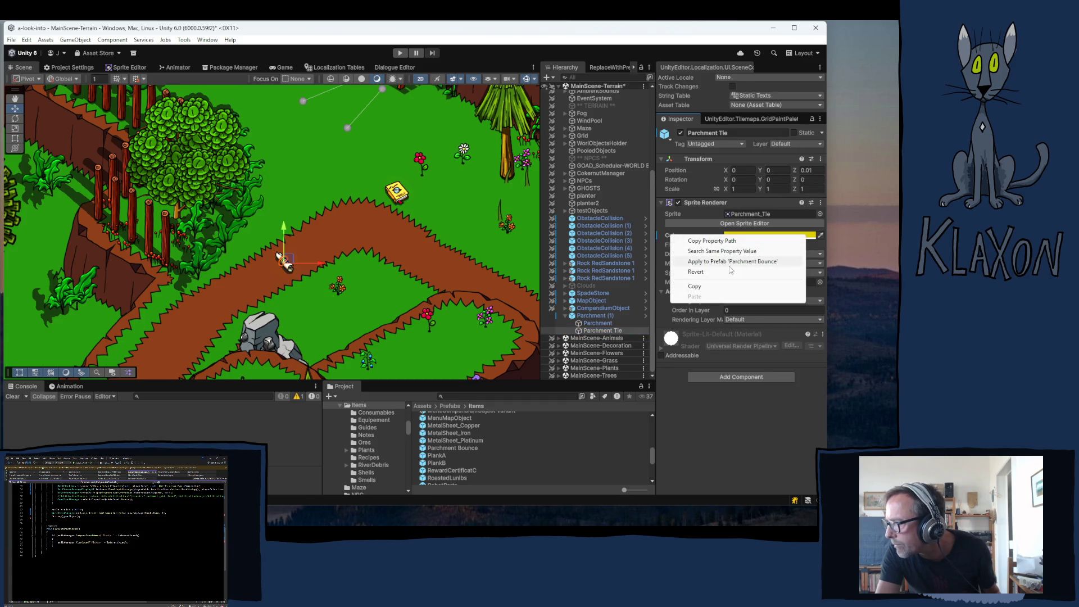
pyautogui.click(723, 262)
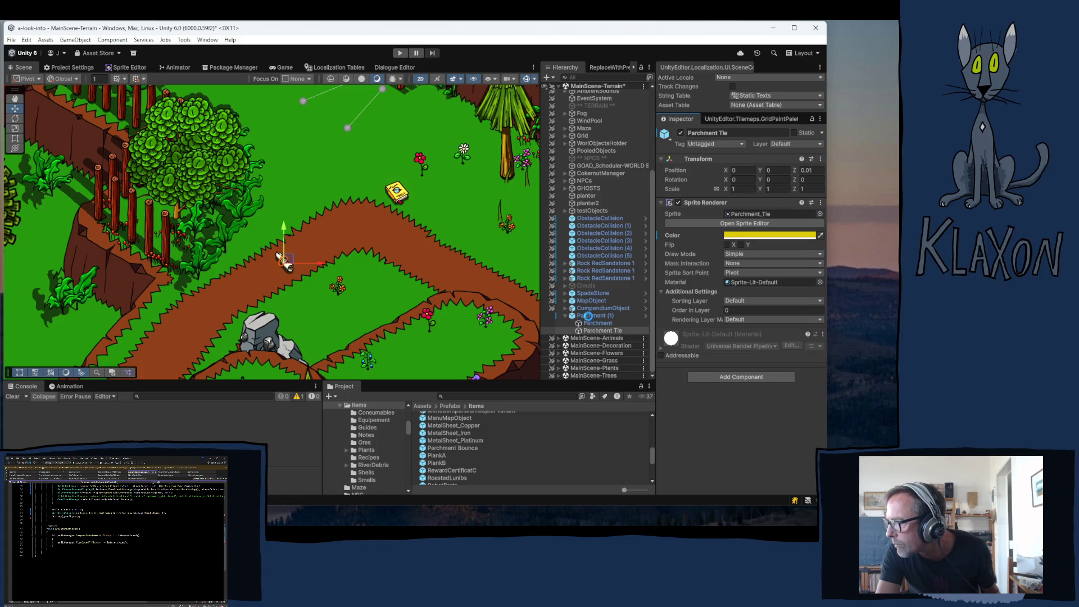
pyautogui.click(592, 316)
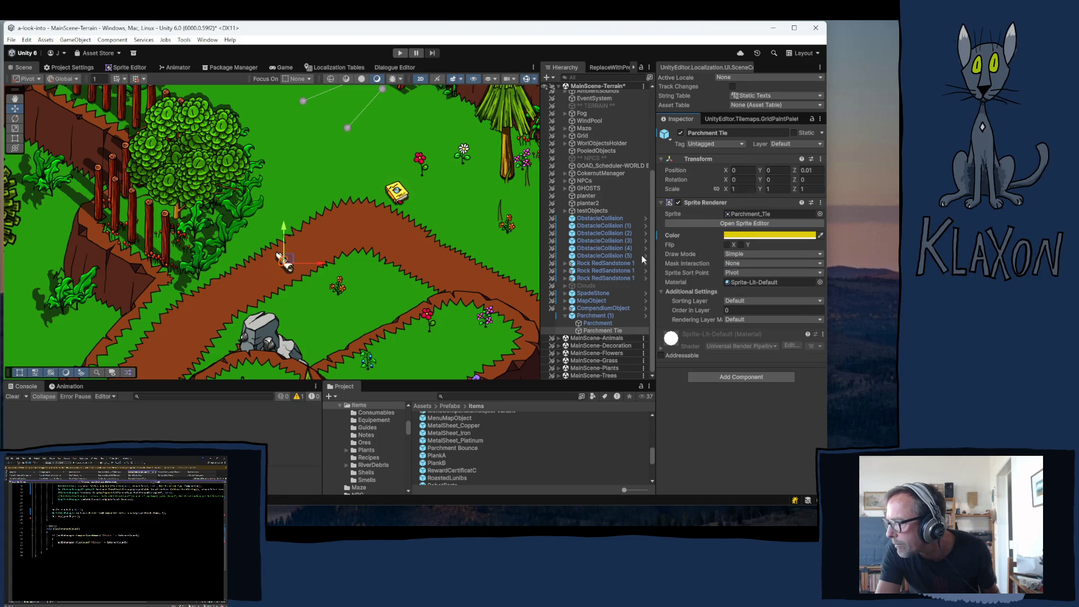
pyautogui.click(611, 66)
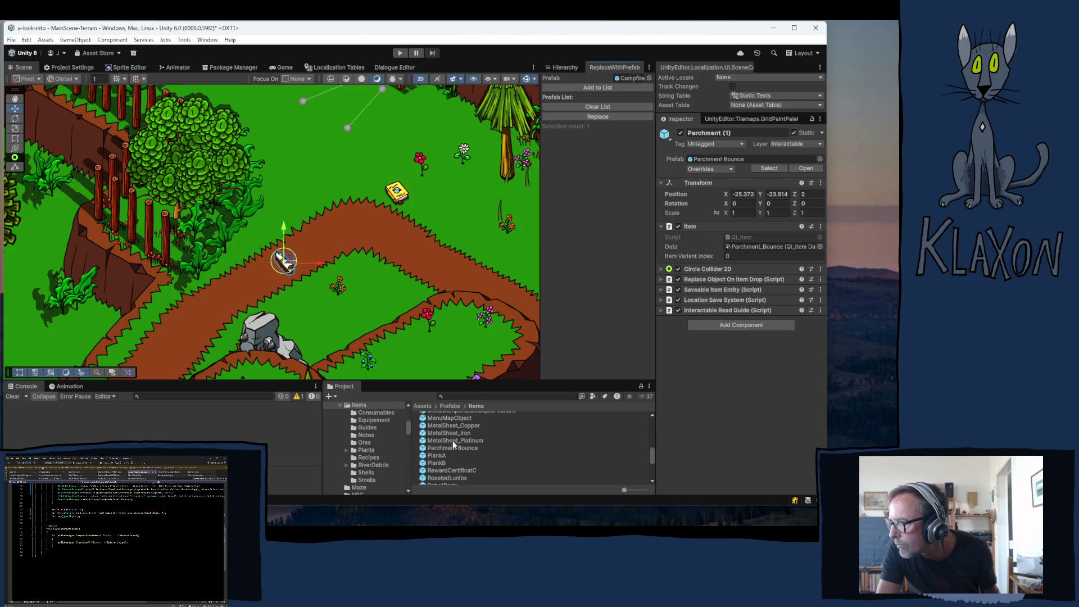
# - Replace the path's parchment with Parchment Bounce using the ReplaceWithPrefab list
pyautogui.moveTo(453, 448); pyautogui.dragTo(612, 88)
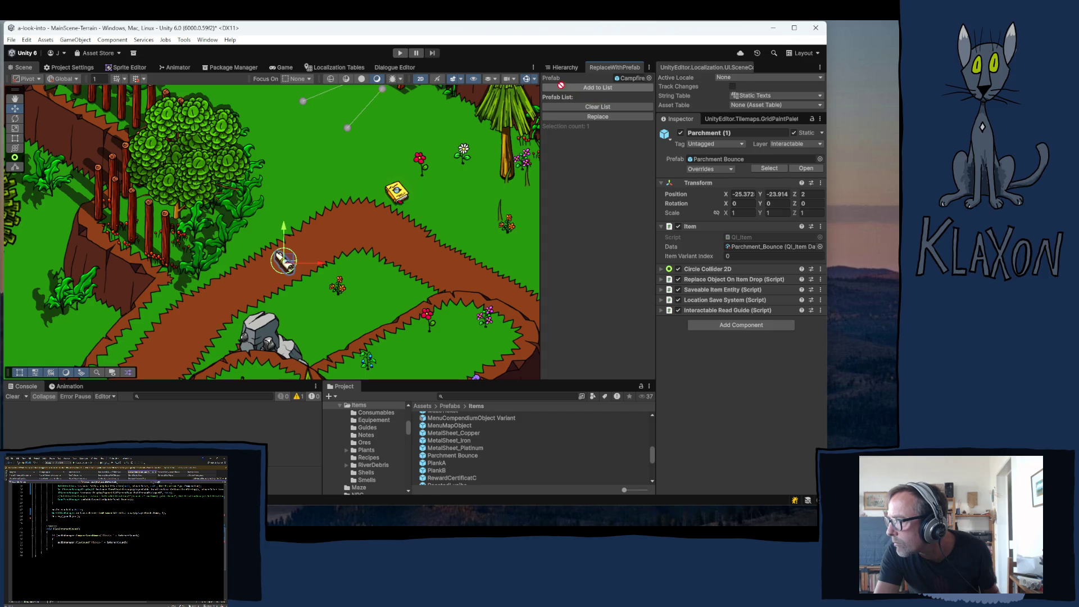
pyautogui.moveTo(585, 90)
pyautogui.mouseDown()
pyautogui.moveTo(568, 175)
pyautogui.moveTo(633, 82)
pyautogui.moveTo(601, 162)
pyautogui.mouseUp()
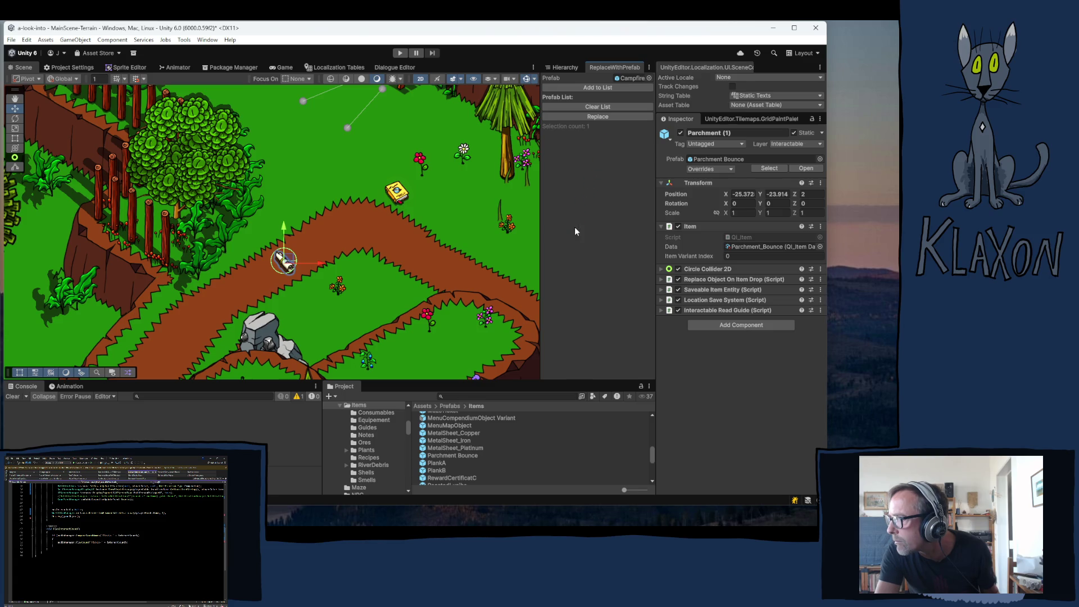
pyautogui.click(581, 86)
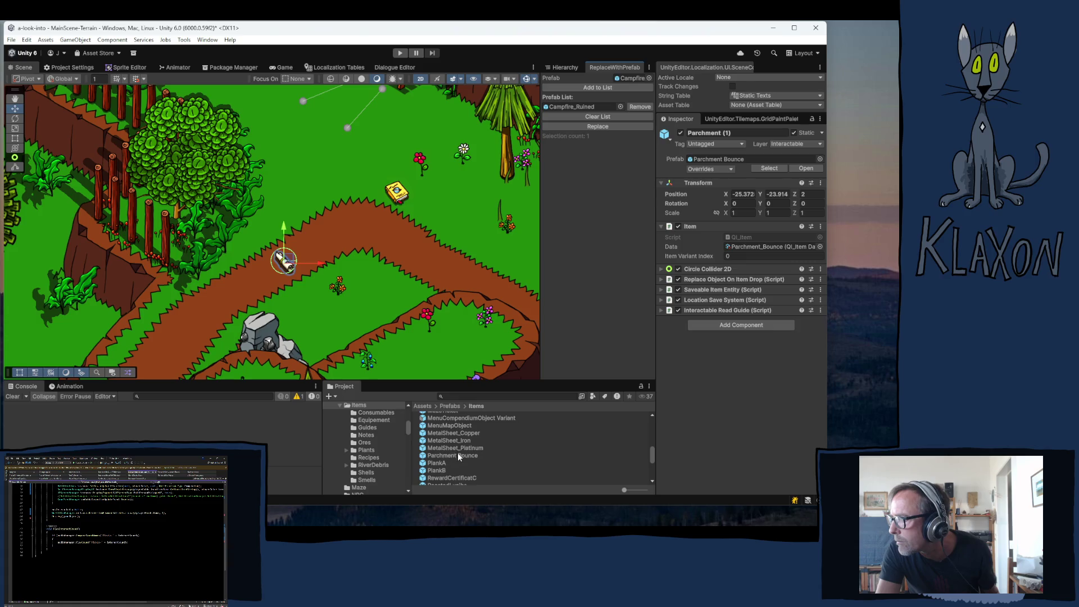
pyautogui.moveTo(445, 456); pyautogui.dragTo(577, 108)
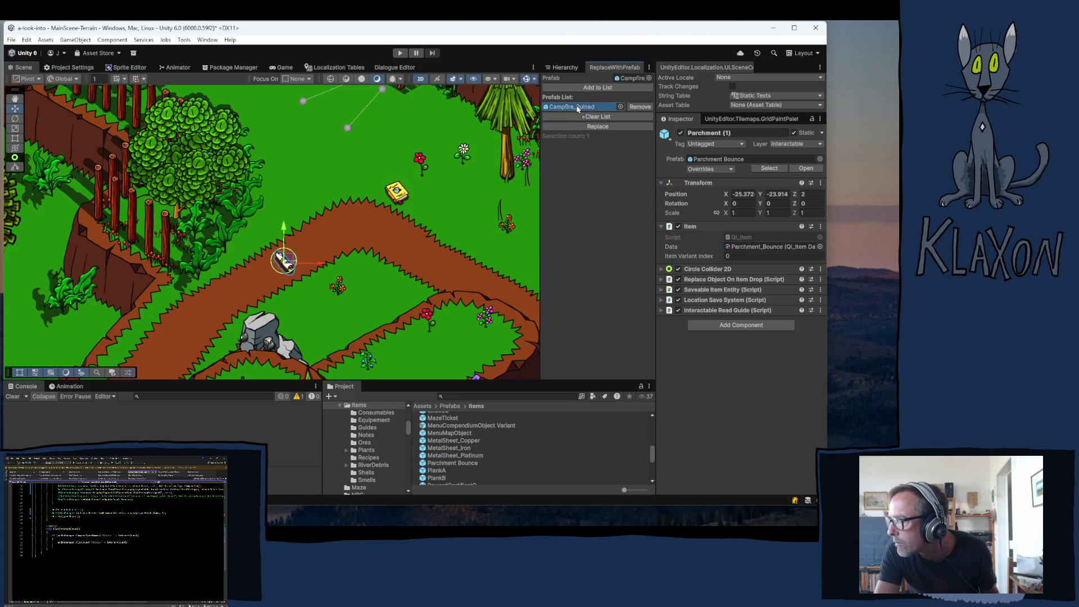
pyautogui.click(608, 126)
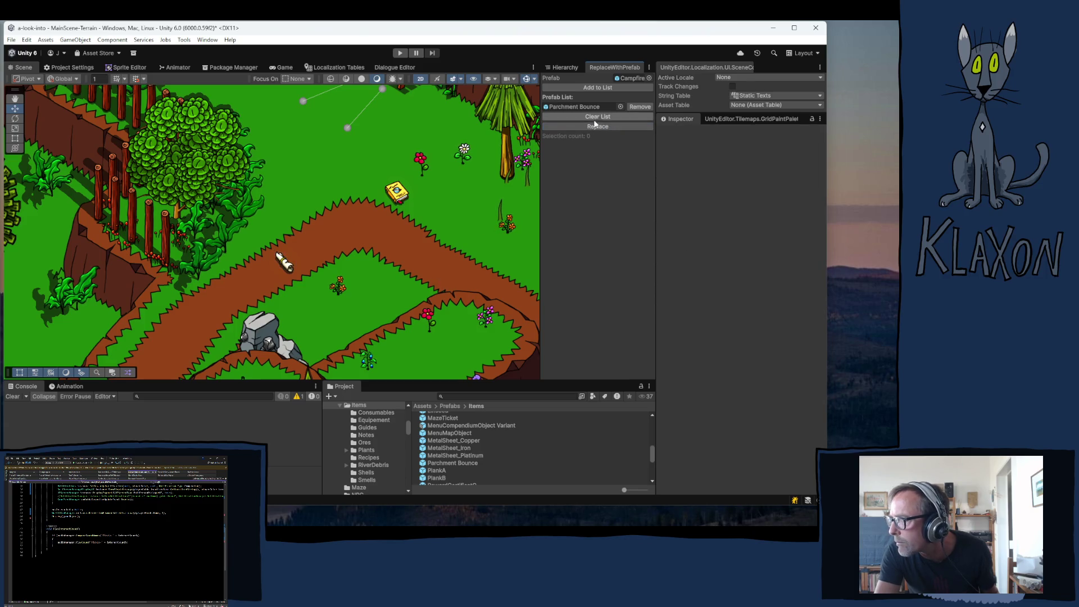
pyautogui.click(561, 68)
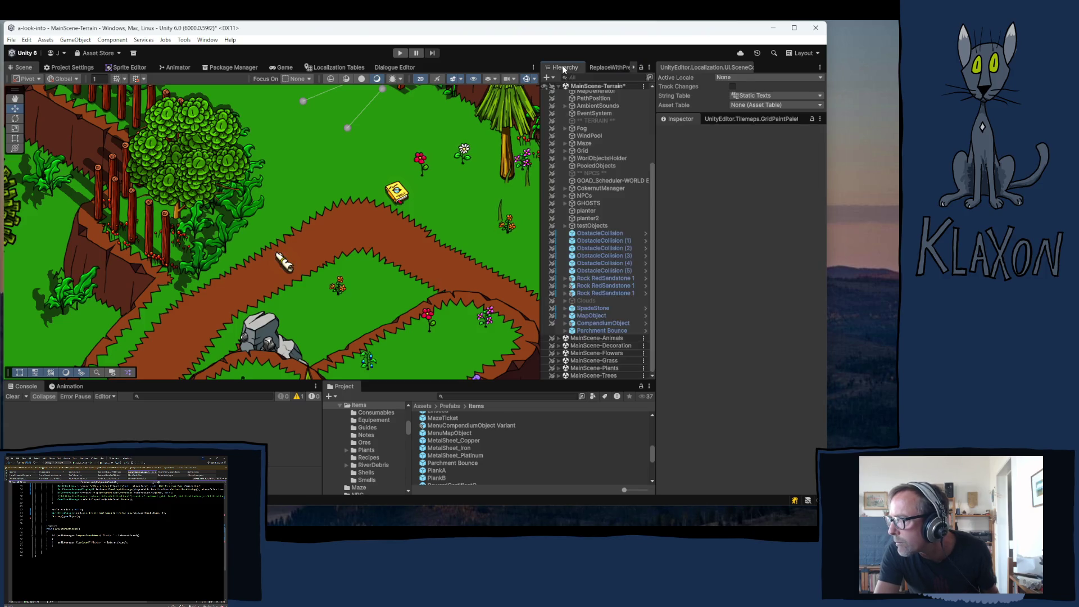
# - Select the new Parchment Bounce instance and its prefab asset in the Project window
pyautogui.click(599, 329)
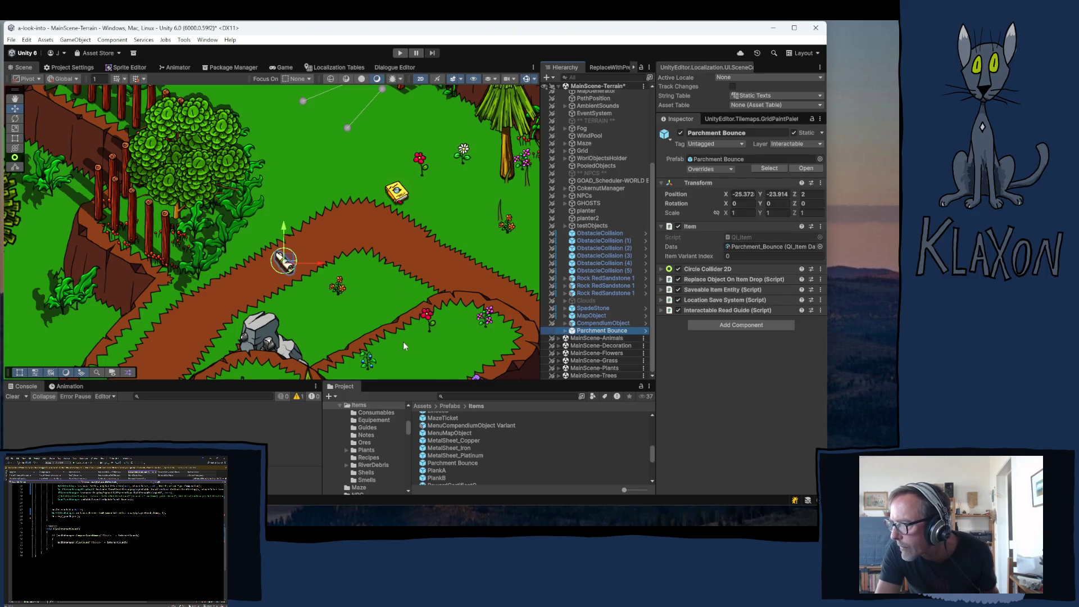
pyautogui.click(450, 459)
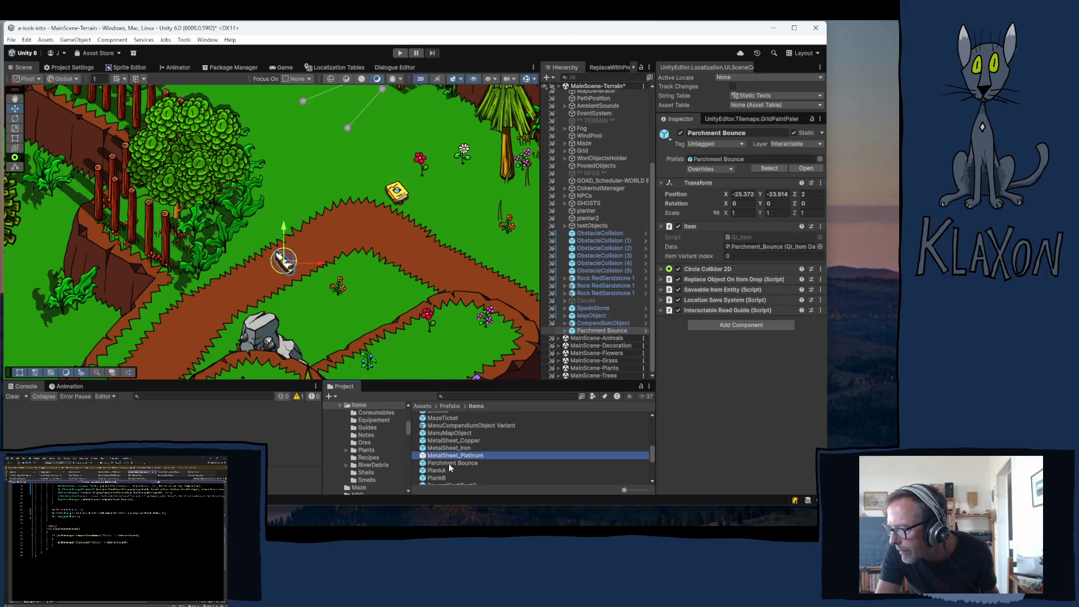
pyautogui.click(457, 462)
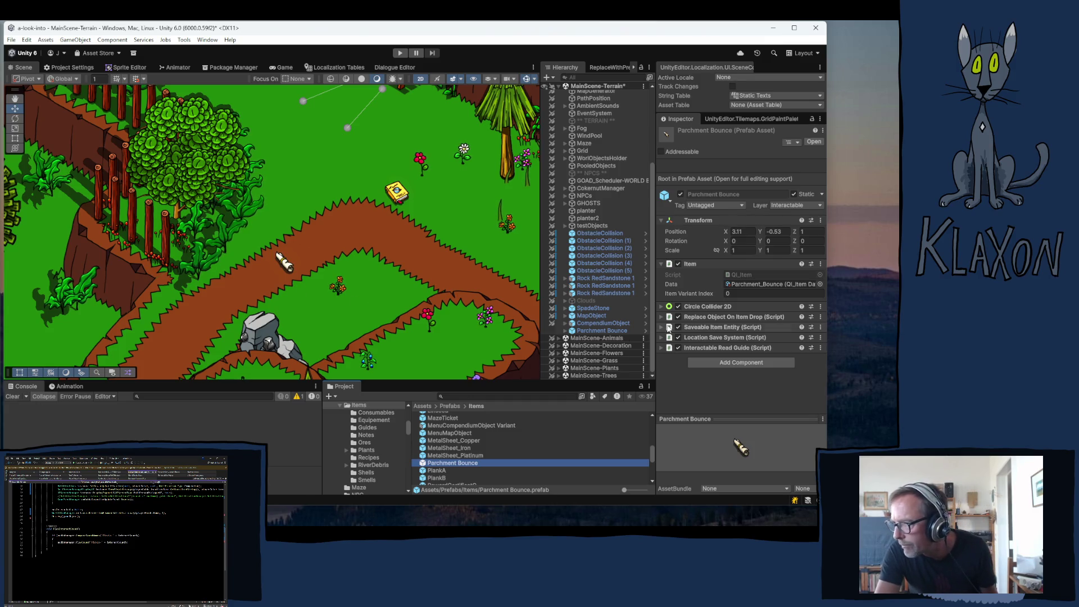
pyautogui.rightClick(437, 466)
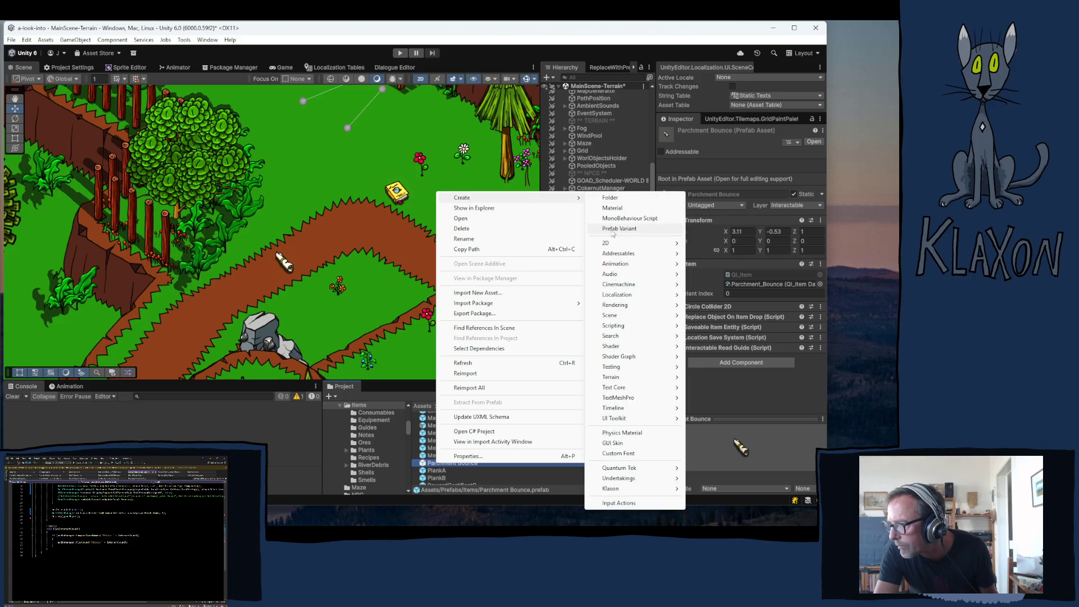
# - Create a variant of Parchment Bounce named Parchment Agency
pyautogui.click(549, 293)
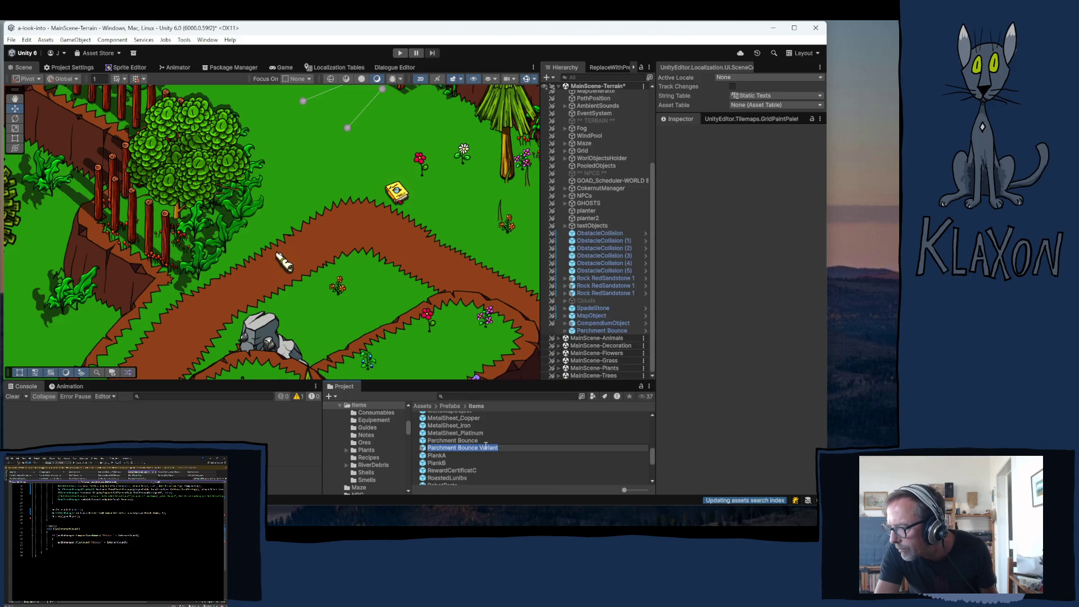
pyautogui.click(485, 446)
pyautogui.moveTo(457, 447); pyautogui.dragTo(498, 448)
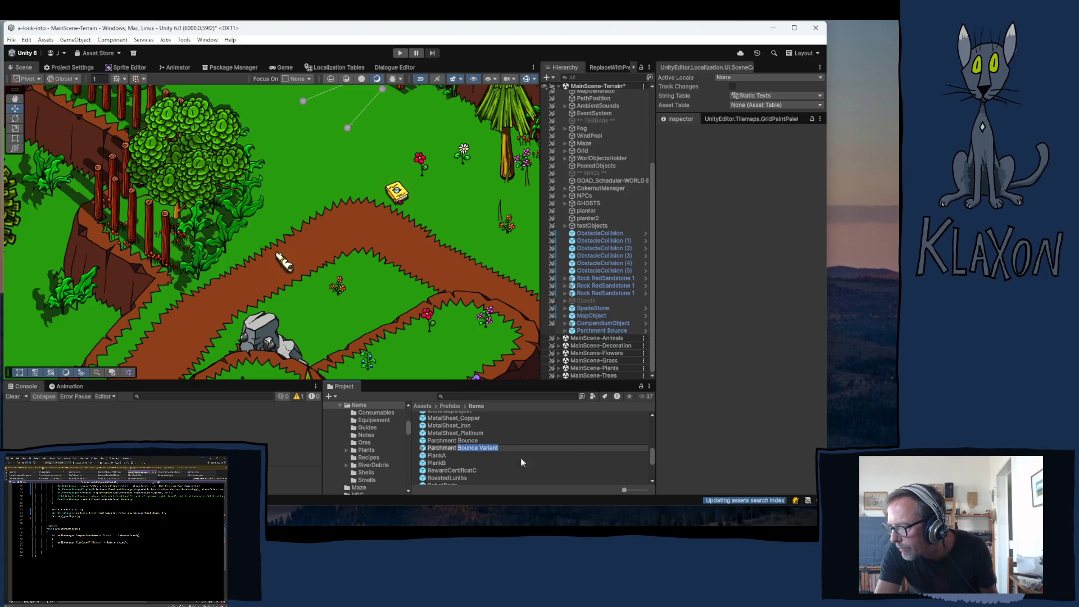
pyautogui.write('A')
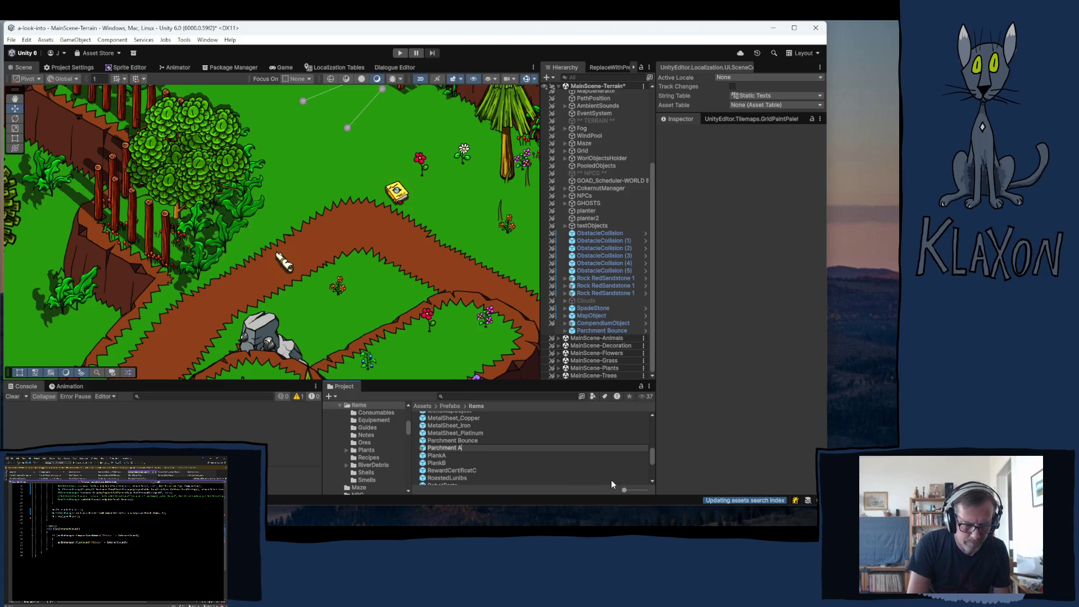
pyautogui.write('gency')
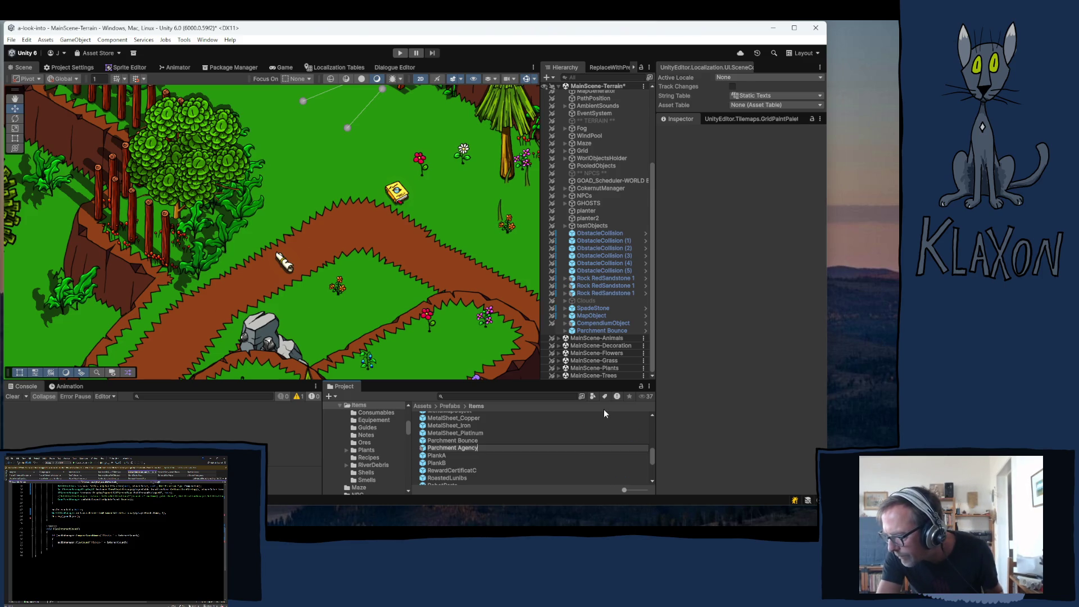
pyautogui.press('Return')
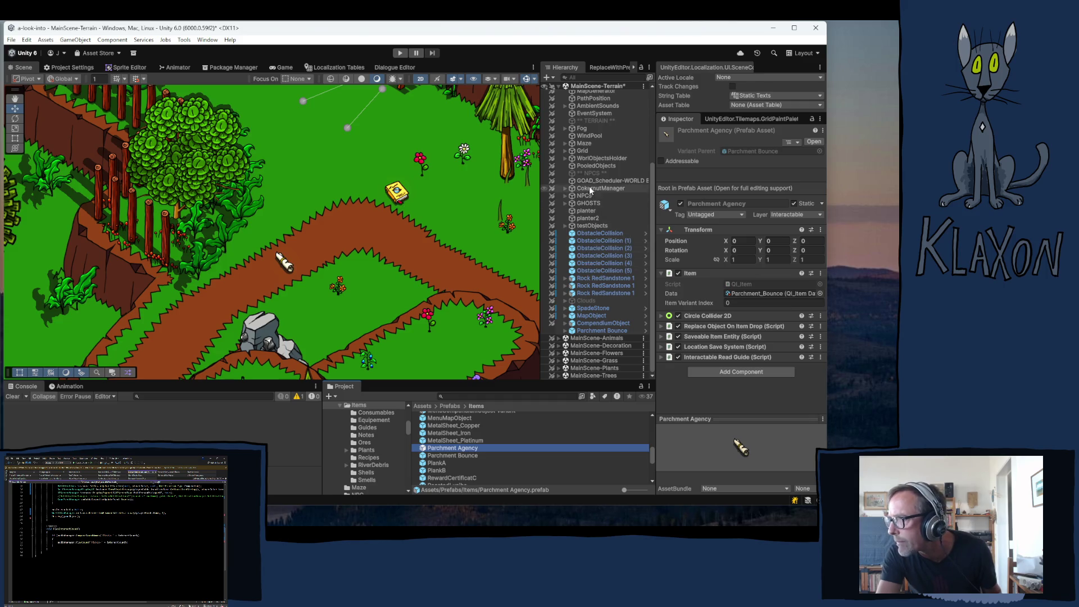
# - Compare with MetalSheet_Platinum, reselect Parchment Agency and select its Parchment Agency 1 copy for renaming
pyautogui.scroll(5, 588, 186)
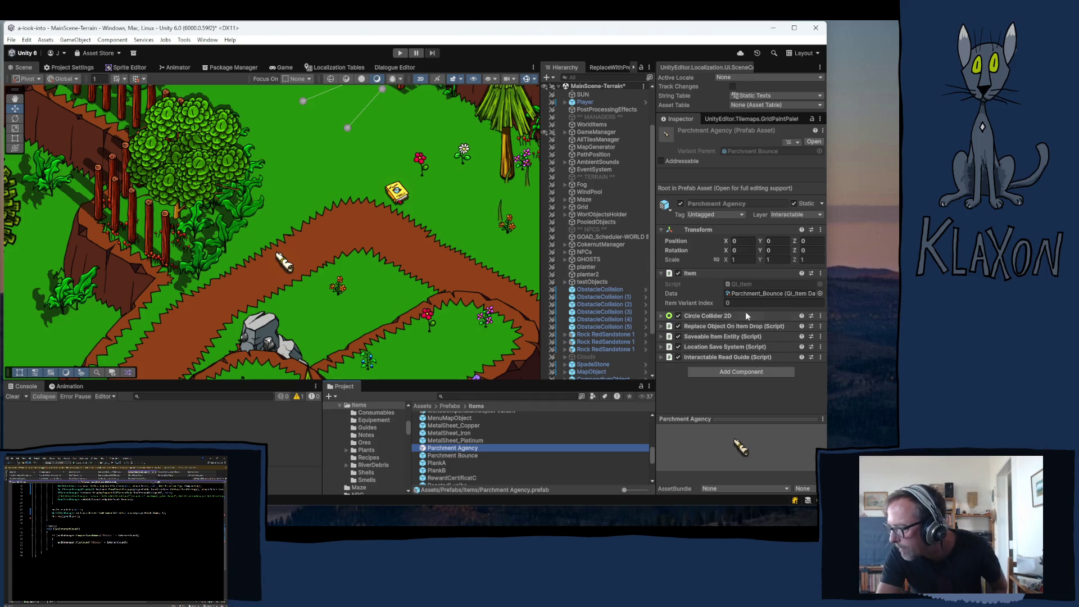
pyautogui.click(466, 440)
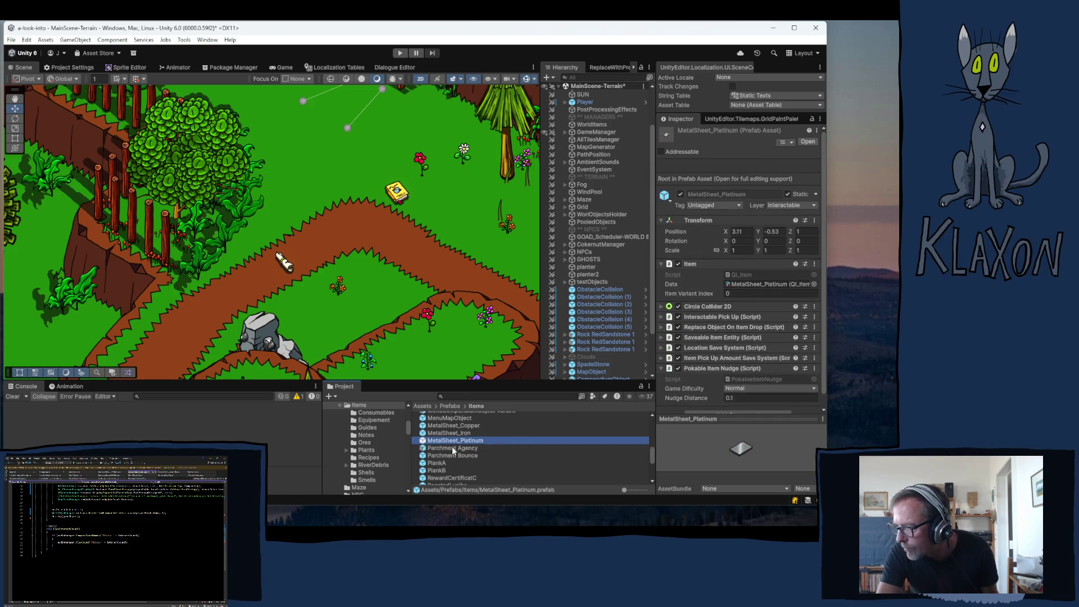
pyautogui.click(453, 449)
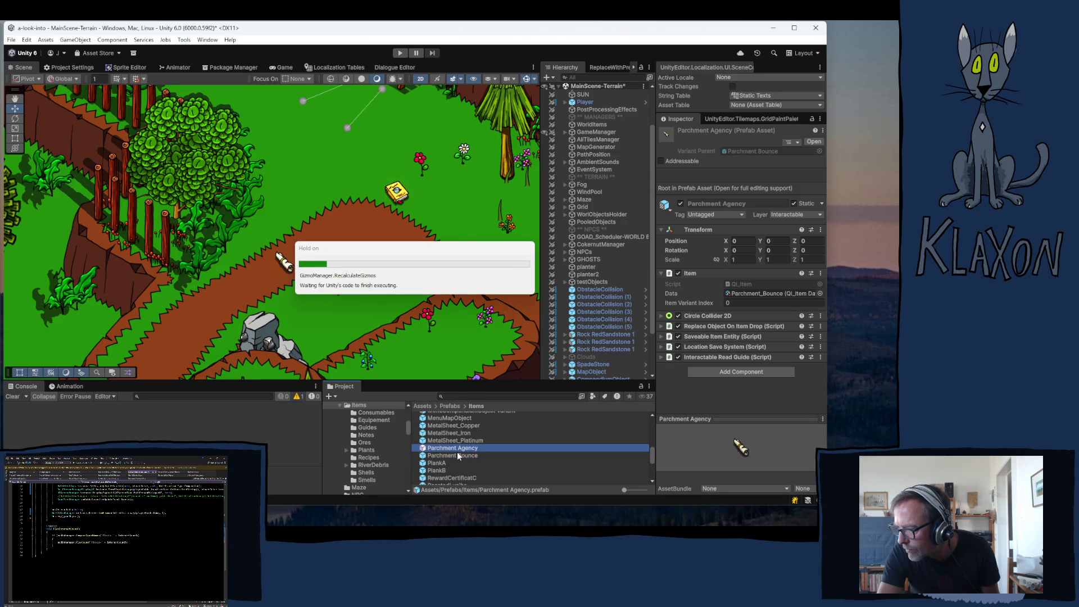
pyautogui.click(464, 448)
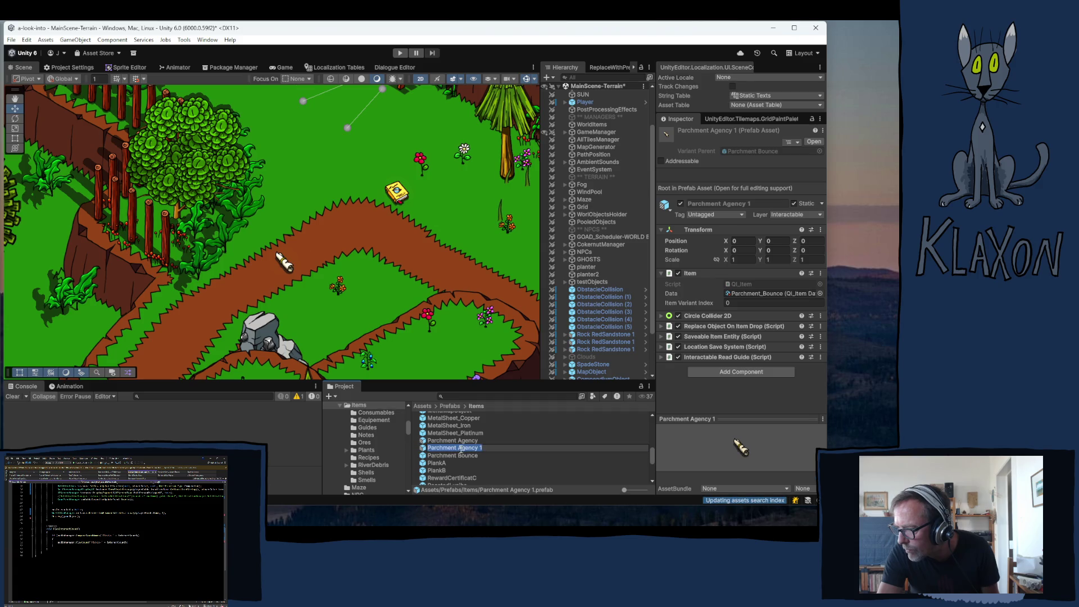
# - Rename the duplicated prefabs to Parchment Gumption and Parchment Sparks
pyautogui.write('G')
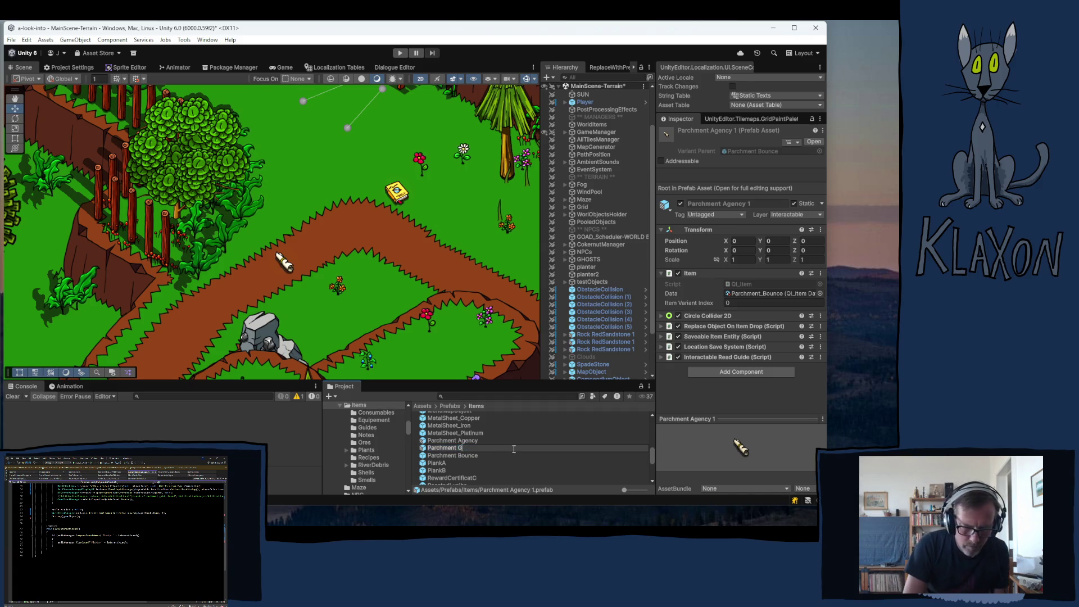
pyautogui.write('umption')
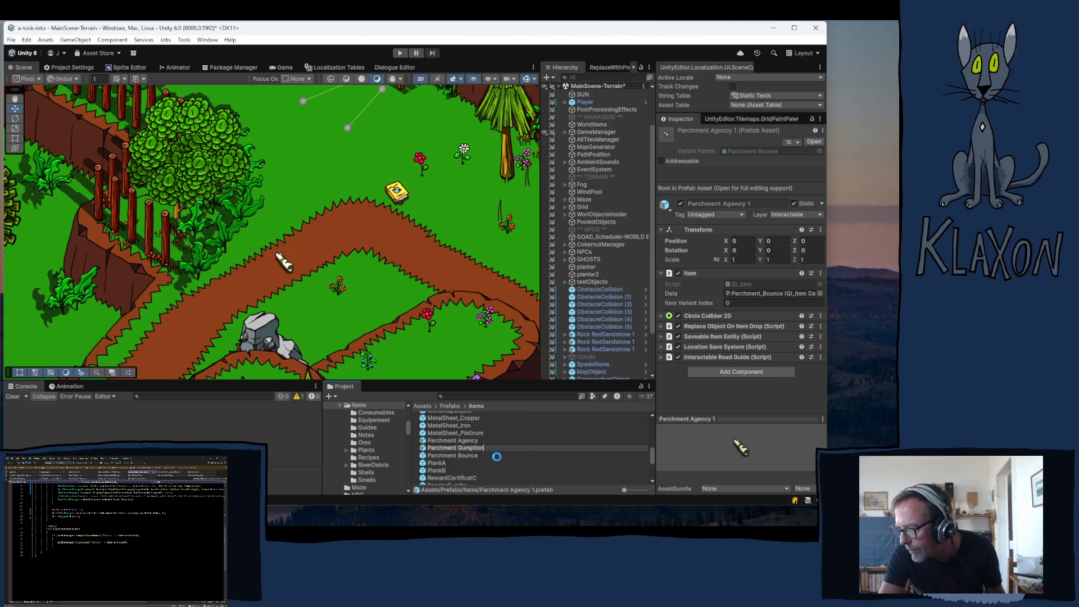
pyautogui.press('Return')
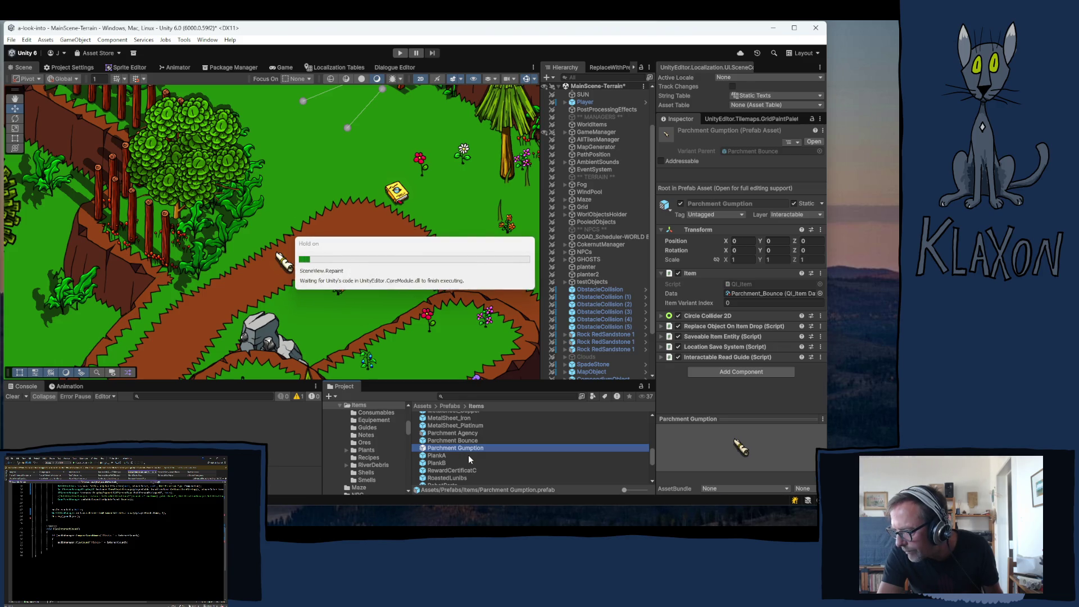
pyautogui.click(461, 448)
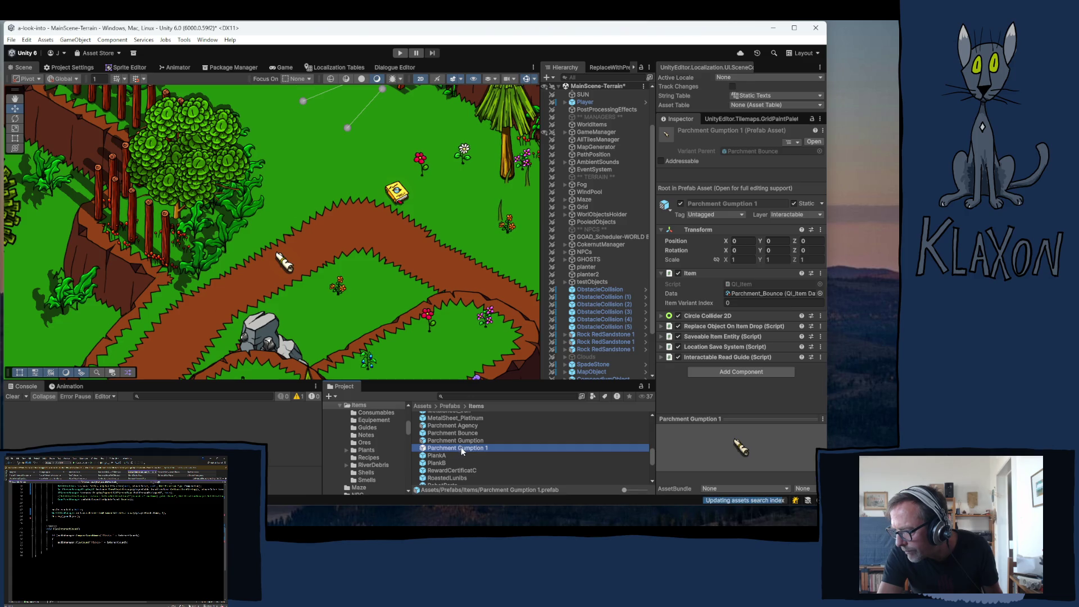
pyautogui.moveTo(457, 447); pyautogui.dragTo(509, 448)
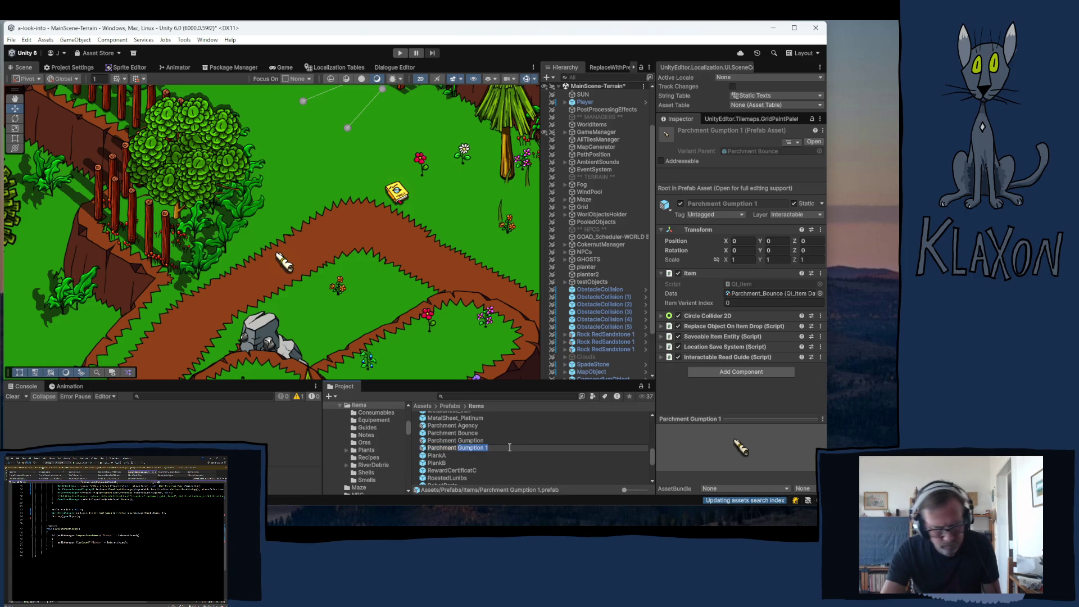
pyautogui.write('Spark')
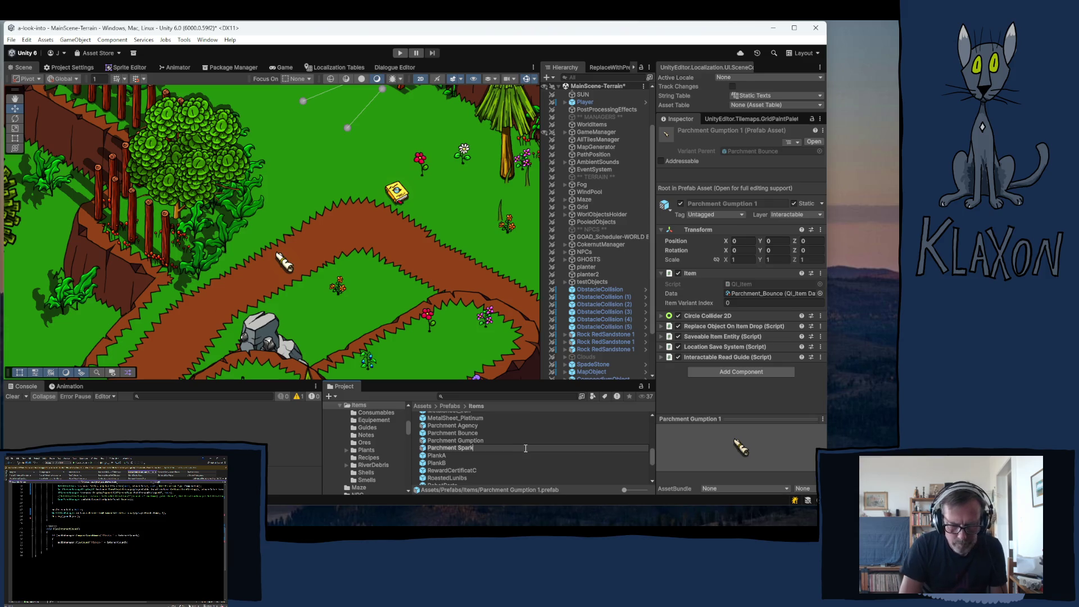
pyautogui.write('s')
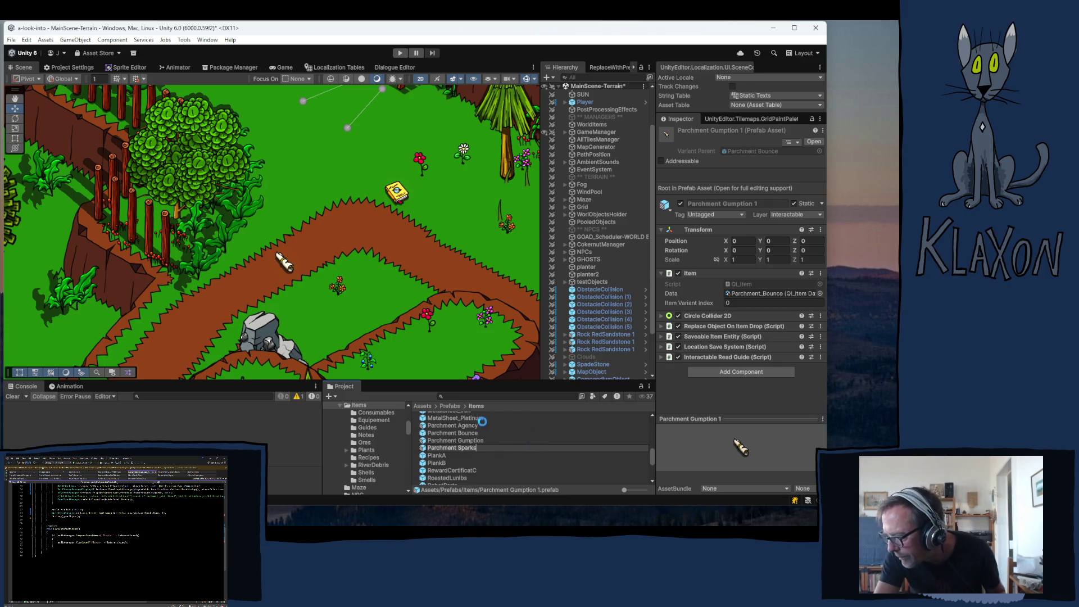
pyautogui.press('Return')
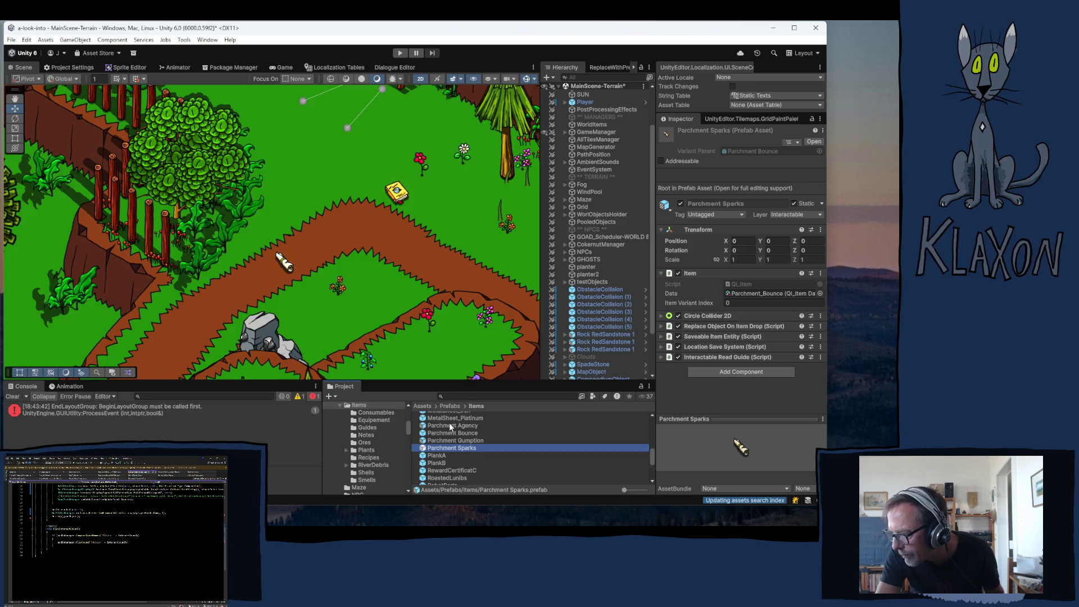
# - Tint the Parchment Tie pale blue on the Agency scroll and orange-red on the Gumption scroll
pyautogui.click(454, 426)
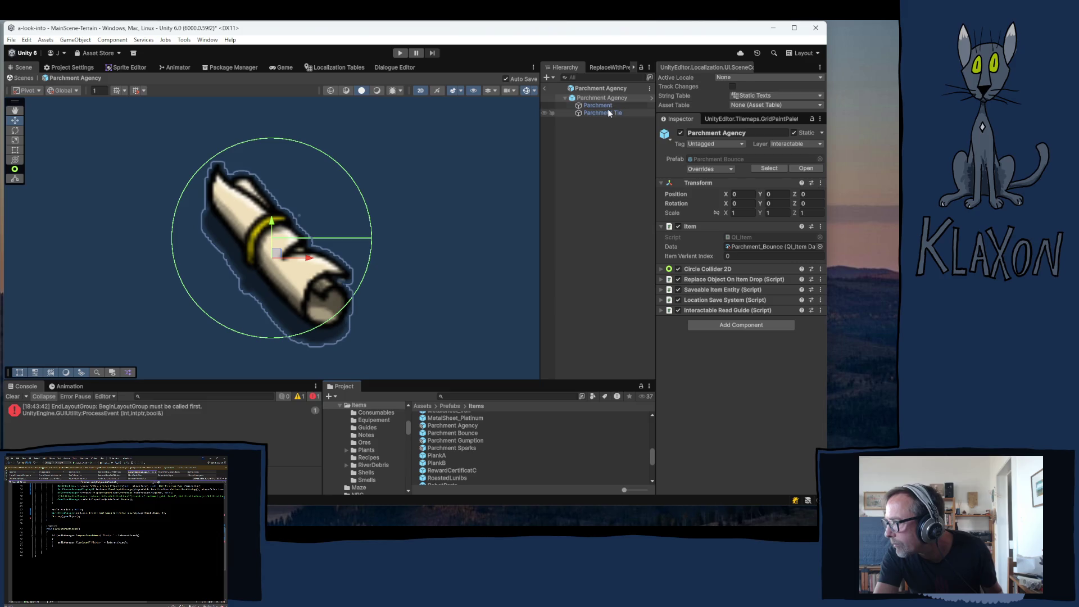
pyautogui.click(602, 113)
pyautogui.click(752, 233)
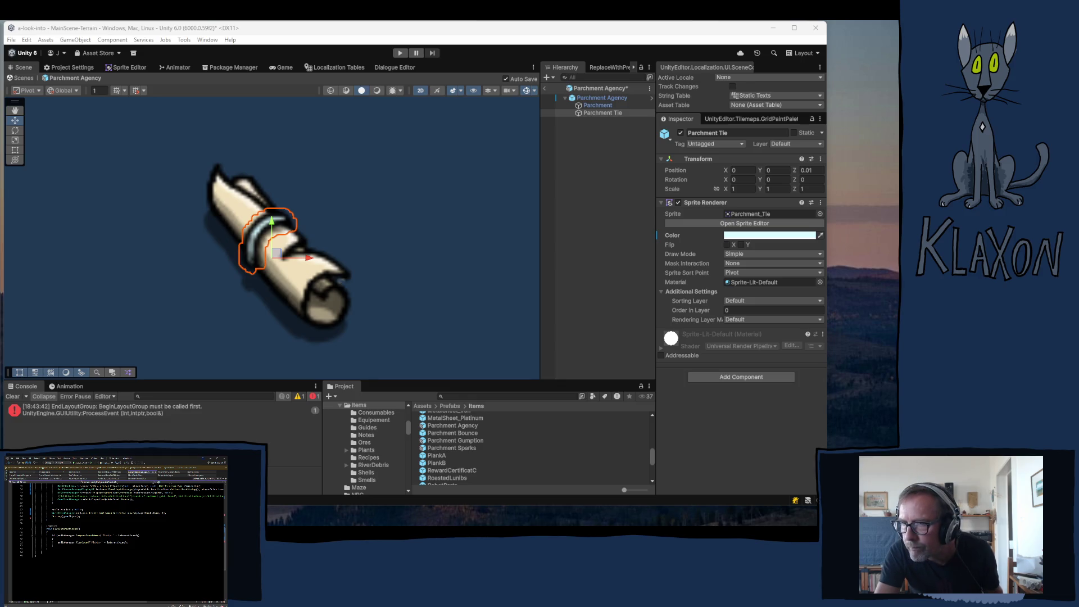
pyautogui.click(466, 438)
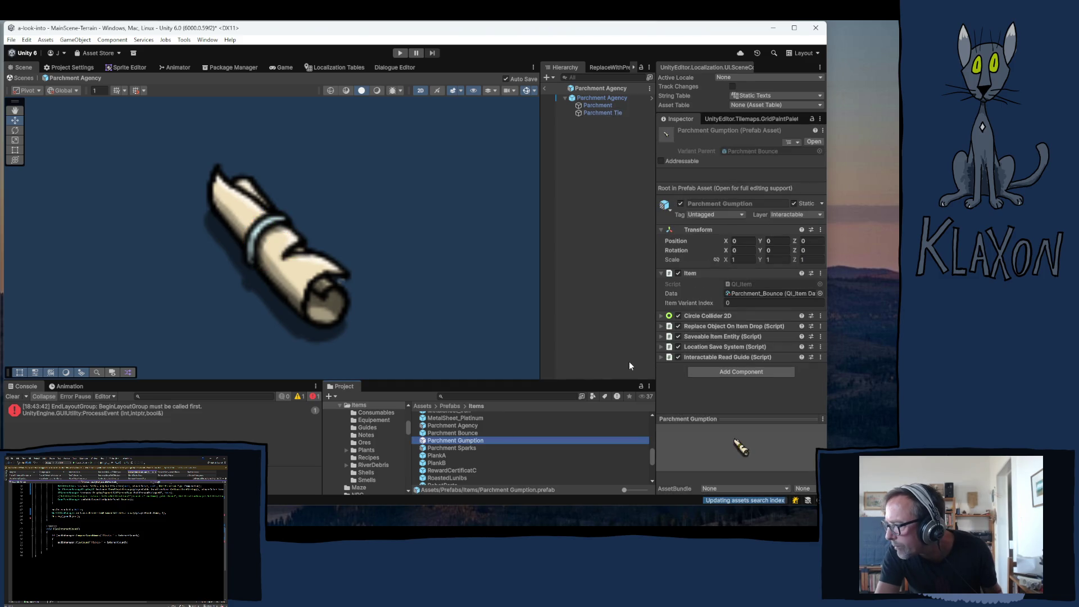
pyautogui.doubleClick(467, 441)
pyautogui.click(603, 113)
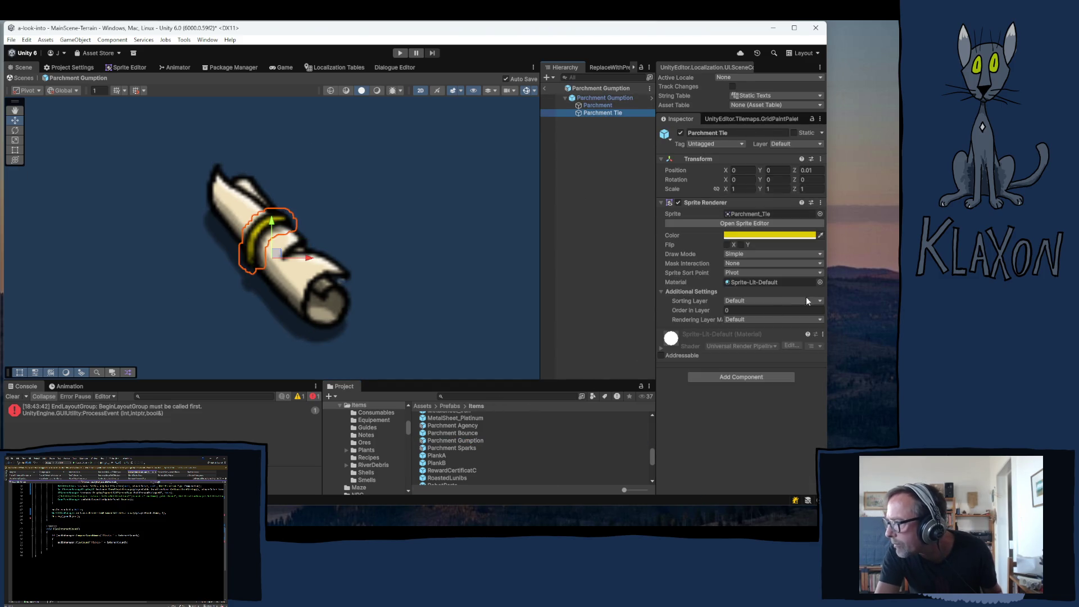
pyautogui.click(753, 236)
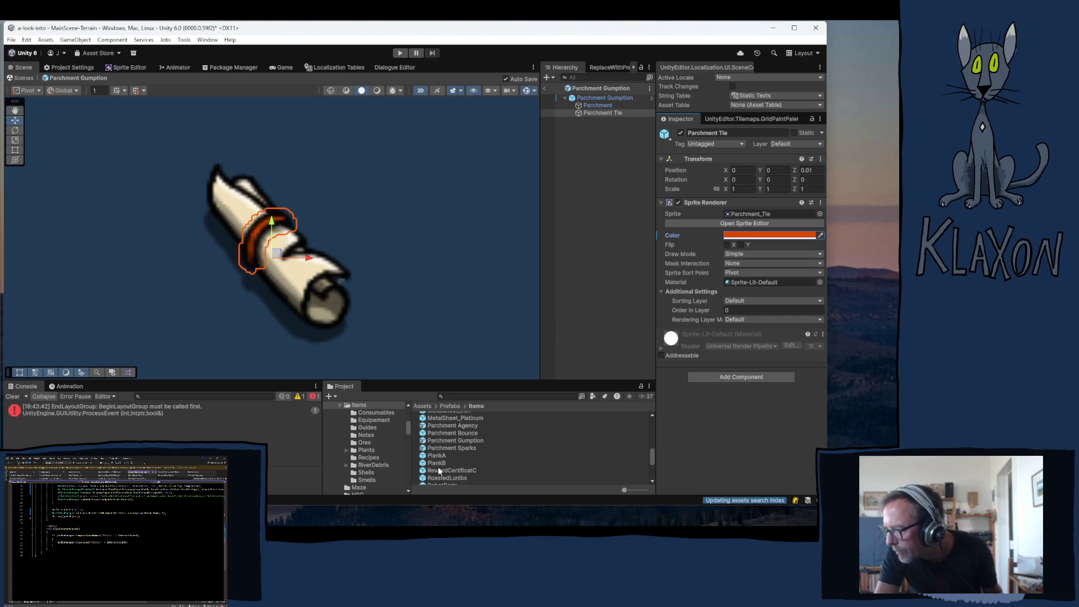
# - Give the Parchment Sparks tie a dark colour and return to the main scene
pyautogui.click(458, 448)
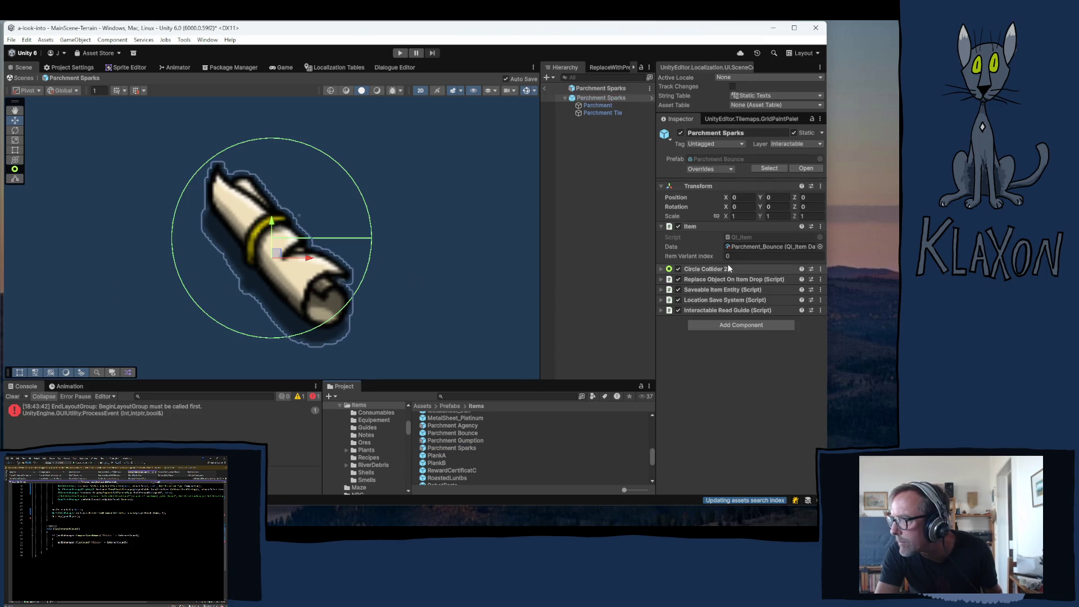
pyautogui.click(597, 113)
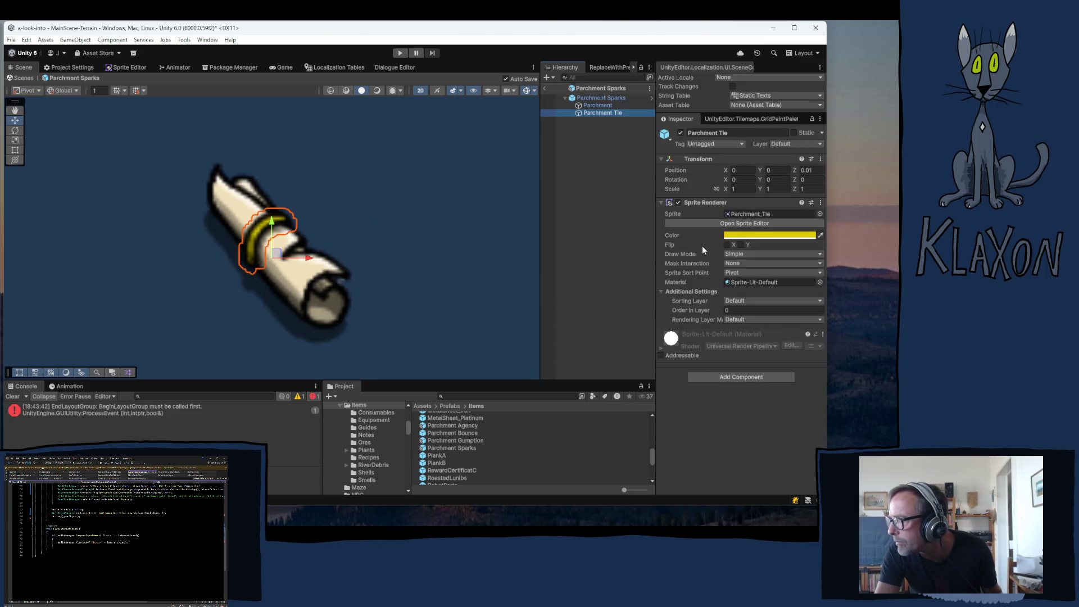
pyautogui.click(746, 236)
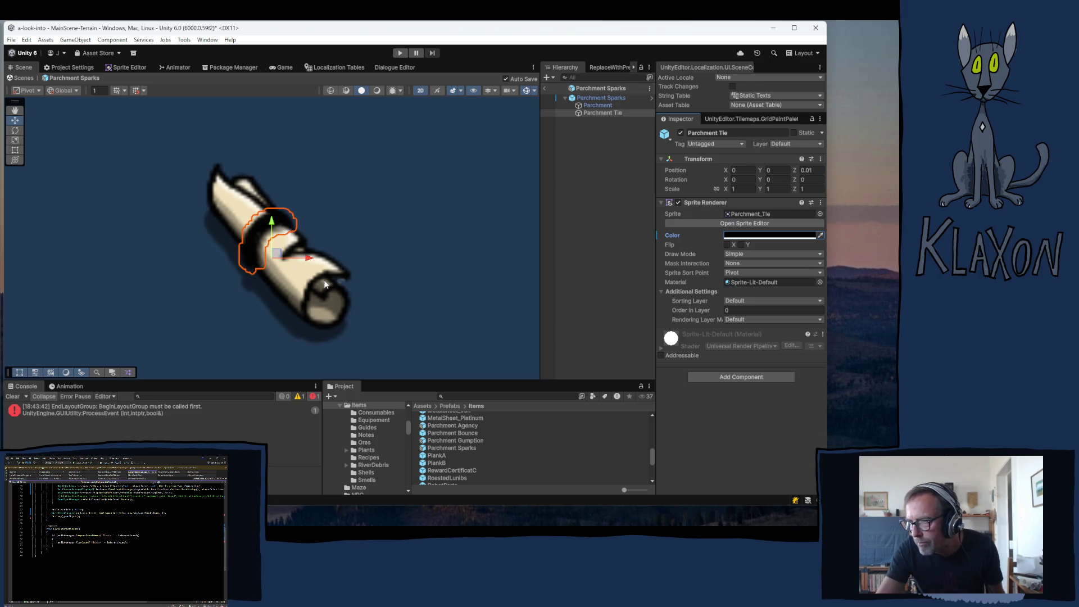
pyautogui.click(546, 92)
pyautogui.click(544, 89)
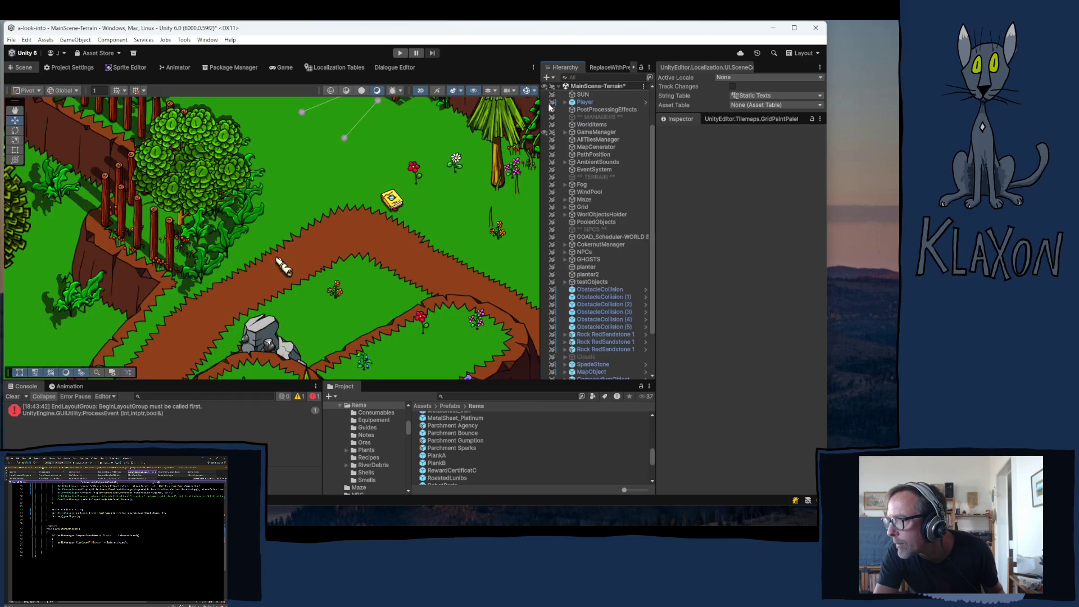
# - Expand GameManager, PlayerUI and the HUD Panel in the Hierarchy
pyautogui.scroll(-2, 592, 264)
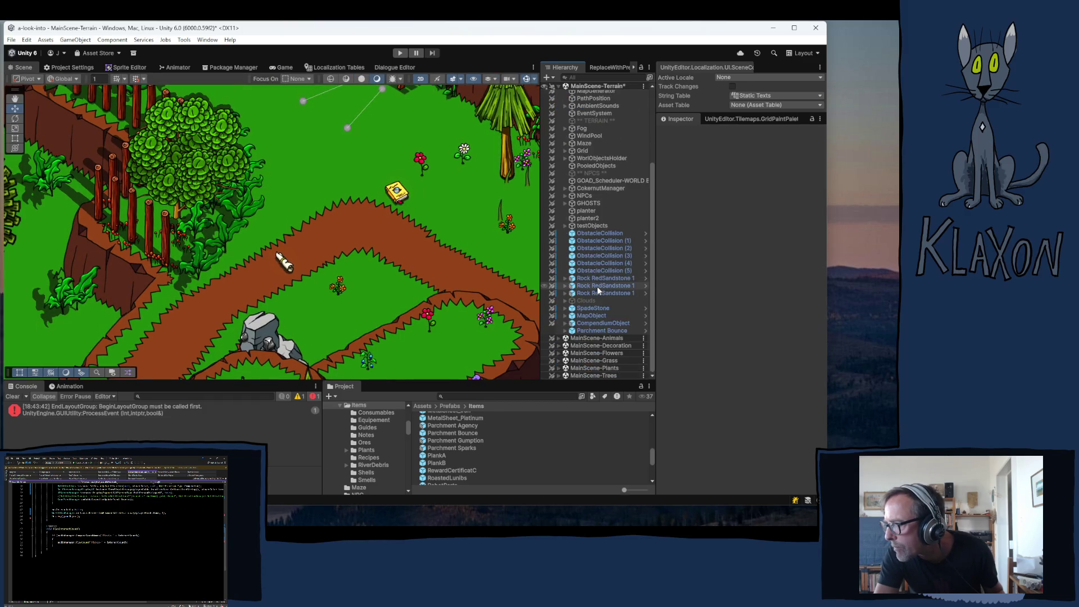
pyautogui.scroll(2, 594, 219)
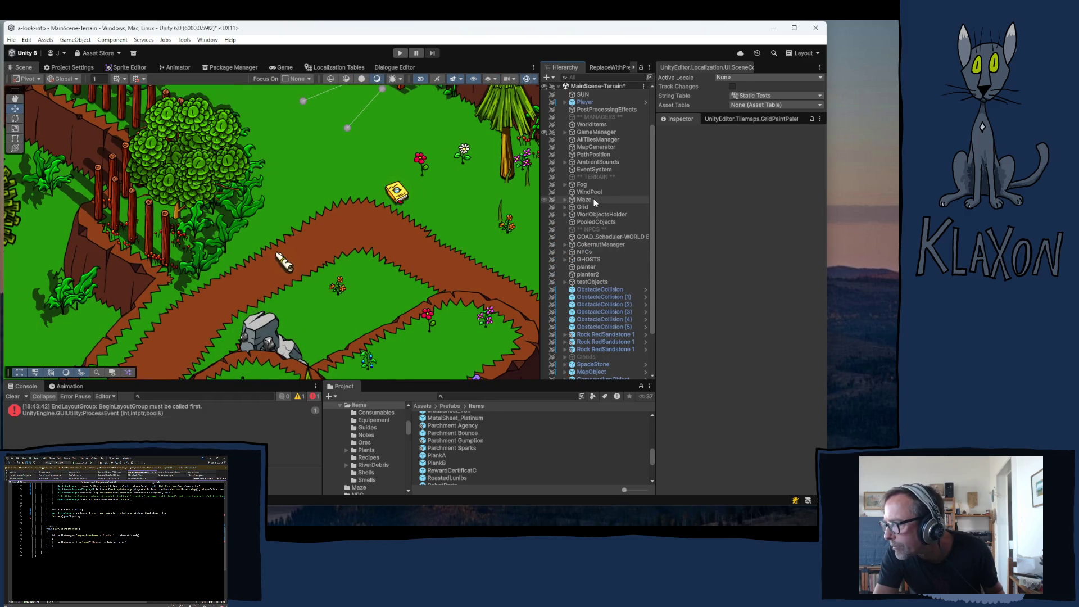
pyautogui.click(565, 132)
pyautogui.scroll(-1, 597, 259)
pyautogui.scroll(-3, 597, 258)
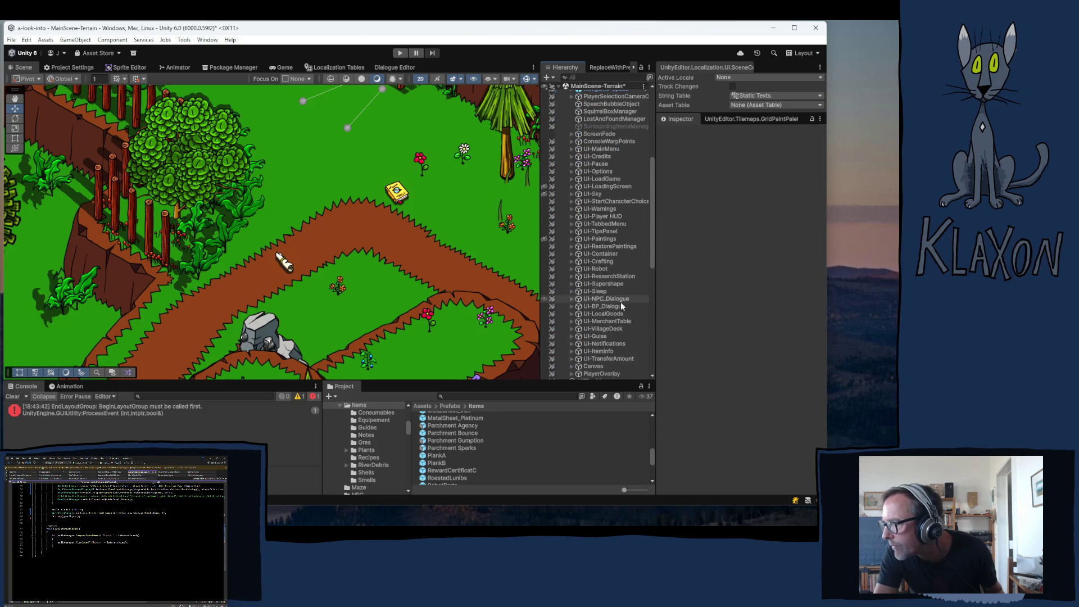
pyautogui.scroll(-4, 620, 301)
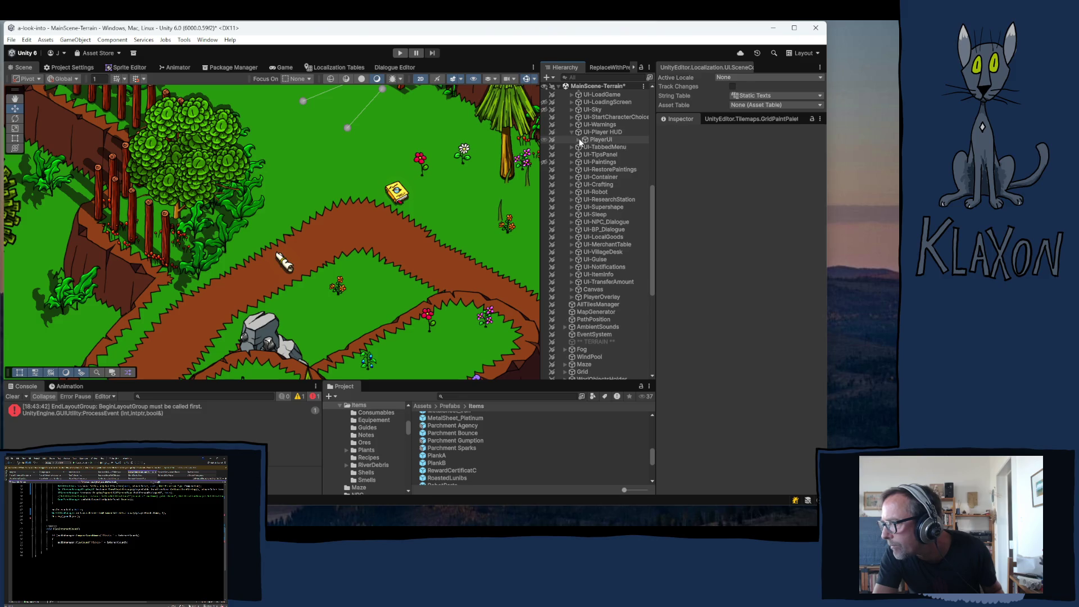
pyautogui.click(579, 139)
pyautogui.click(586, 147)
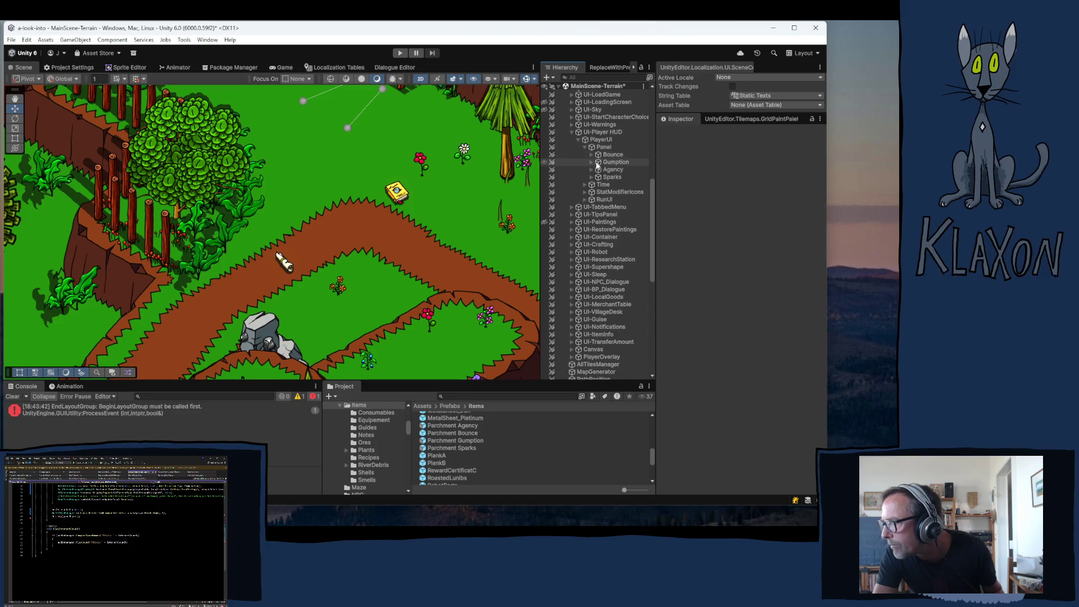
# - Inspect SparksHolder's dark Image colour under Sparks, then select the Parchment Sparks prefab
pyautogui.click(604, 177)
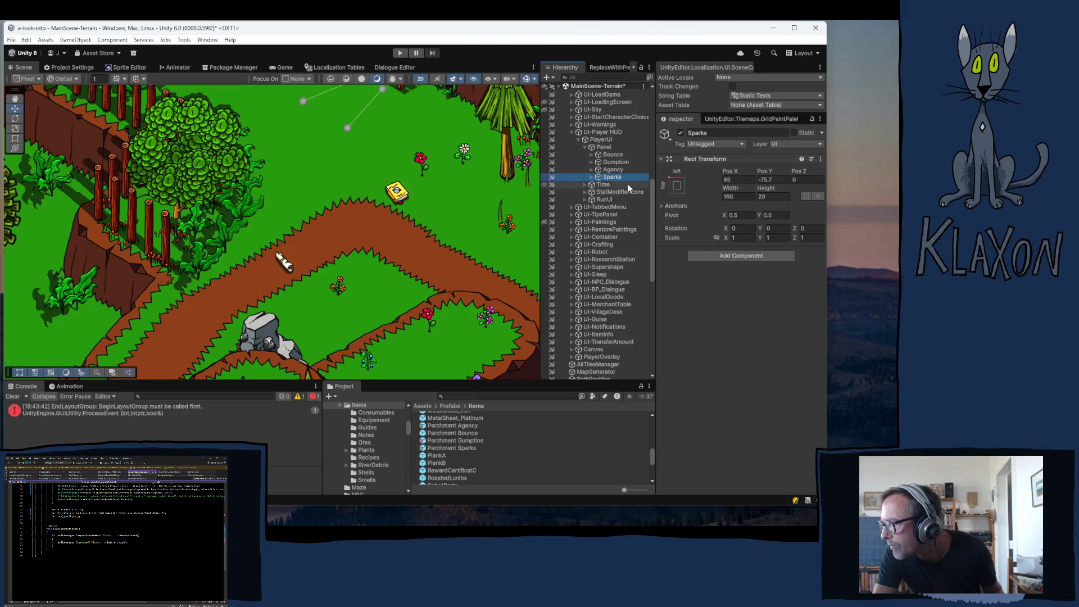
pyautogui.click(592, 177)
pyautogui.click(621, 185)
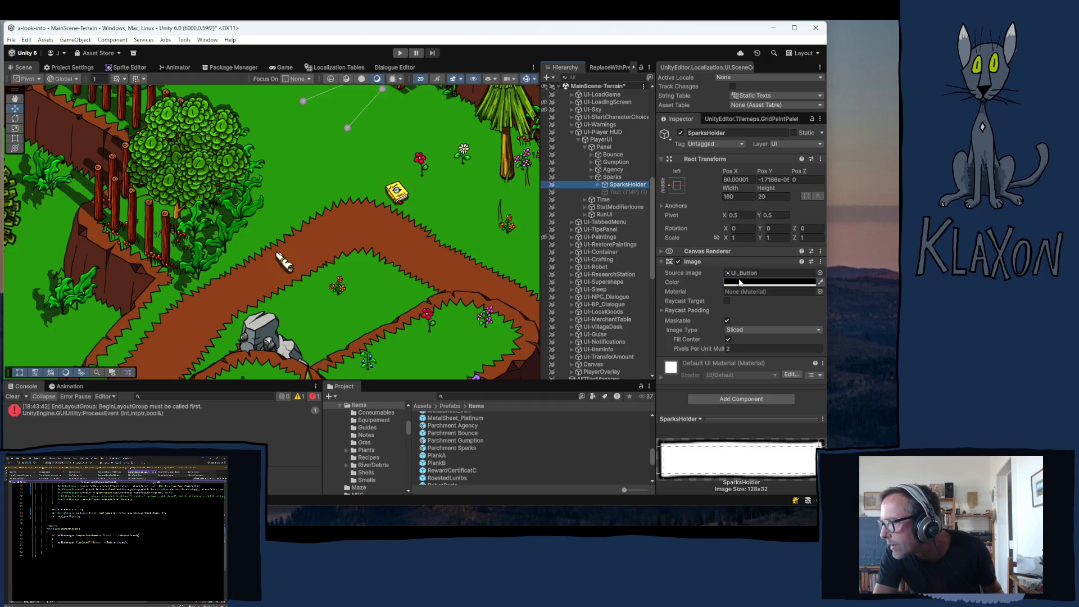
pyautogui.click(749, 281)
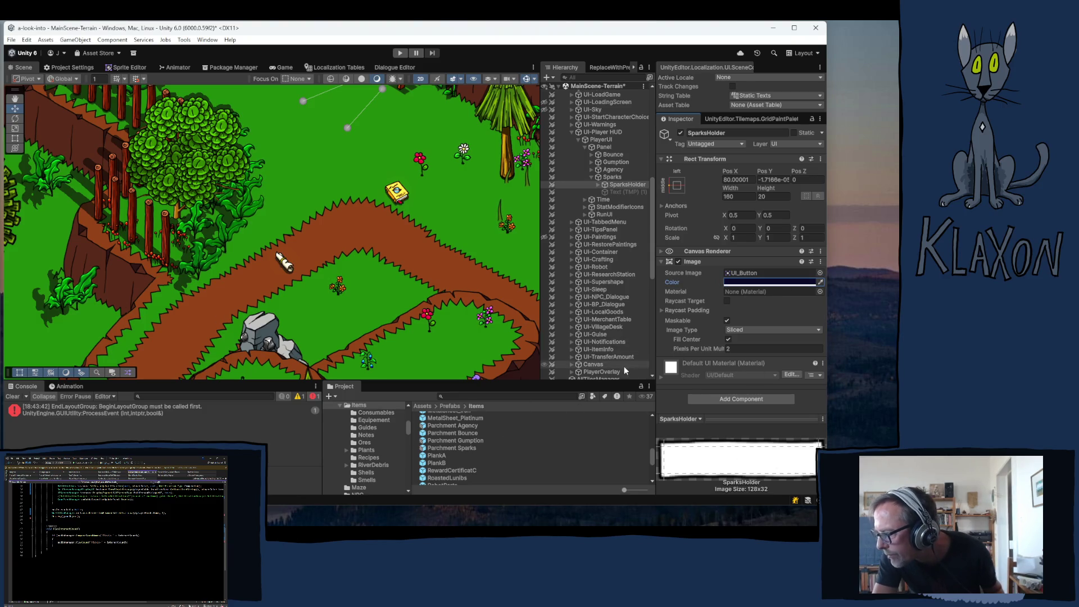
pyautogui.click(453, 448)
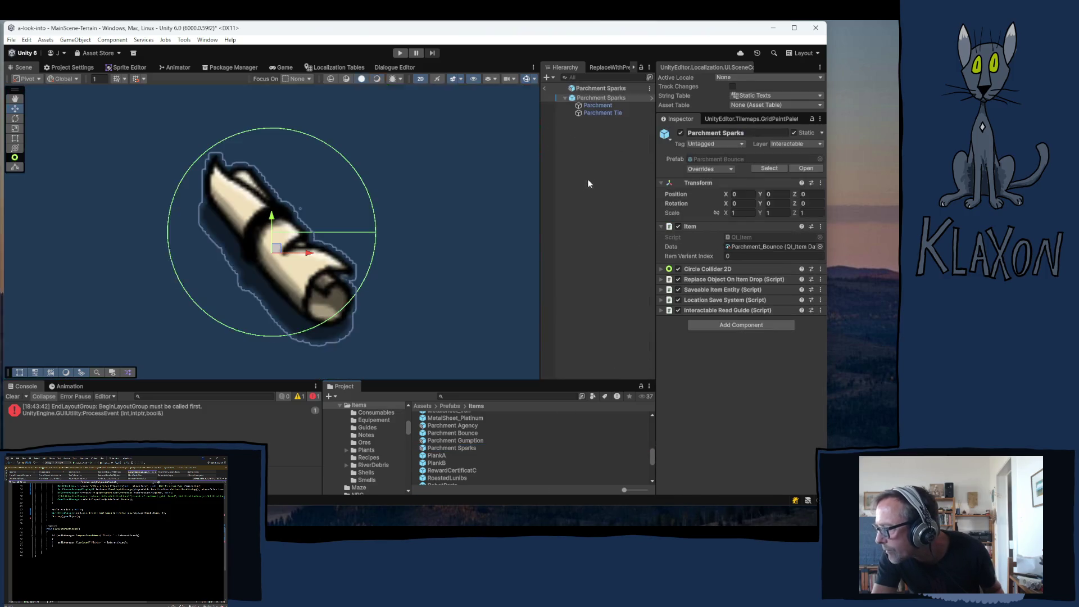
pyautogui.click(607, 113)
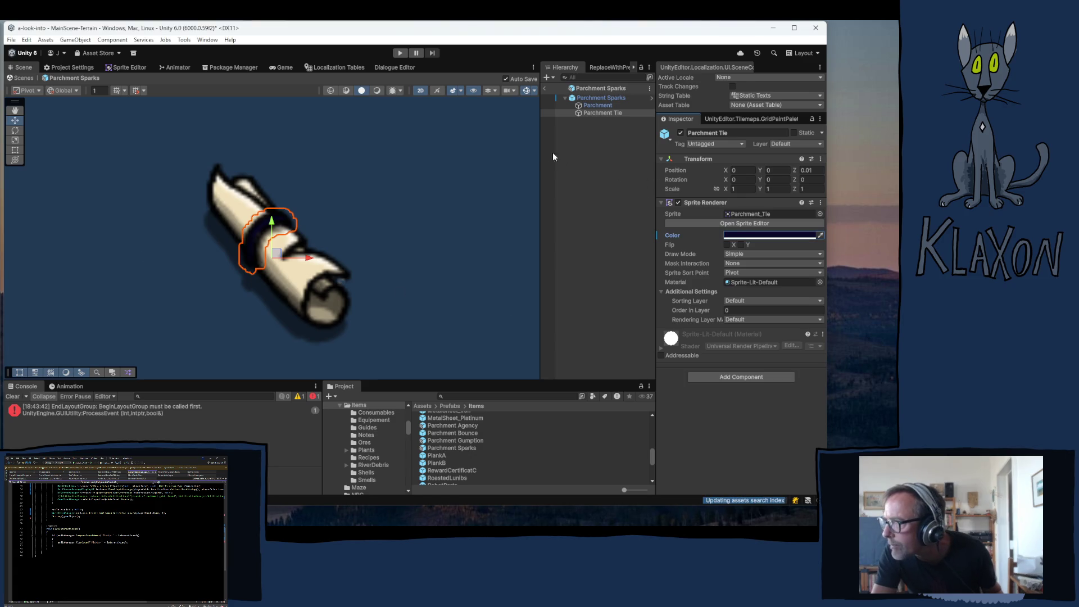
pyautogui.click(552, 153)
pyautogui.click(544, 89)
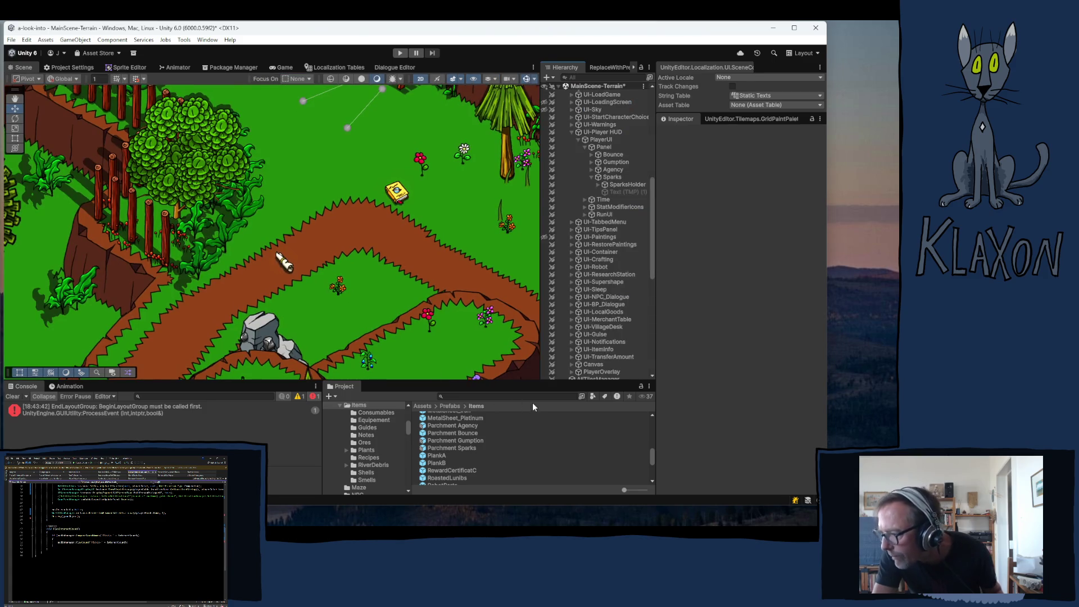
# - Drop the Parchment Agency, Gumption and Sparks prefabs into the scene at Position Z 2
pyautogui.click(442, 427)
pyautogui.keyDown('ctrl'); pyautogui.click(450, 440); pyautogui.keyUp('ctrl')
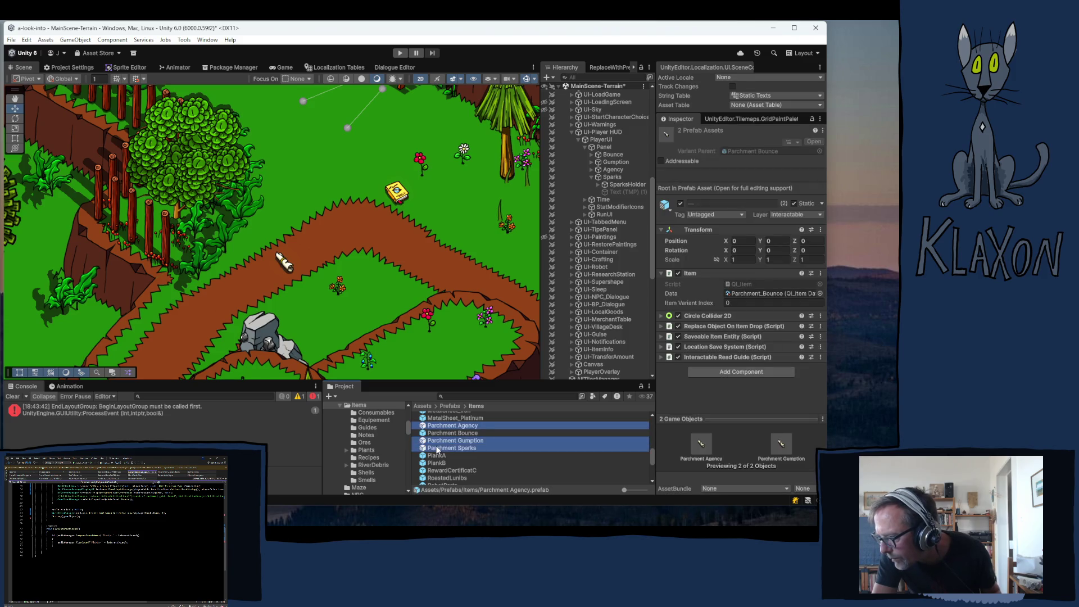
pyautogui.keyDown('ctrl'); pyautogui.click(437, 448); pyautogui.keyUp('ctrl')
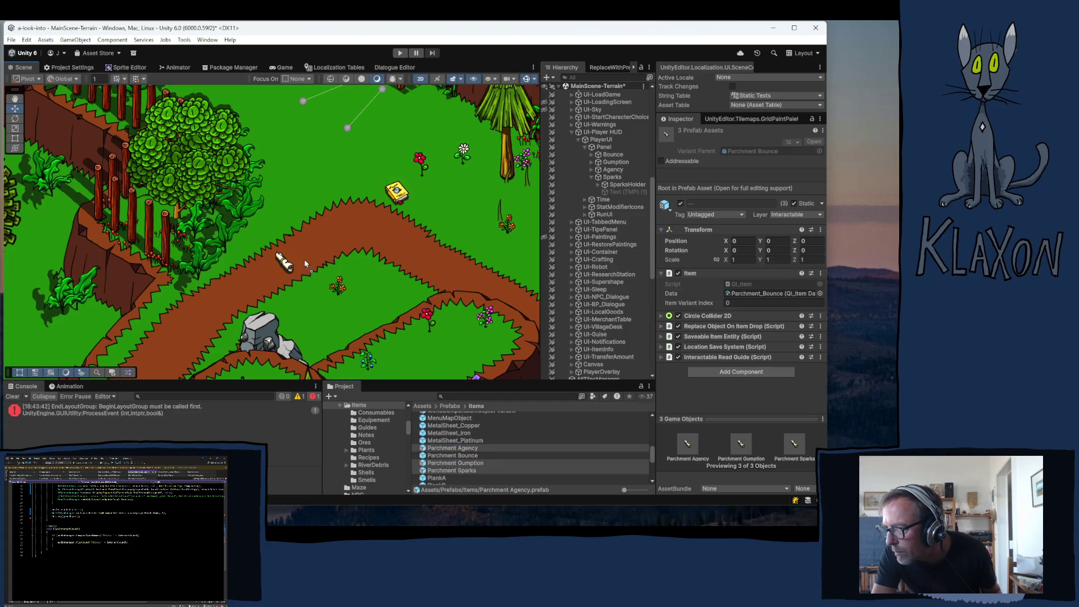
pyautogui.moveTo(304, 260); pyautogui.dragTo(304, 260)
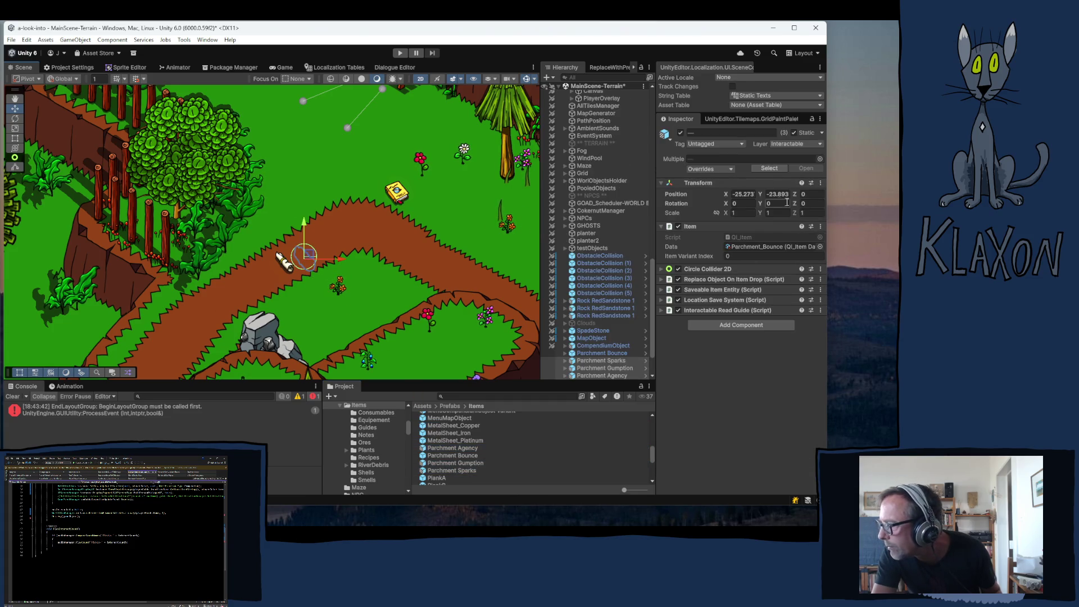
pyautogui.click(809, 194)
pyautogui.write('2')
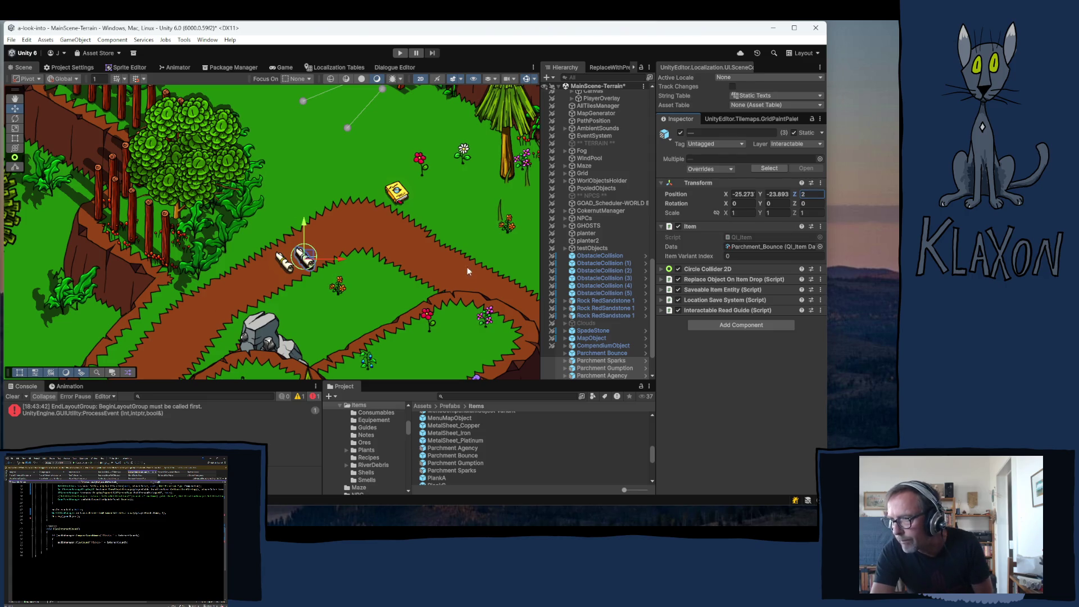
# - Spread the three scrolls along the dirt path with the Move tool
pyautogui.click(311, 256)
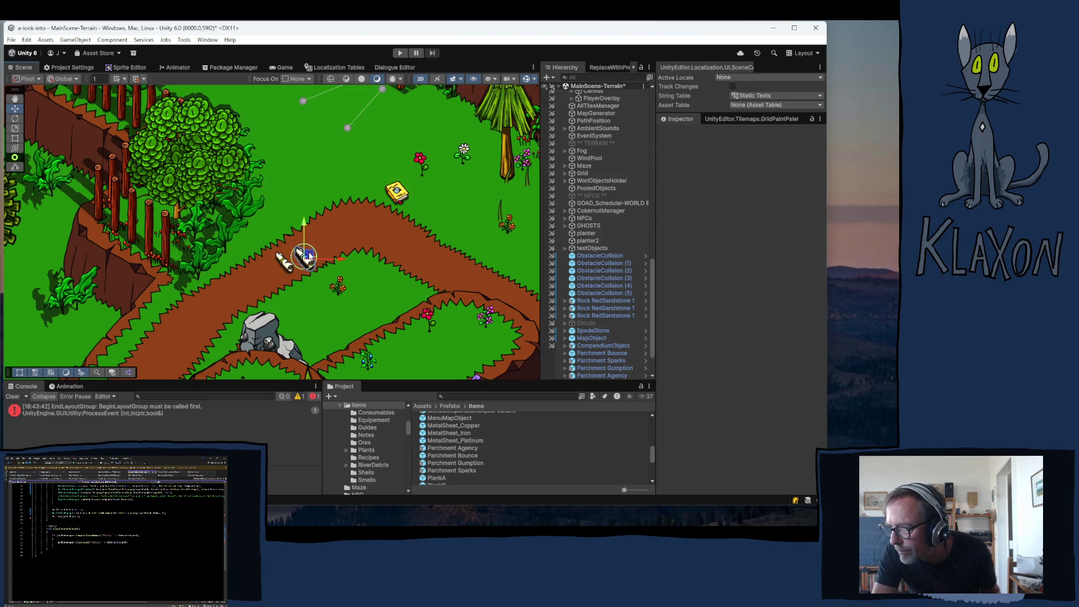
pyautogui.moveTo(309, 259)
pyautogui.mouseDown()
pyautogui.moveTo(306, 231)
pyautogui.moveTo(313, 263)
pyautogui.moveTo(344, 262)
pyautogui.mouseUp()
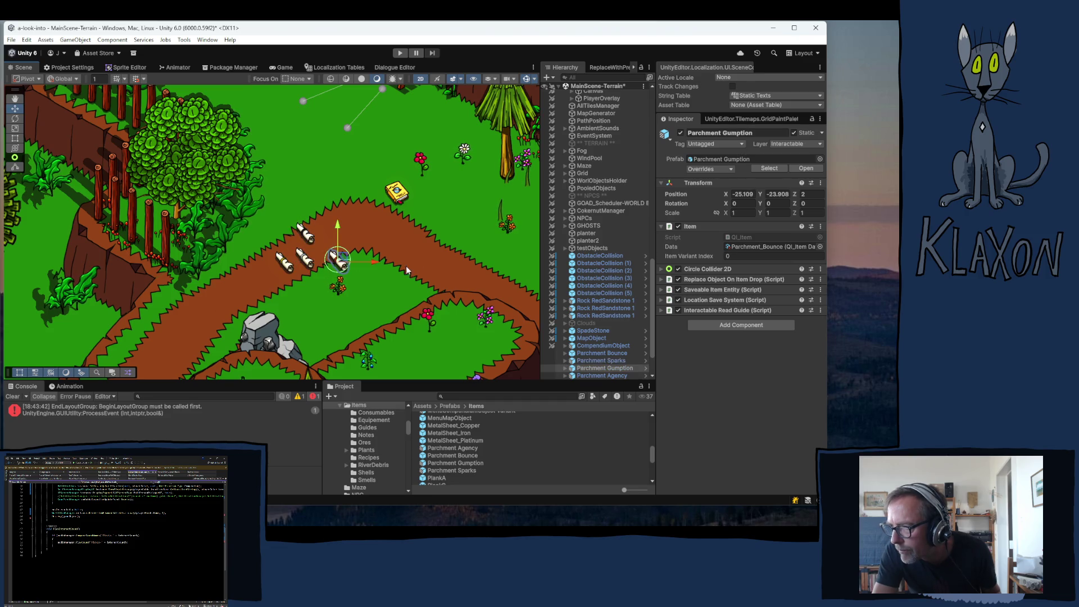
pyautogui.click(469, 268)
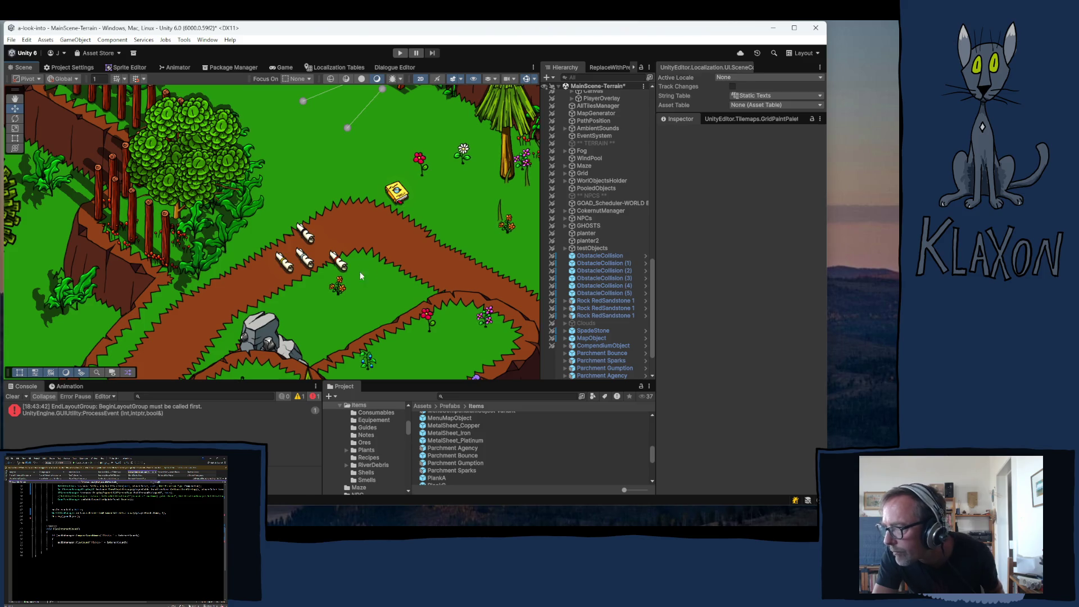
pyautogui.scroll(-3, 578, 303)
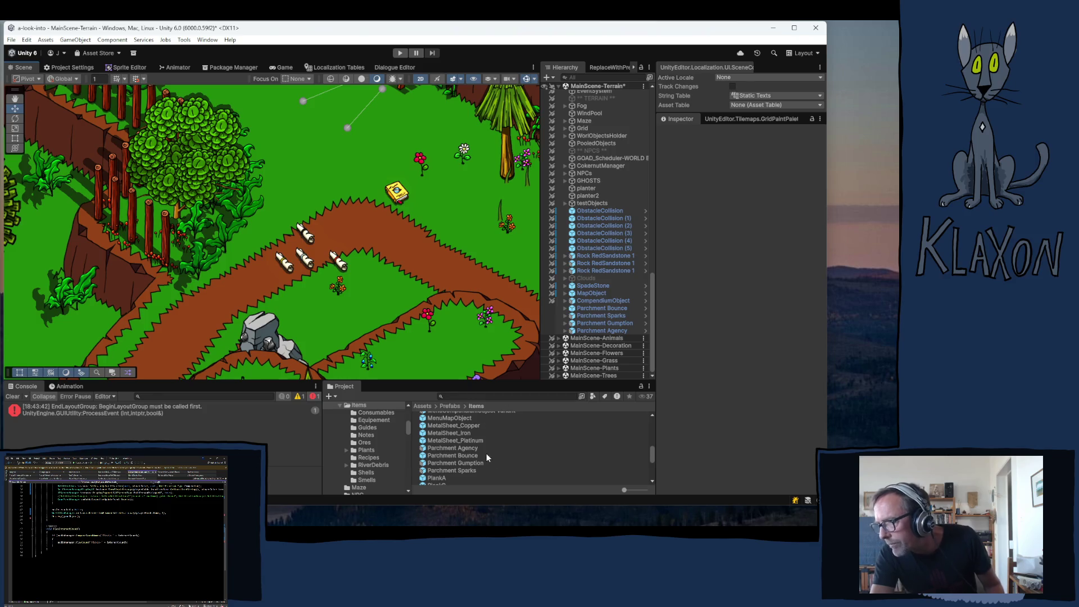
pyautogui.click(445, 446)
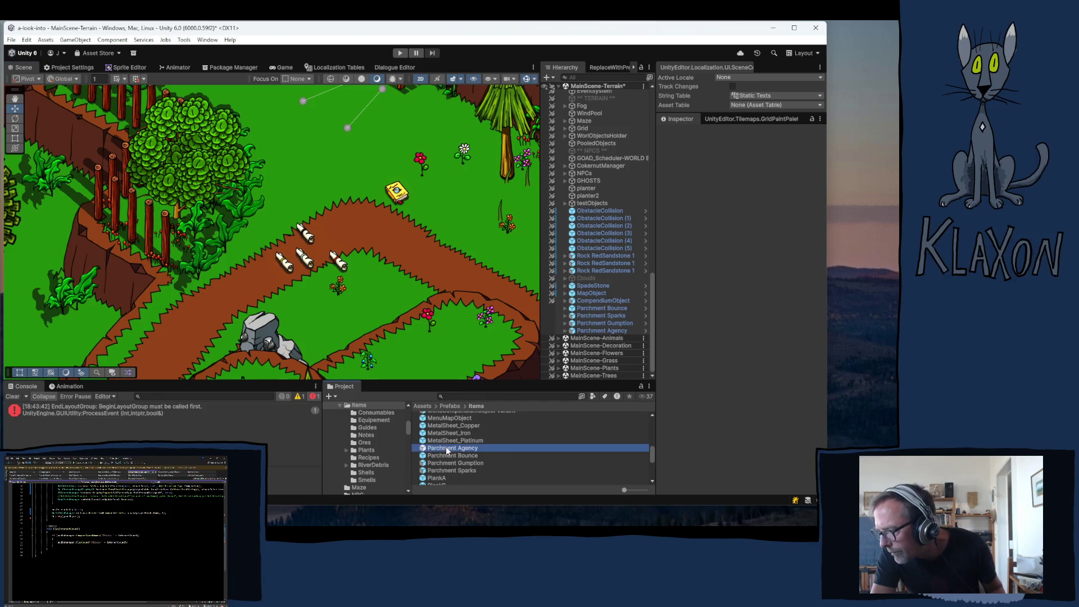
# - Assign Guide-STAT-Agency as Parchment Agency's Interactable Read Guide Player Guide
pyautogui.click(699, 357)
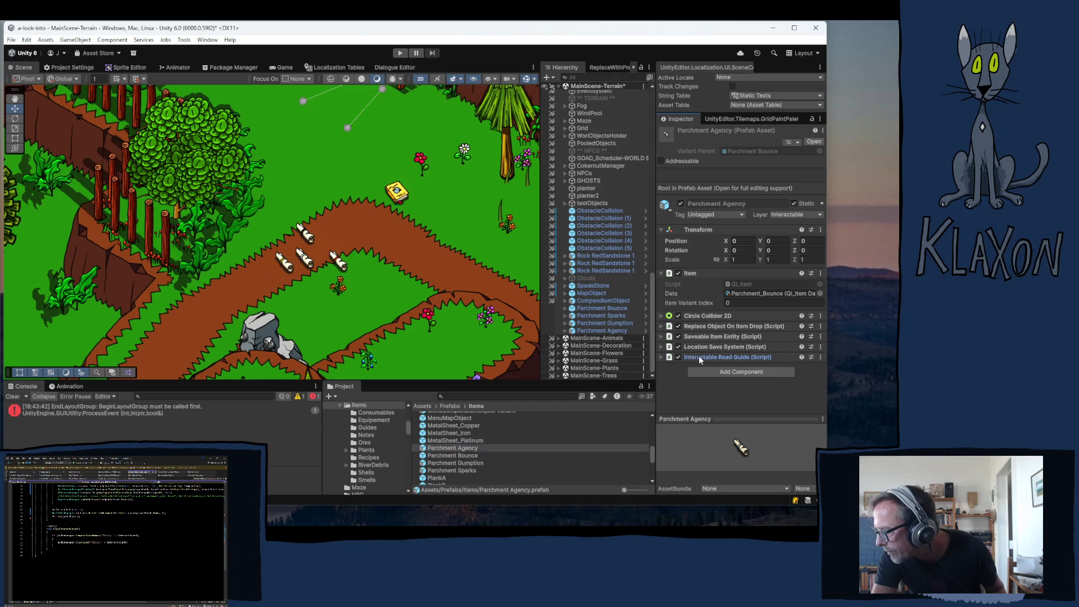
pyautogui.click(748, 393)
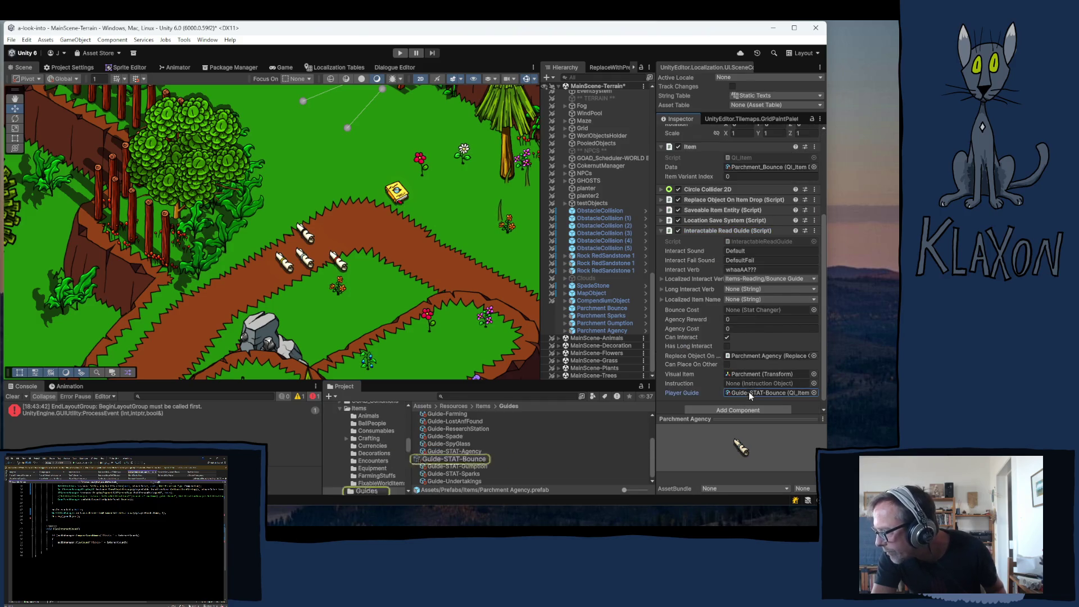
pyautogui.moveTo(450, 450); pyautogui.dragTo(761, 392)
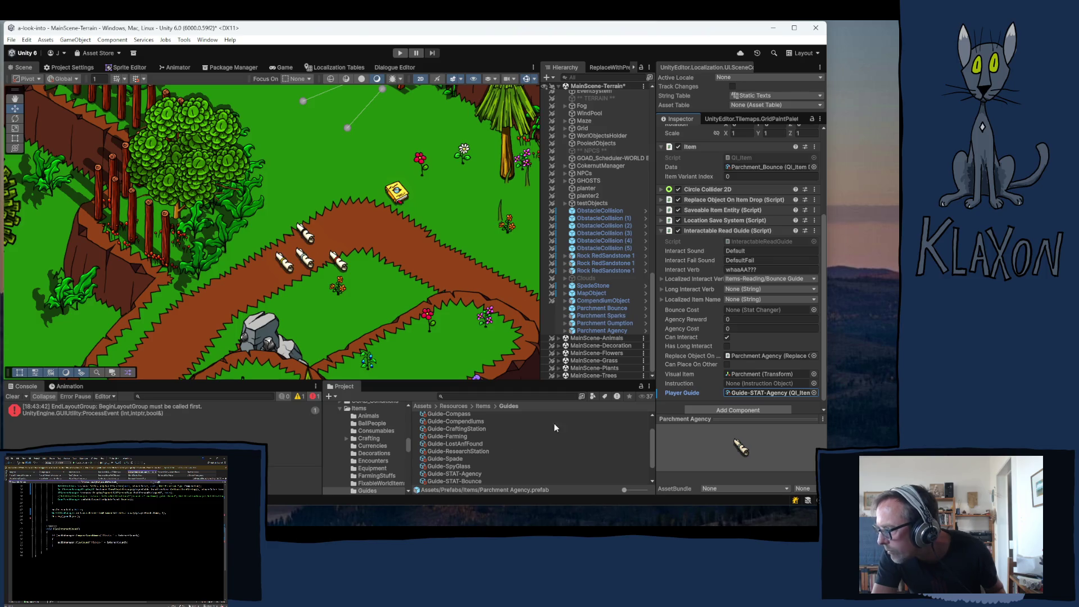
pyautogui.rightClick(683, 394)
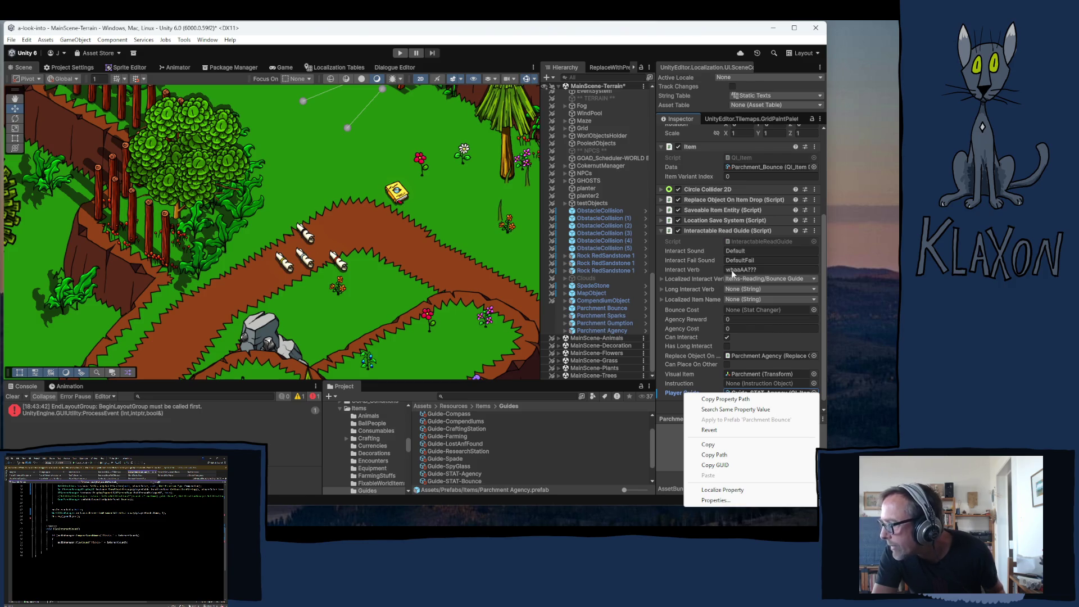
pyautogui.click(699, 144)
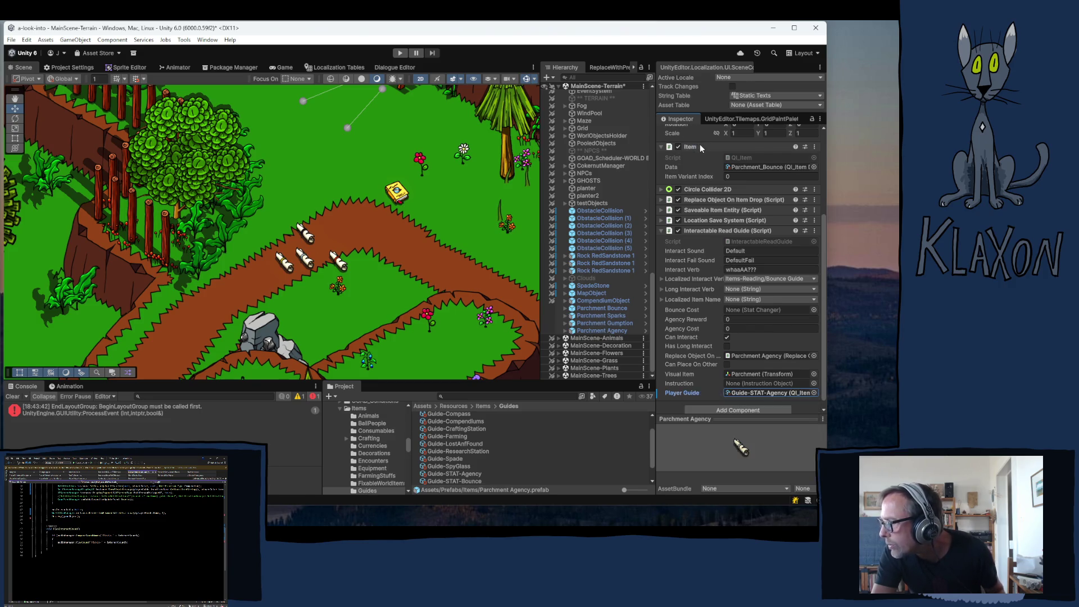
pyautogui.click(700, 144)
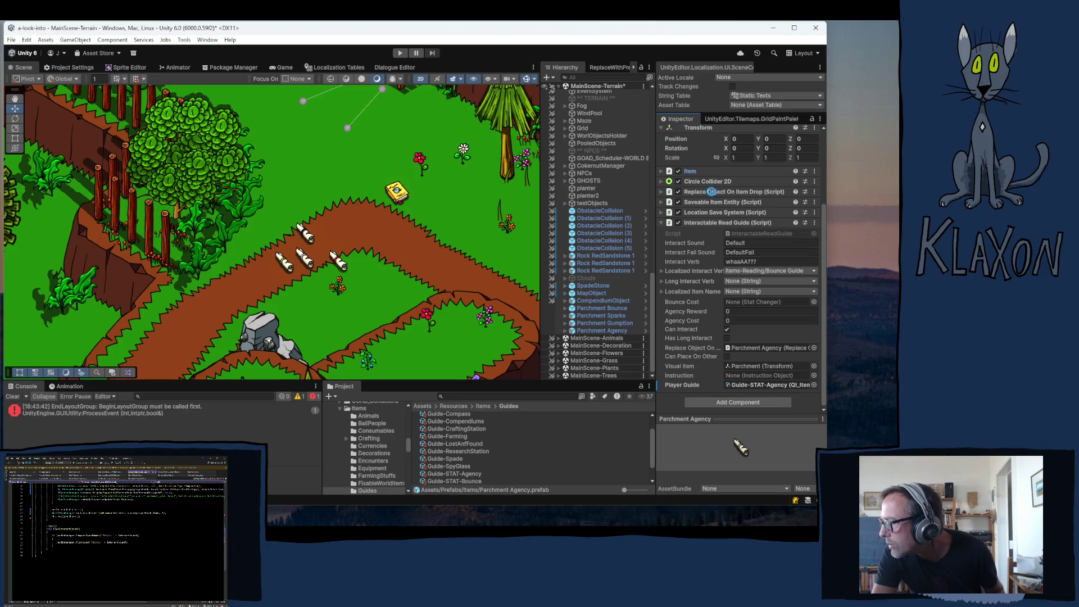
pyautogui.scroll(3, 709, 204)
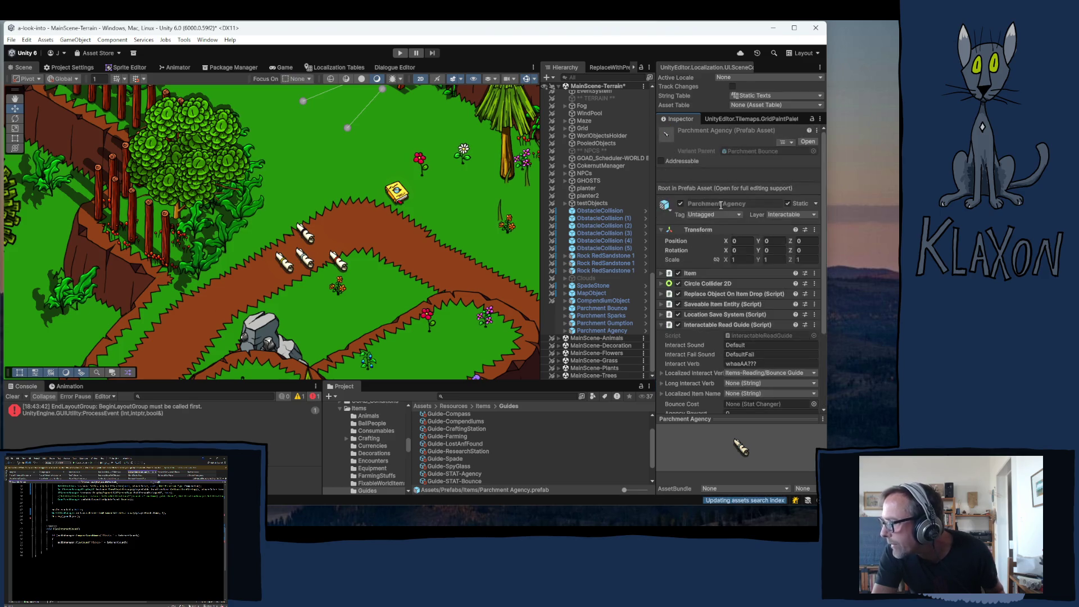
pyautogui.click(741, 150)
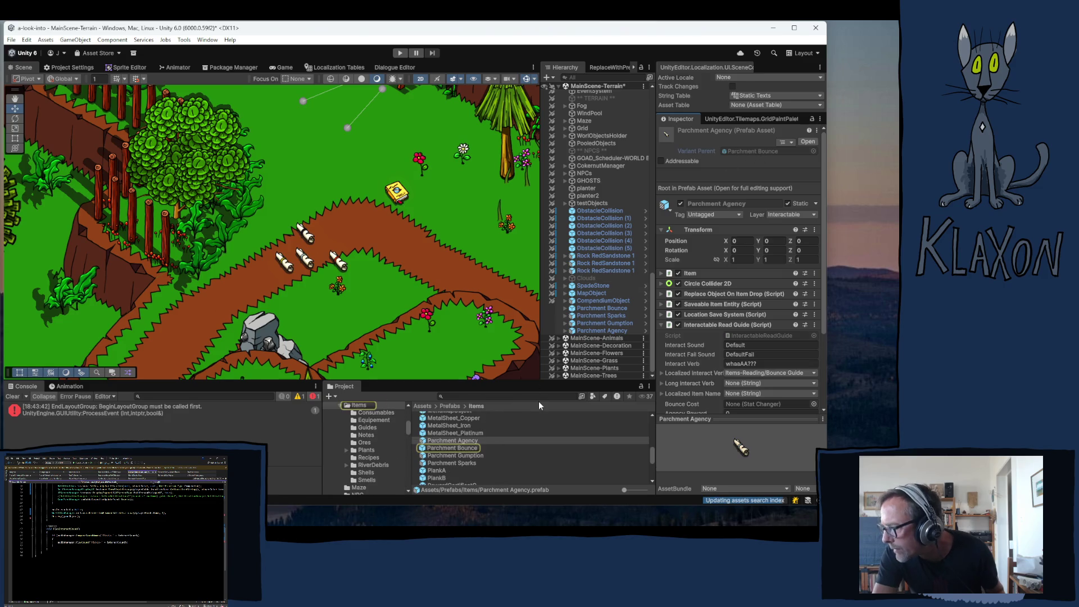
# - Set Parchment Gumption's Player Guide to Guide-STAT-Gumption
pyautogui.click(440, 456)
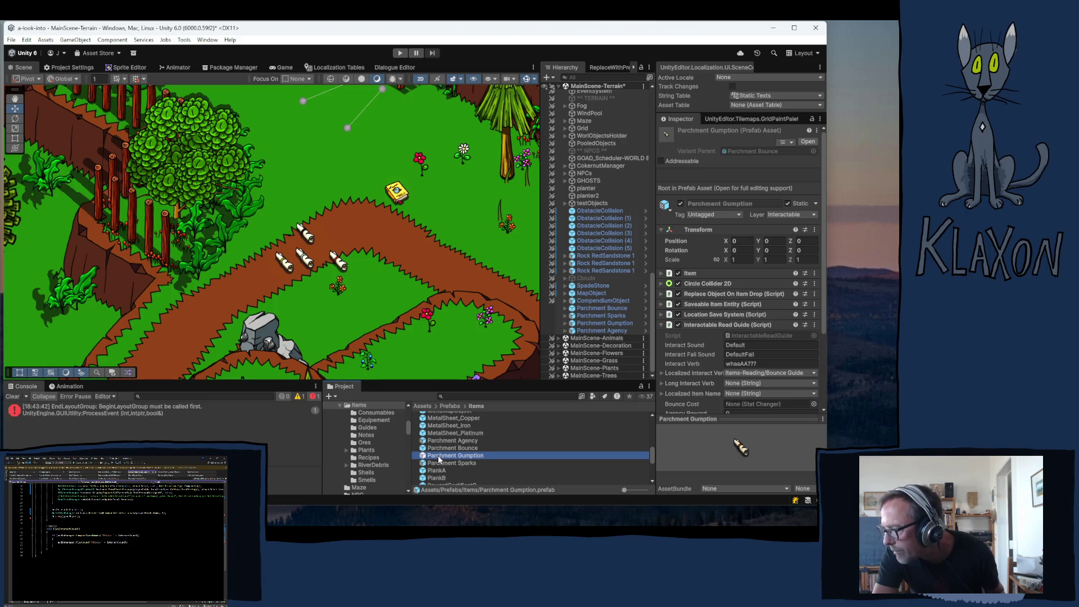
pyautogui.doubleClick(437, 455)
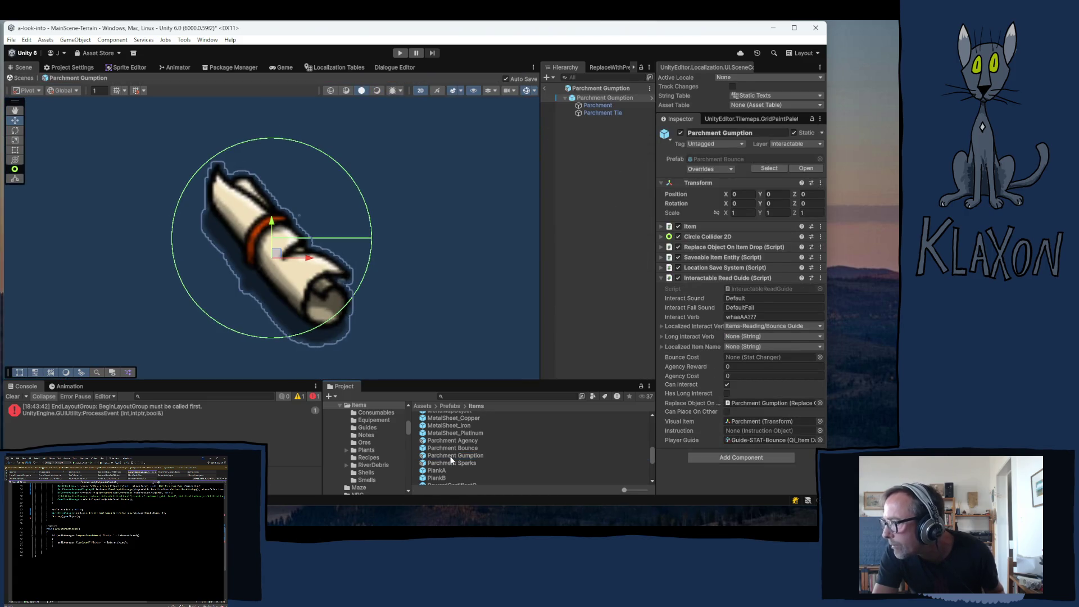
pyautogui.click(743, 439)
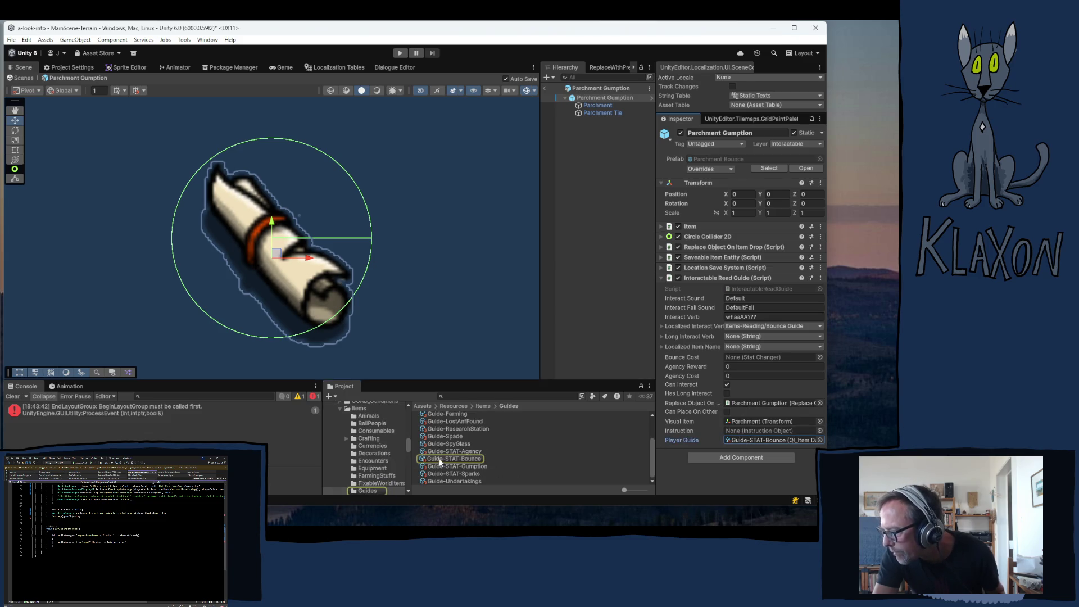
pyautogui.moveTo(443, 468); pyautogui.dragTo(742, 441)
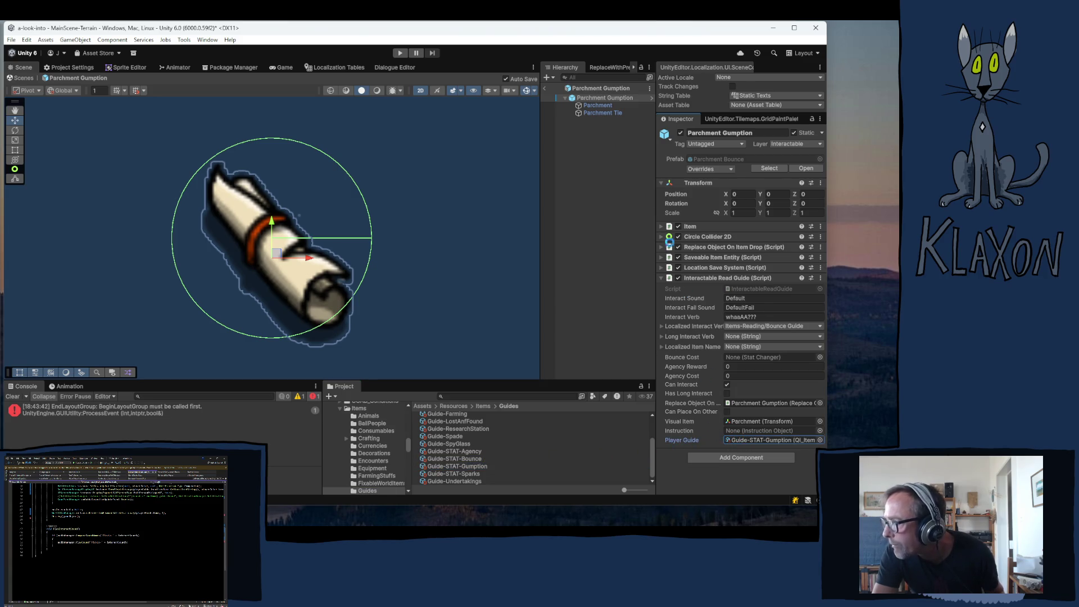
pyautogui.click(584, 89)
# - Set Parchment Sparks' Player Guide to Guide-STAT-Sparks and exit Prefab Mode
pyautogui.click(446, 455)
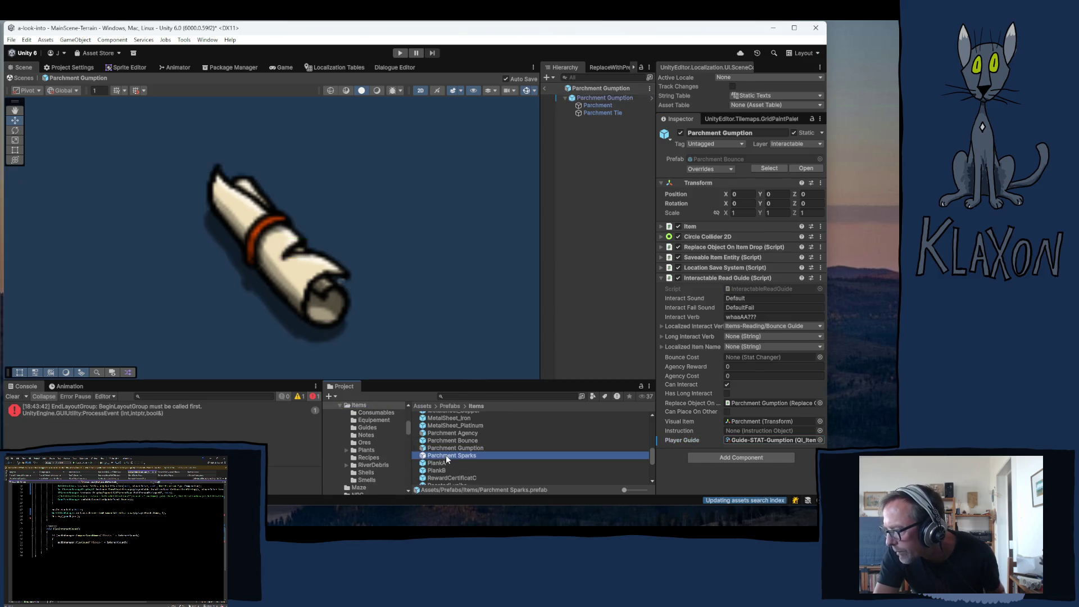
pyautogui.press('Return')
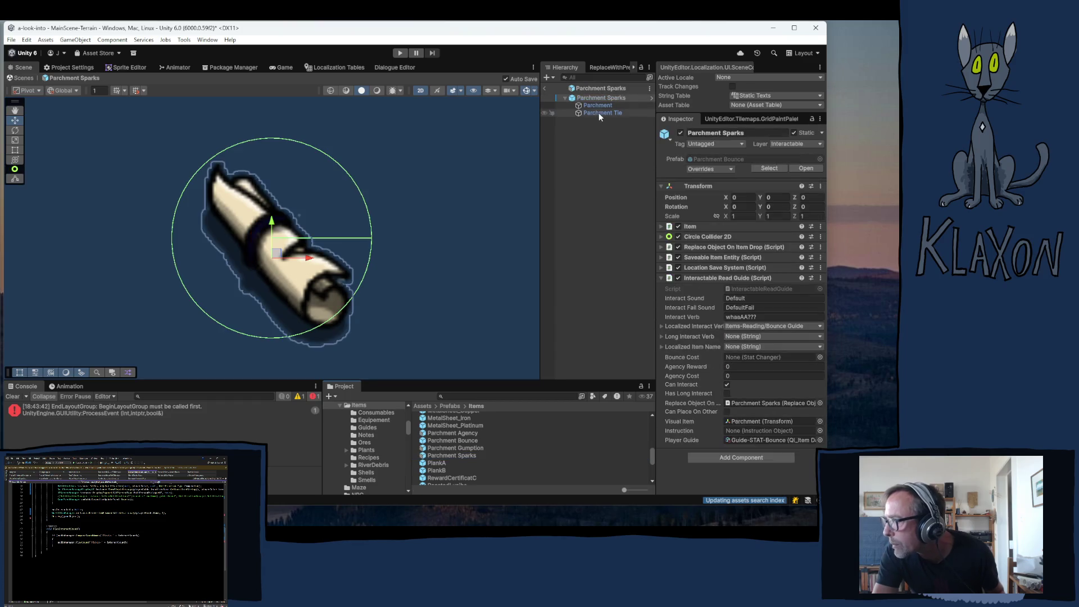
pyautogui.click(750, 440)
pyautogui.moveTo(462, 475); pyautogui.dragTo(747, 440)
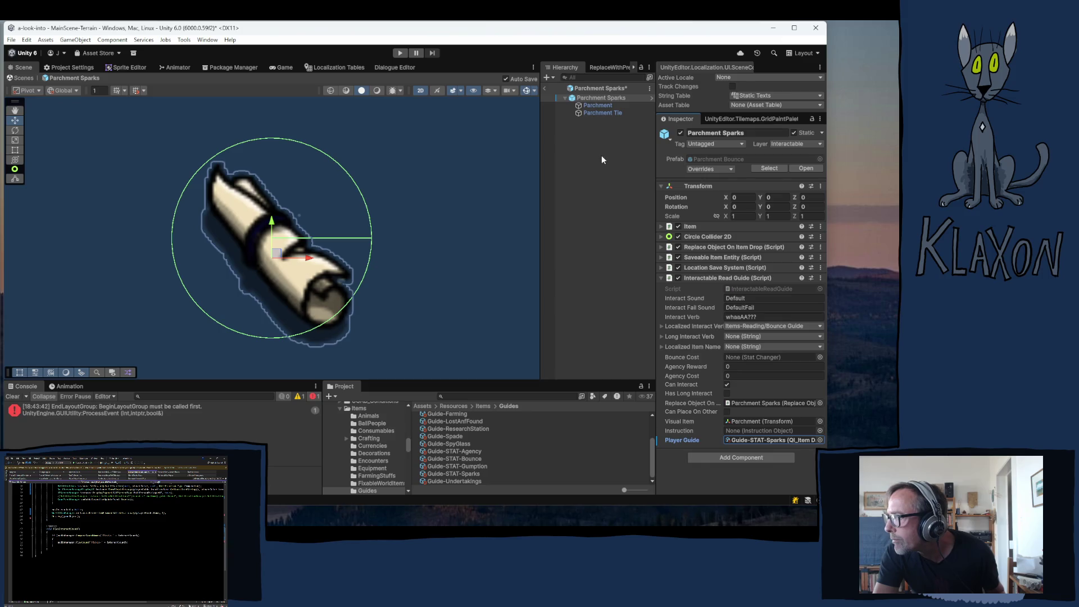
pyautogui.click(544, 88)
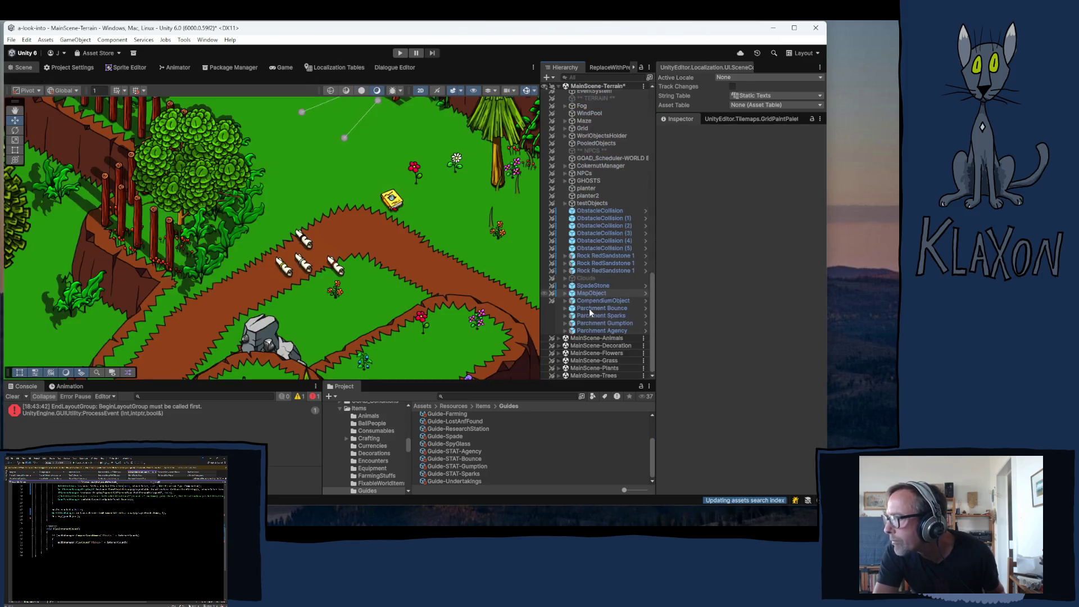
# - Select the placed Parchment Bounce scroll and locate its Parchment_Bounce item data asset
pyautogui.click(595, 330)
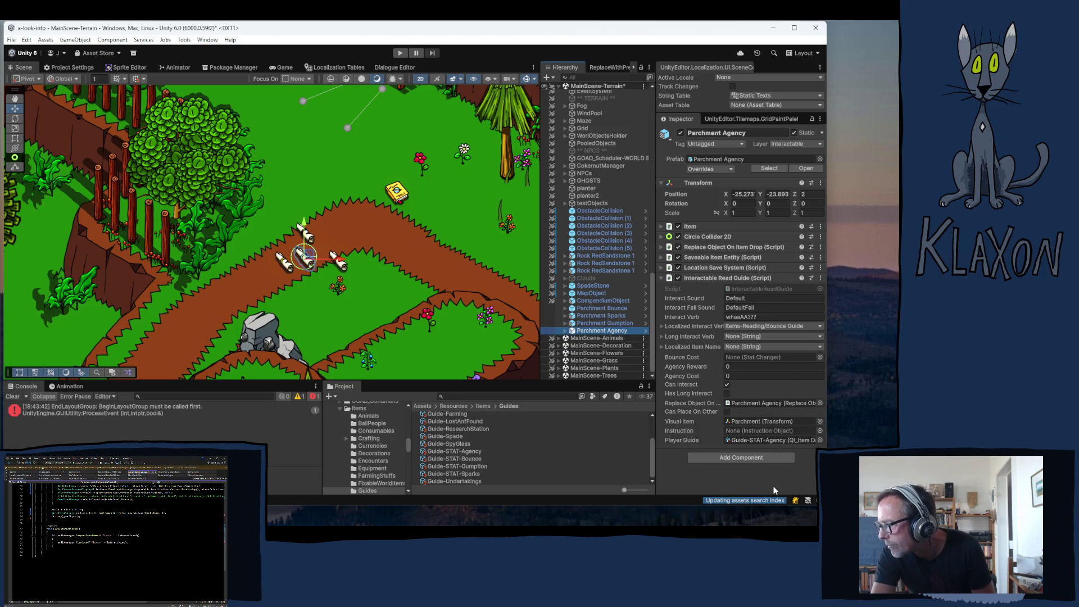
pyautogui.press('Up')
pyautogui.press('Up')
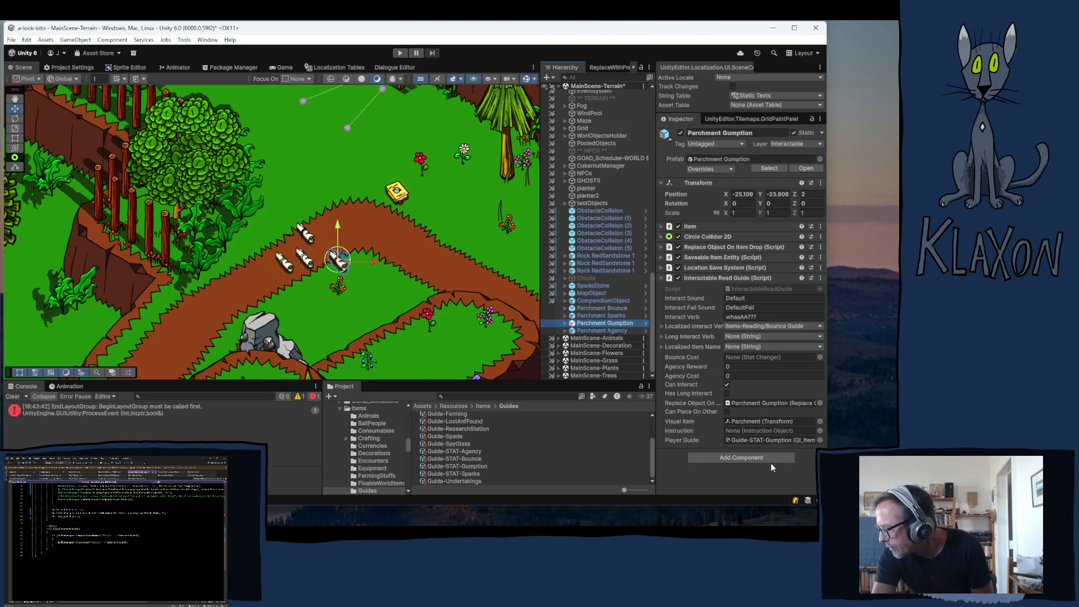
pyautogui.press('Up')
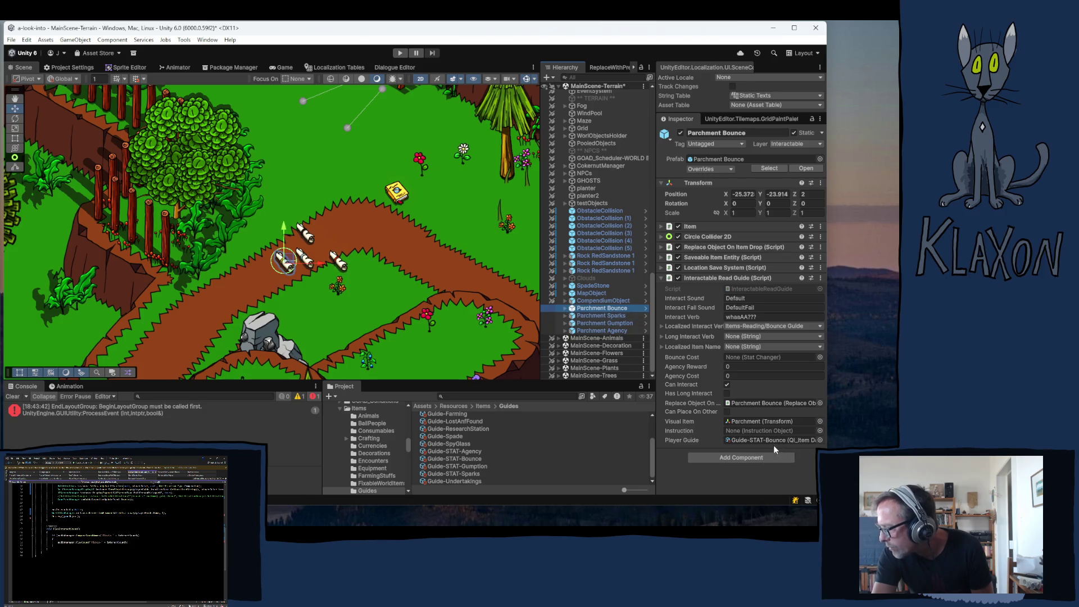
pyautogui.click(690, 226)
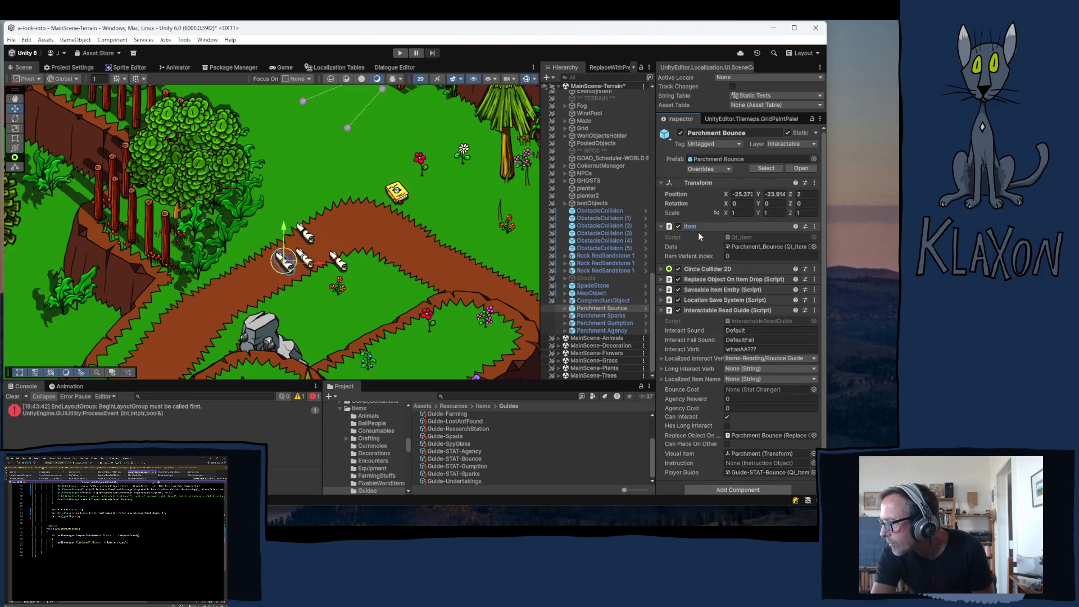
pyautogui.click(753, 247)
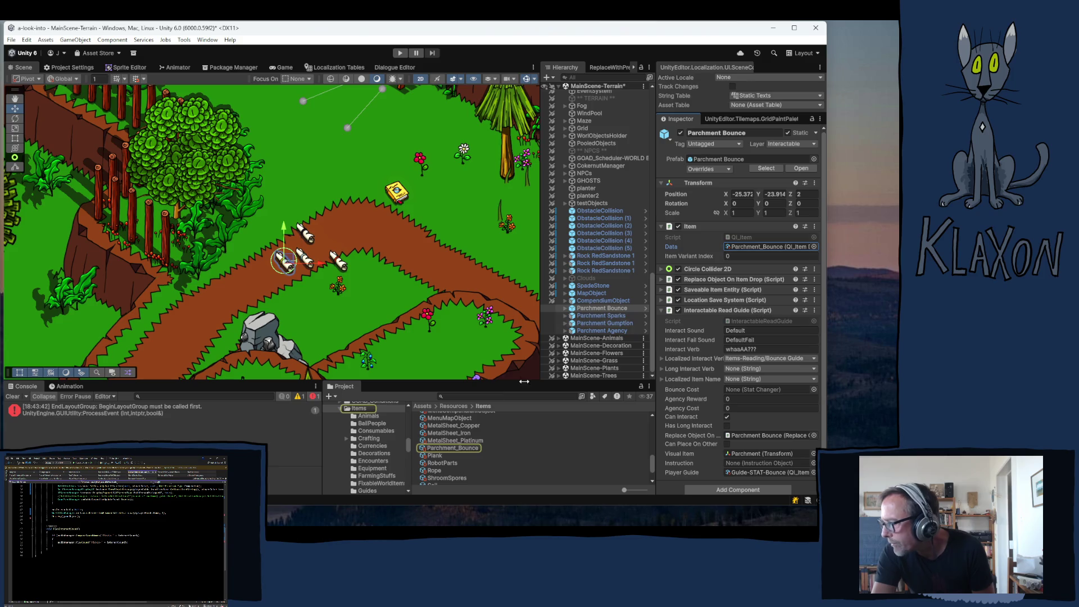
pyautogui.click(444, 447)
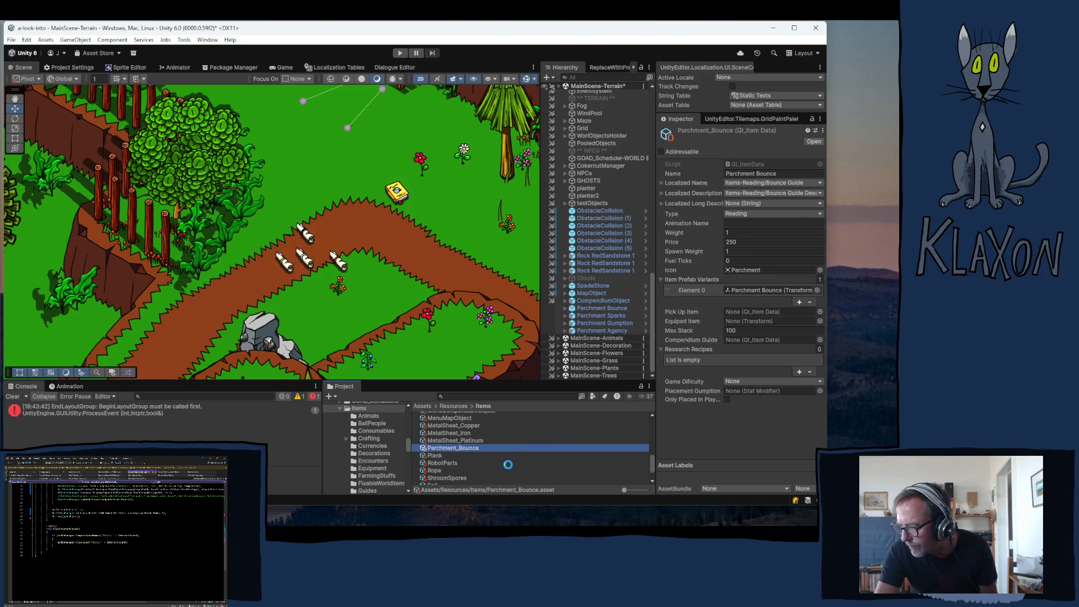
# - Duplicate Parchment_Bounce and rename the first copy Parchment_Agency
pyautogui.hotkey('ctrl', 'd')
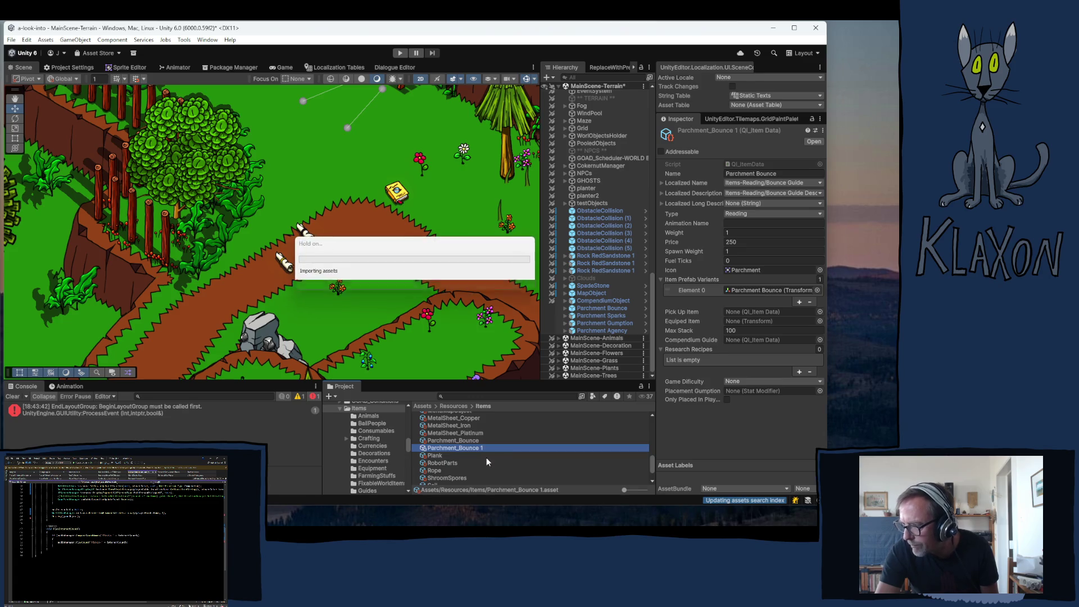
pyautogui.hotkey('ctrl', 'd')
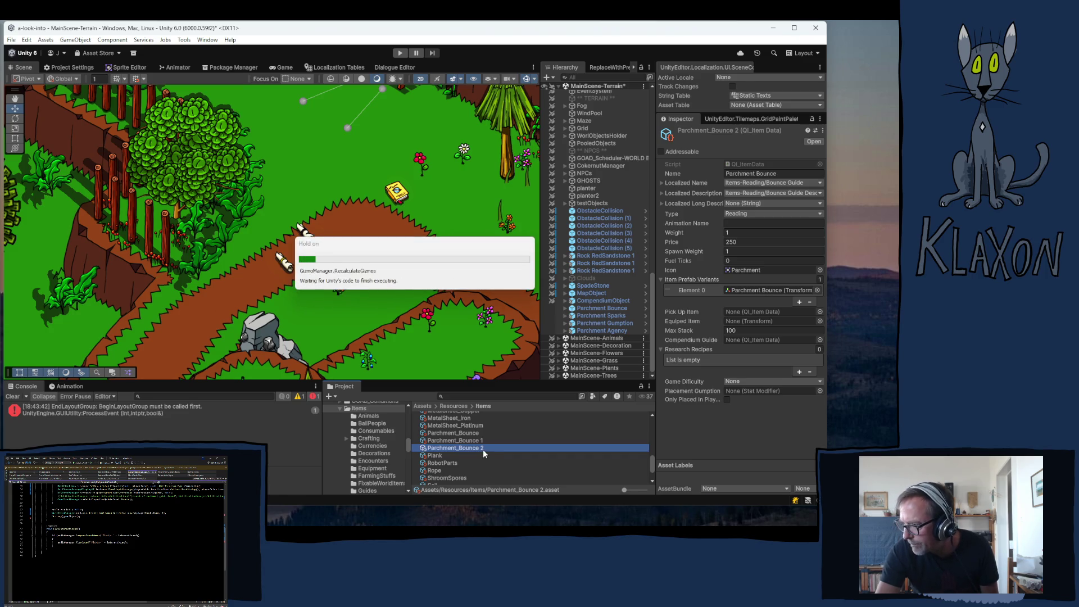
pyautogui.click(468, 433)
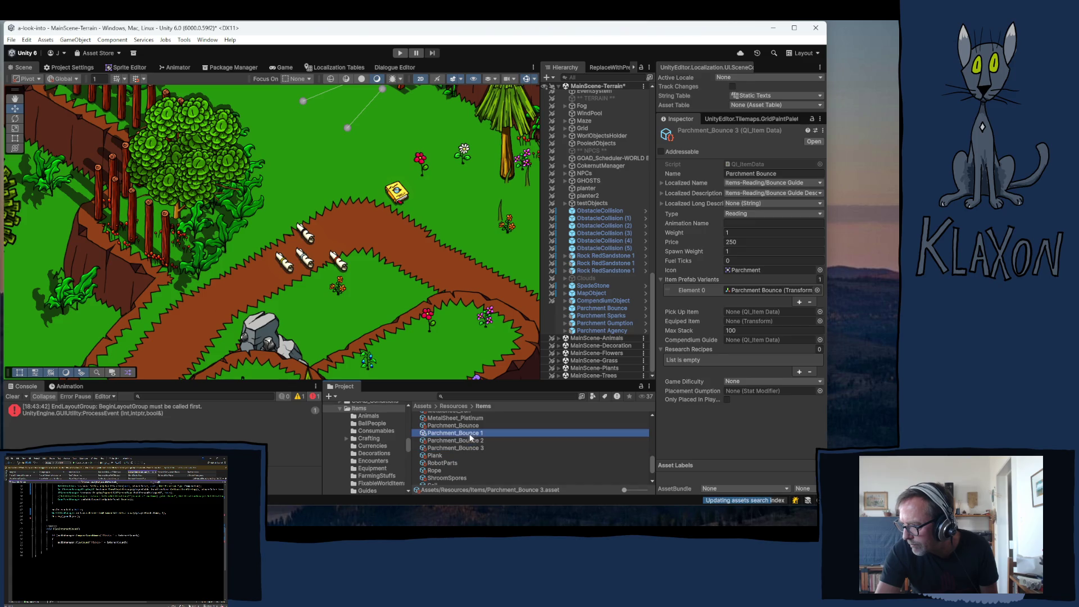
pyautogui.click(467, 433)
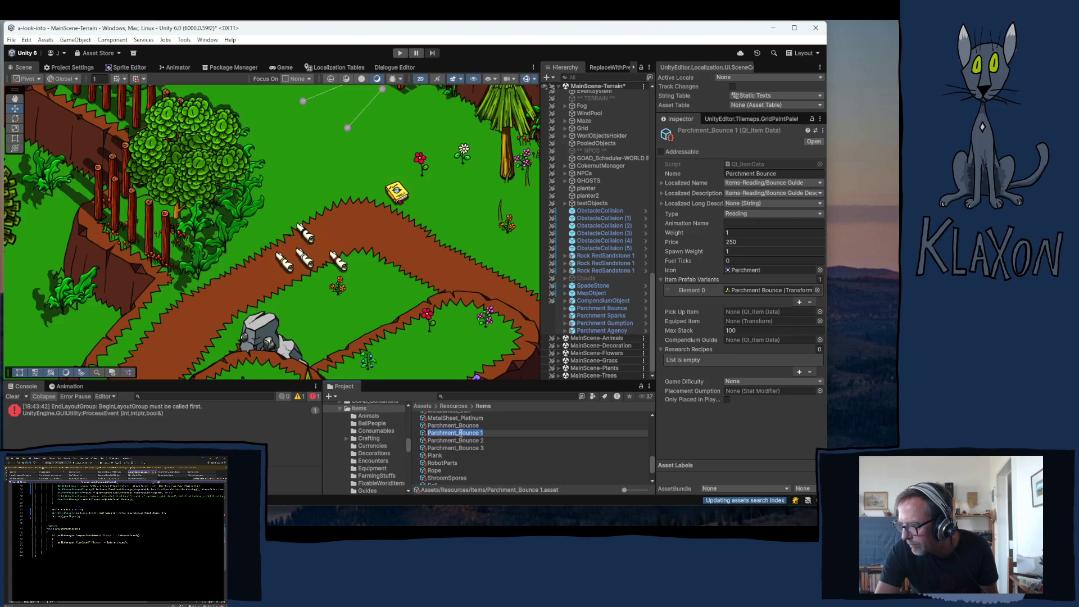
pyautogui.write('Agency')
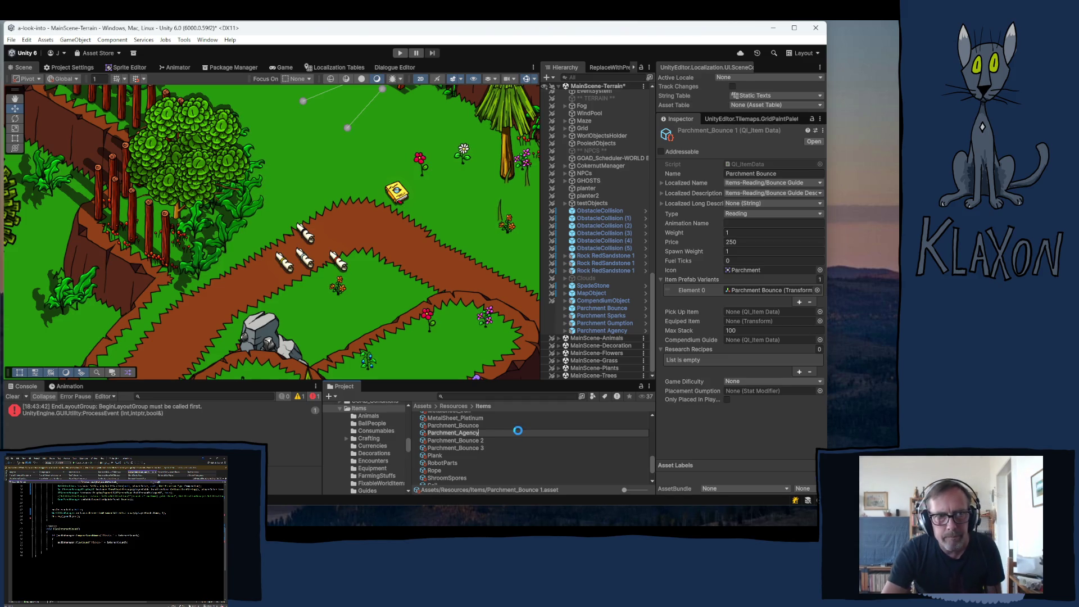
pyautogui.moveTo(625, 523)
pyautogui.press('Return')
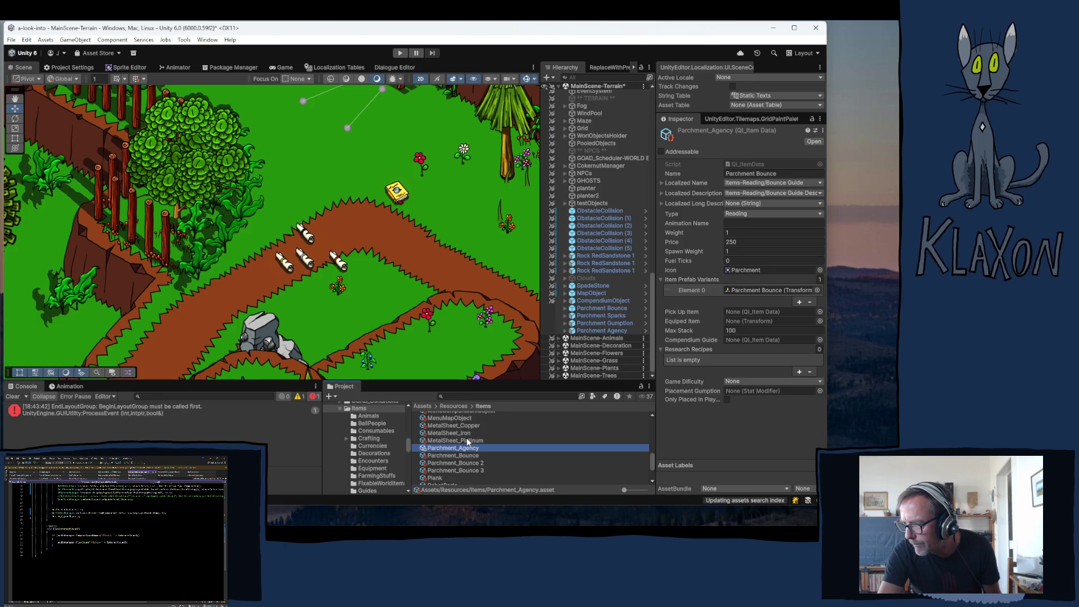
# - Rename the other two copies Parchment_Gumption and Parchment_Sparks
pyautogui.click(459, 462)
pyautogui.click(460, 462)
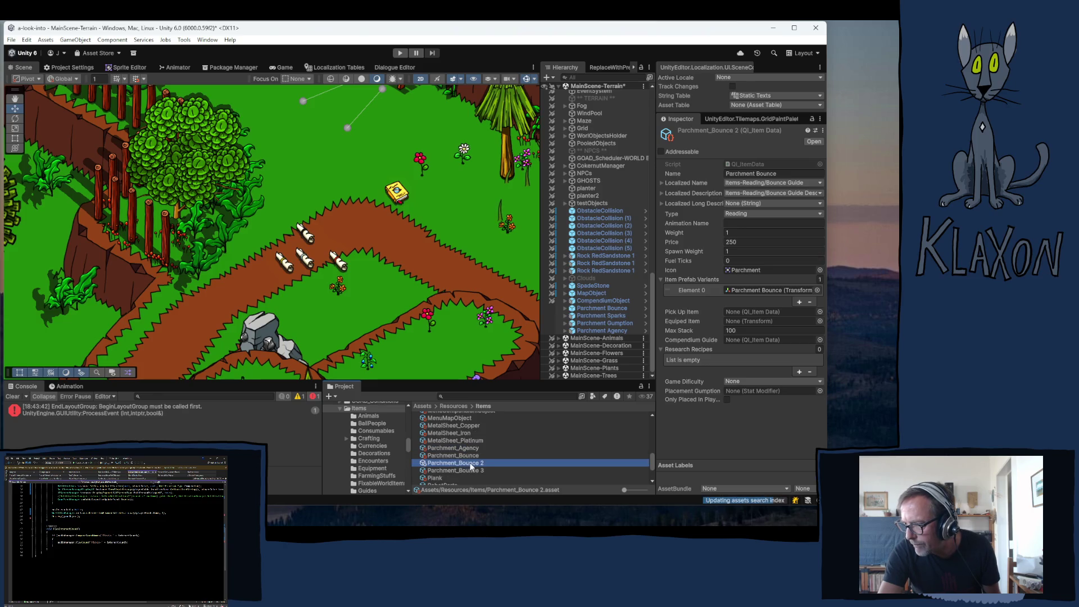
pyautogui.doubleClick(479, 464)
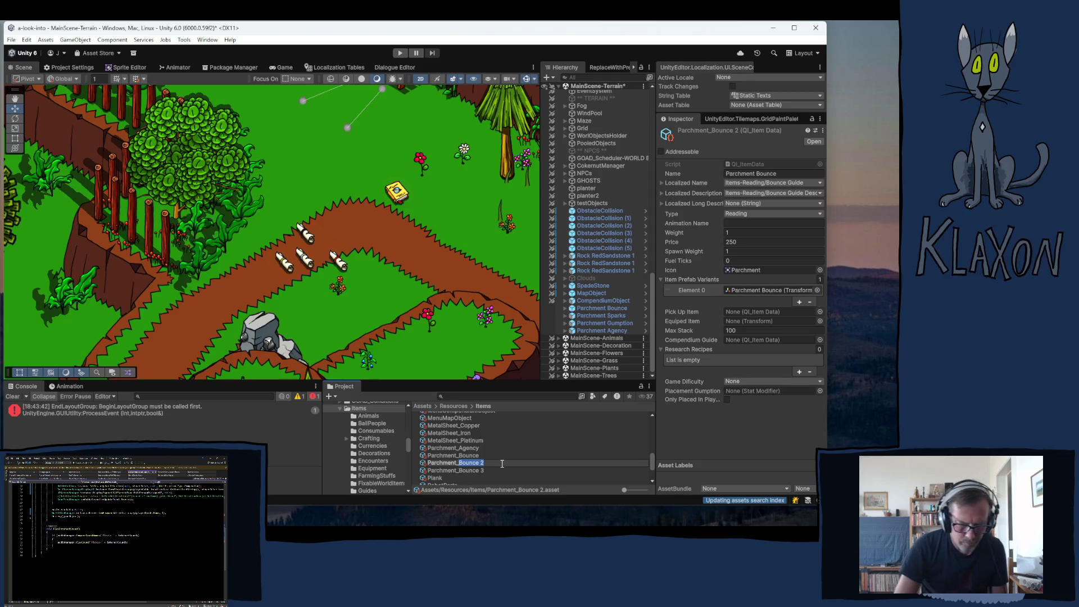
pyautogui.write('Gumption')
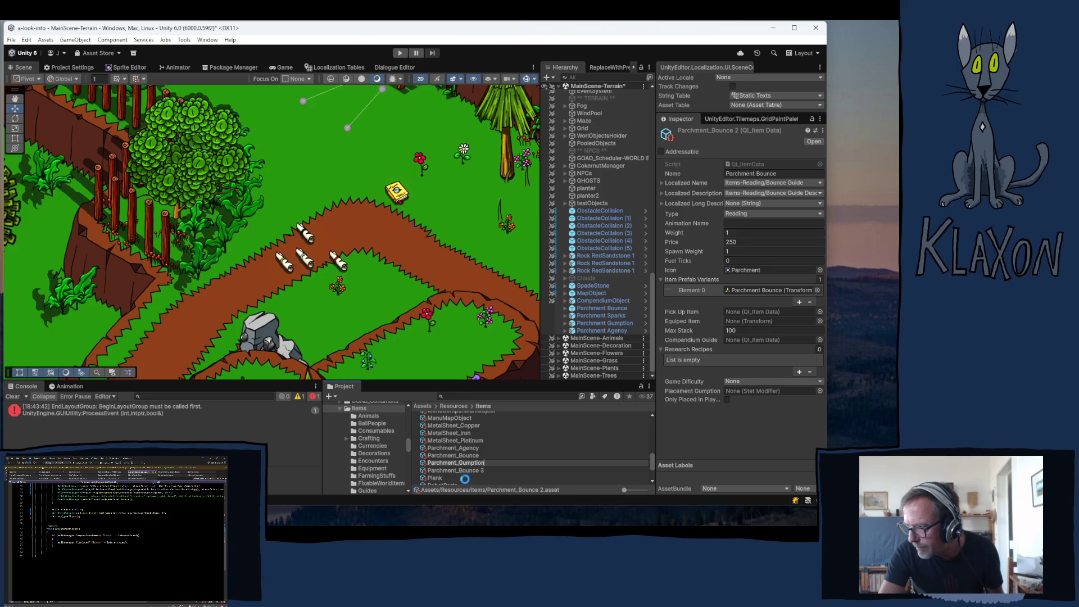
pyautogui.press('Return')
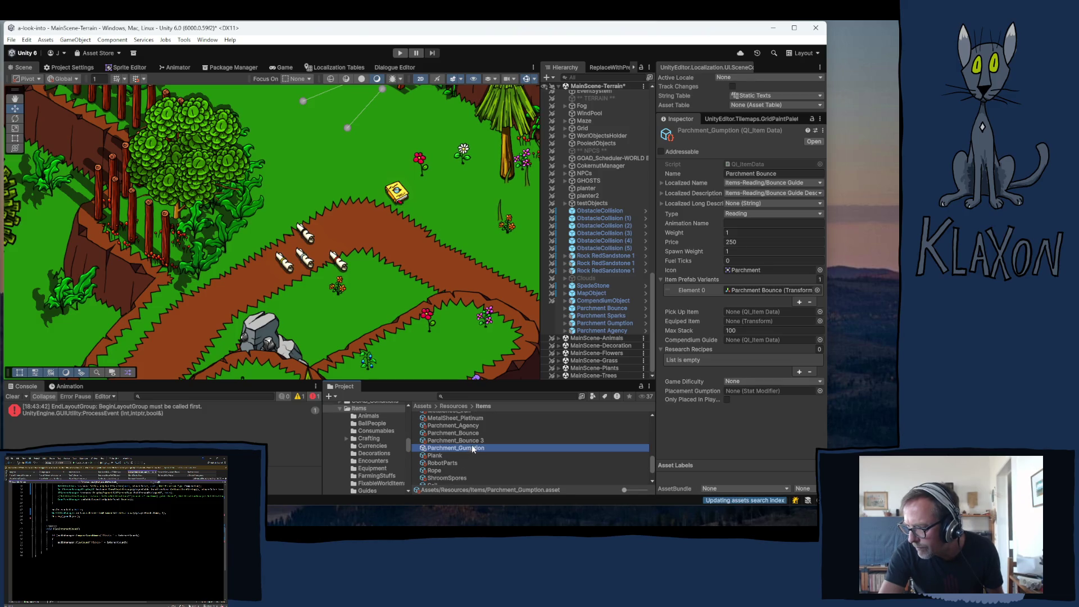
pyautogui.click(471, 441)
pyautogui.click(465, 441)
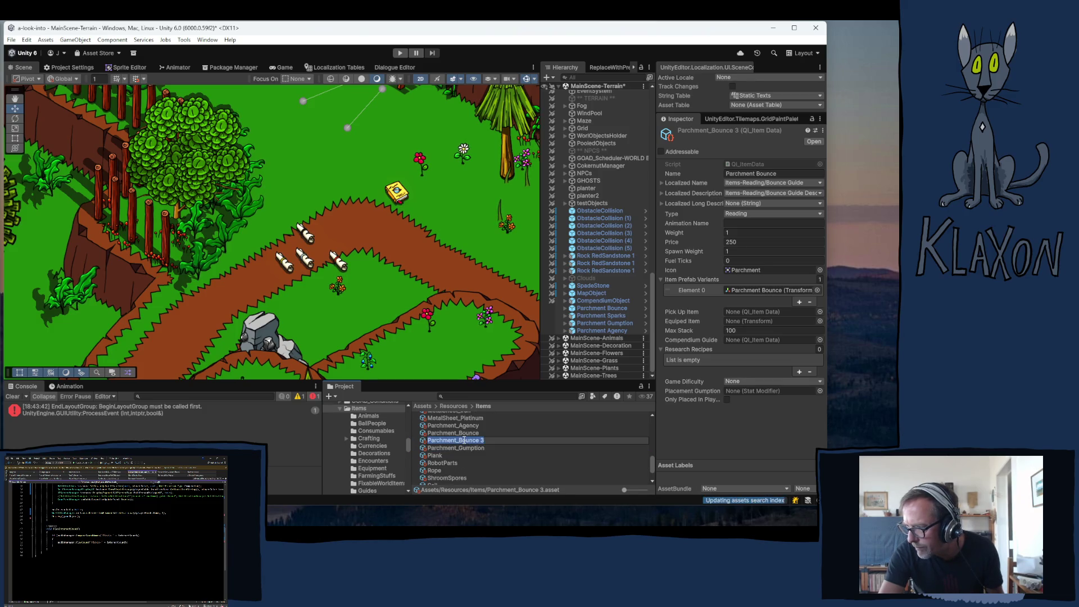
pyautogui.moveTo(460, 441); pyautogui.dragTo(487, 442)
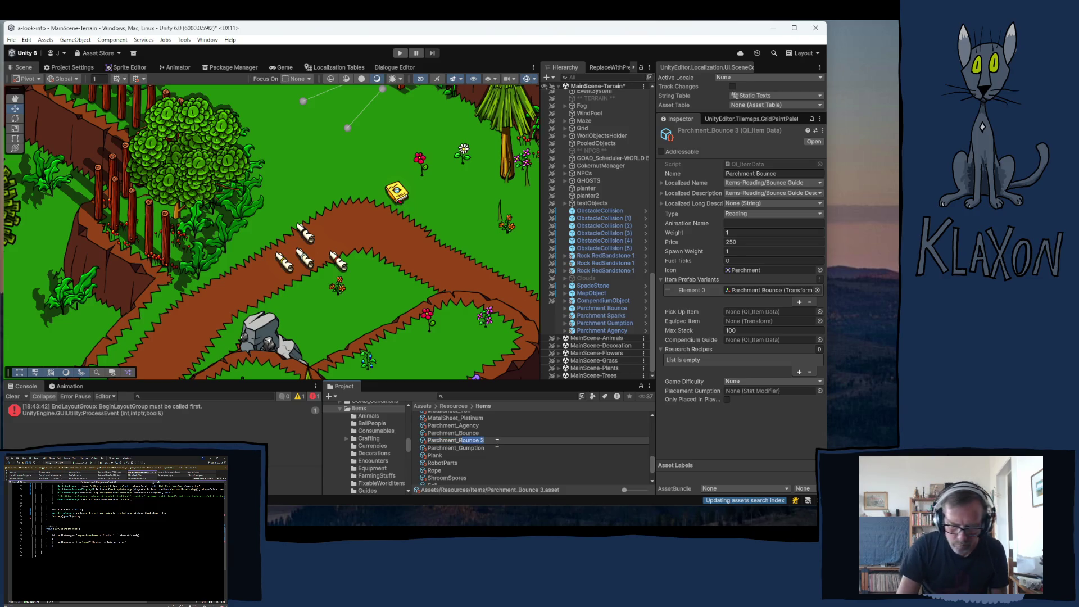
pyautogui.press('BackSpace')
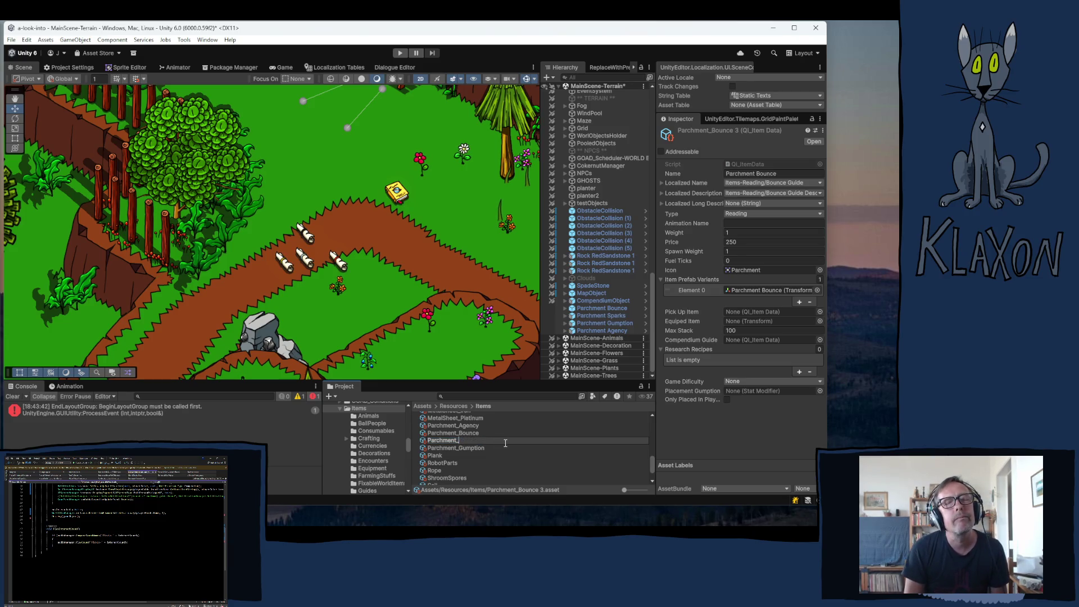
pyautogui.write('Sparks')
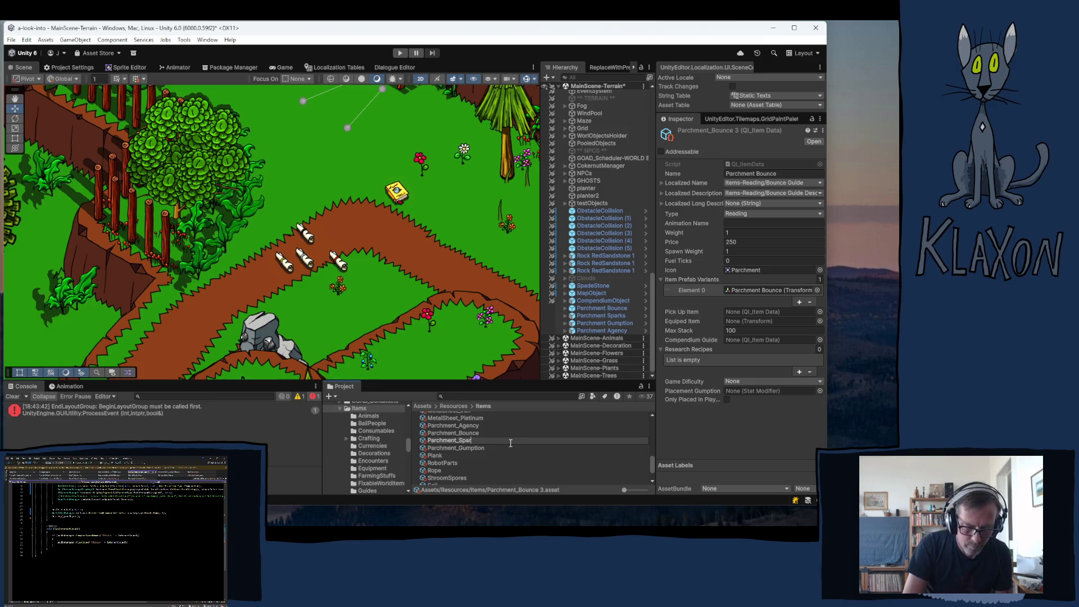
pyautogui.press('Return')
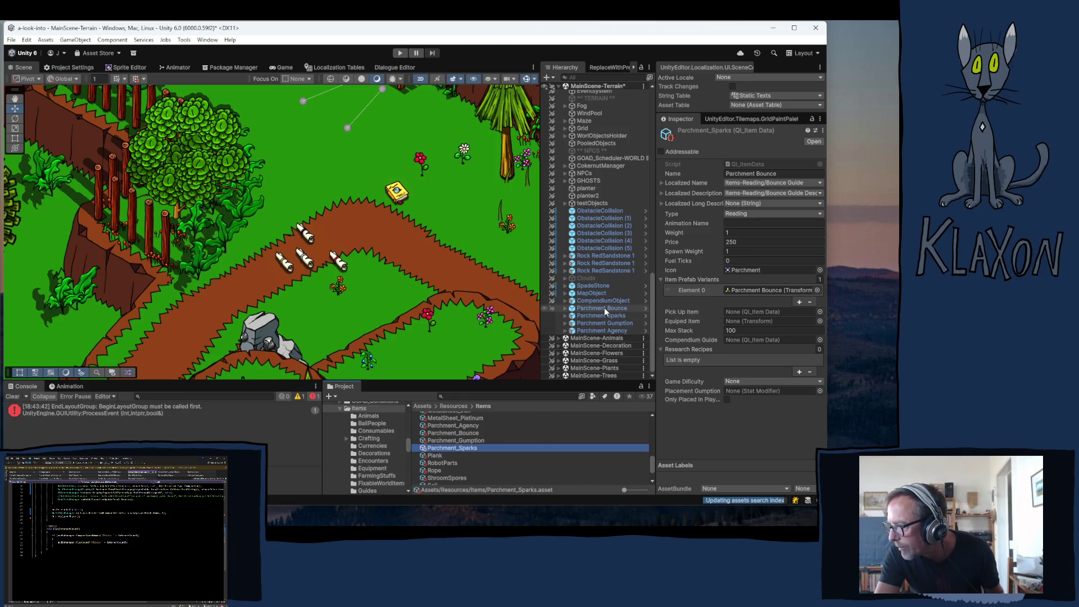
pyautogui.click(464, 424)
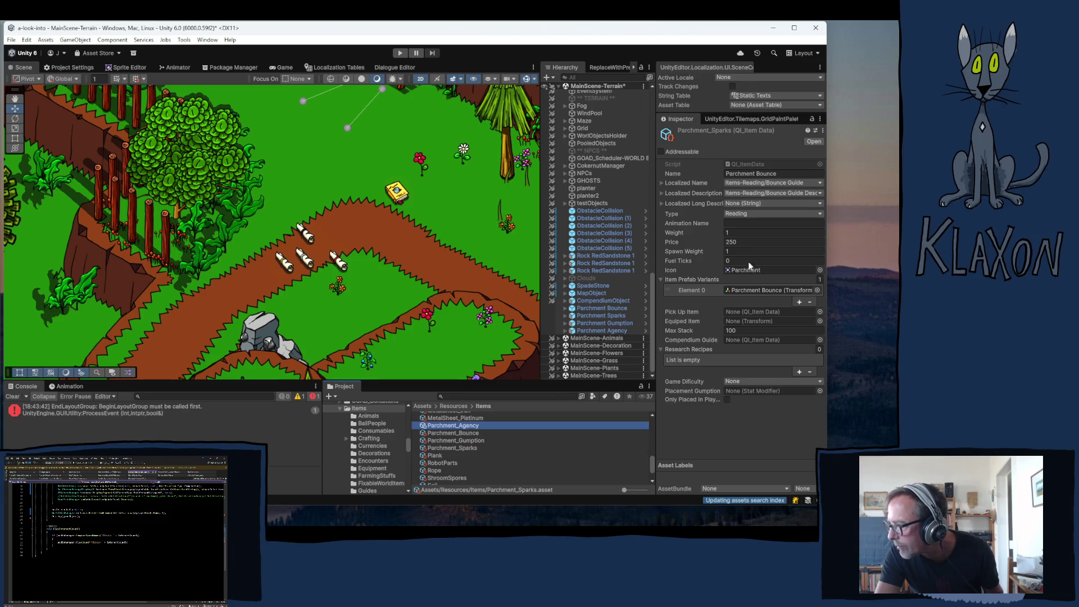
# - Set Parchment_Agency's prefab variant to Parchment Agency and apply Parchment_Agency as that prefab's Data
pyautogui.click(738, 290)
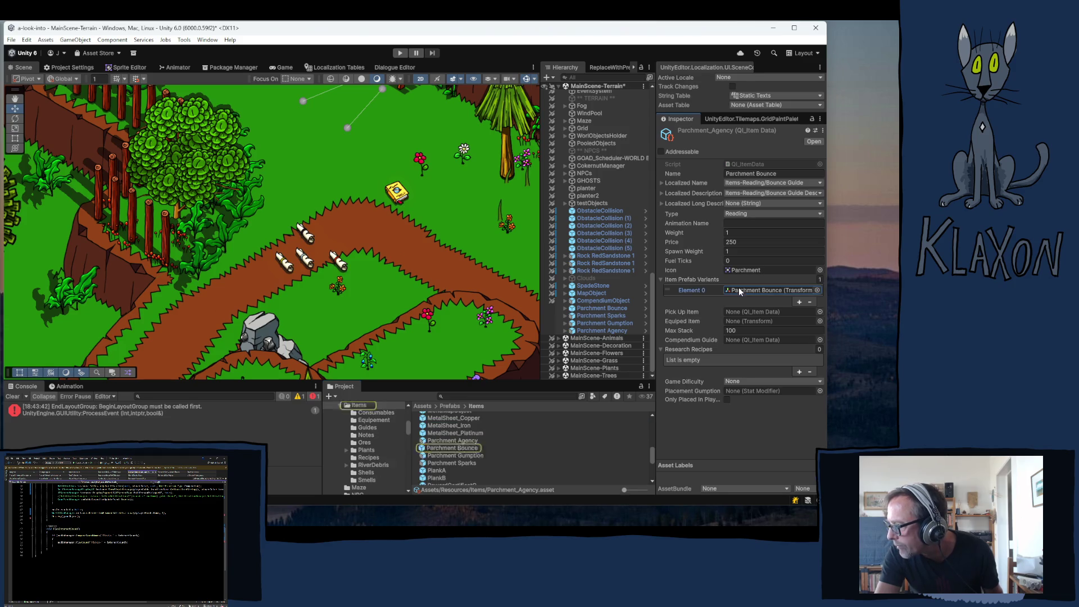
pyautogui.moveTo(661, 339); pyautogui.dragTo(743, 290)
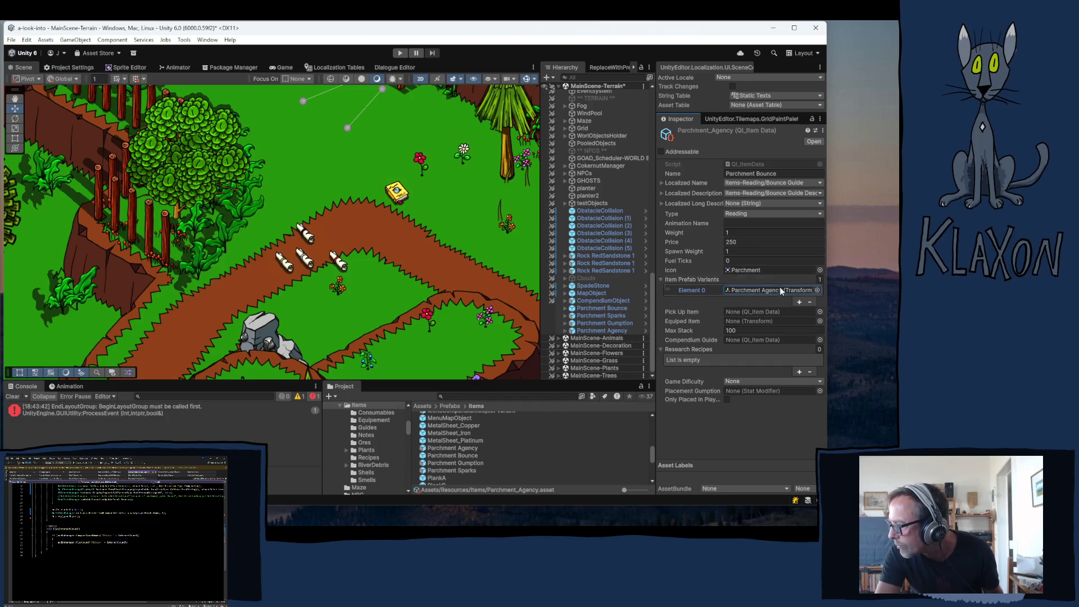
pyautogui.click(584, 332)
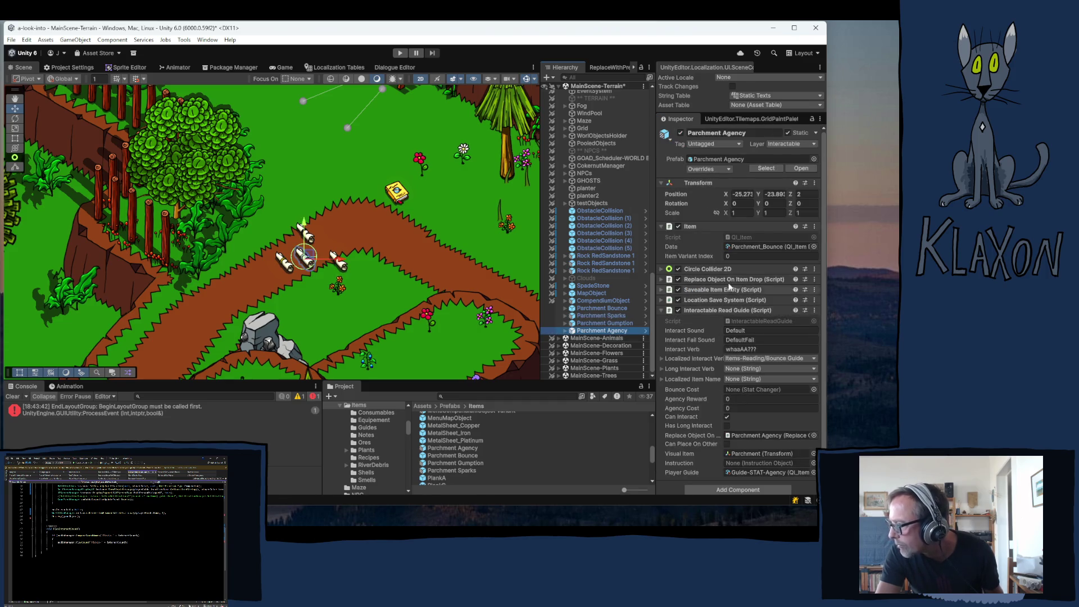
pyautogui.click(746, 246)
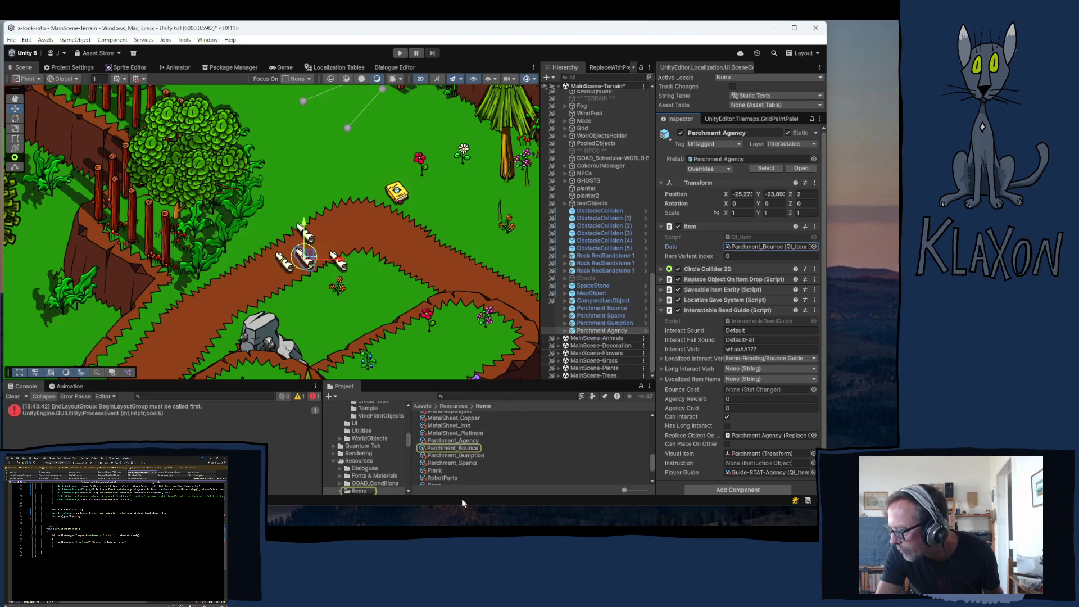
pyautogui.moveTo(459, 440)
pyautogui.mouseDown()
pyautogui.moveTo(753, 250)
pyautogui.moveTo(762, 256)
pyautogui.moveTo(748, 246)
pyautogui.mouseUp()
pyautogui.rightClick(679, 248)
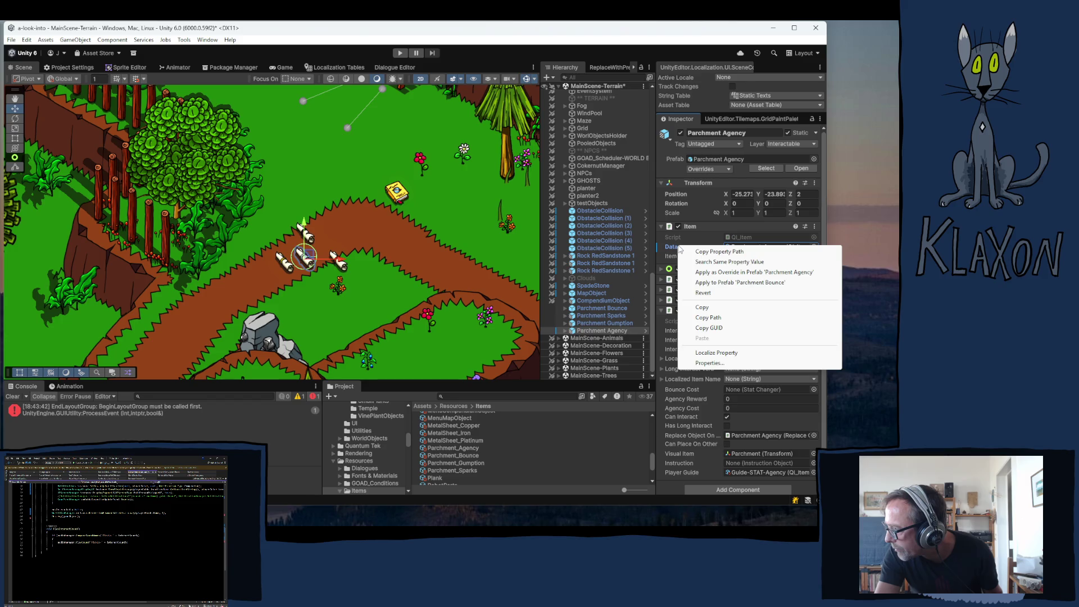
pyautogui.click(709, 273)
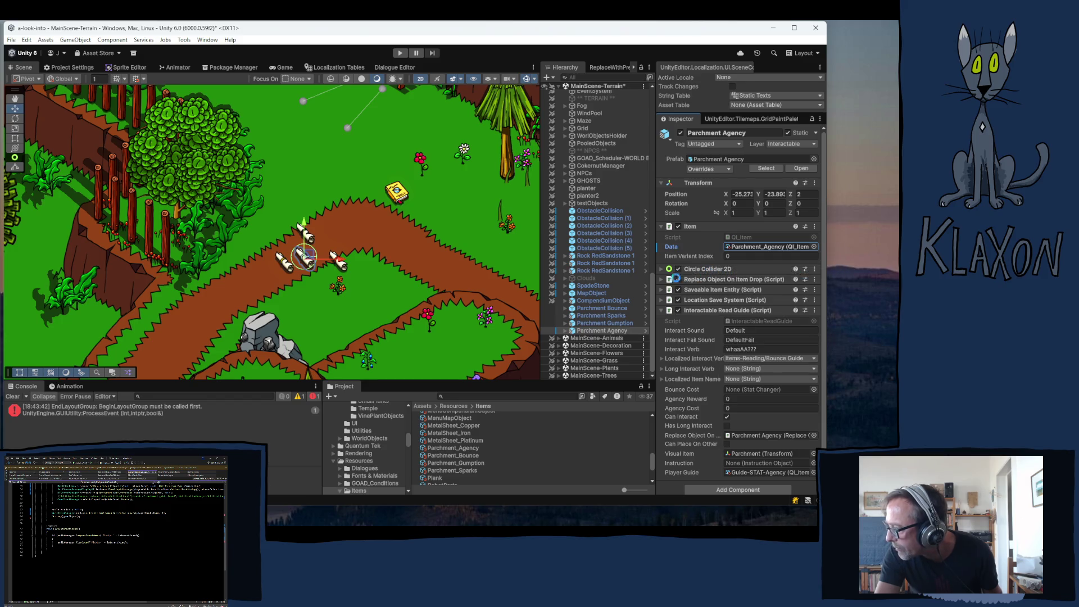
pyautogui.click(470, 463)
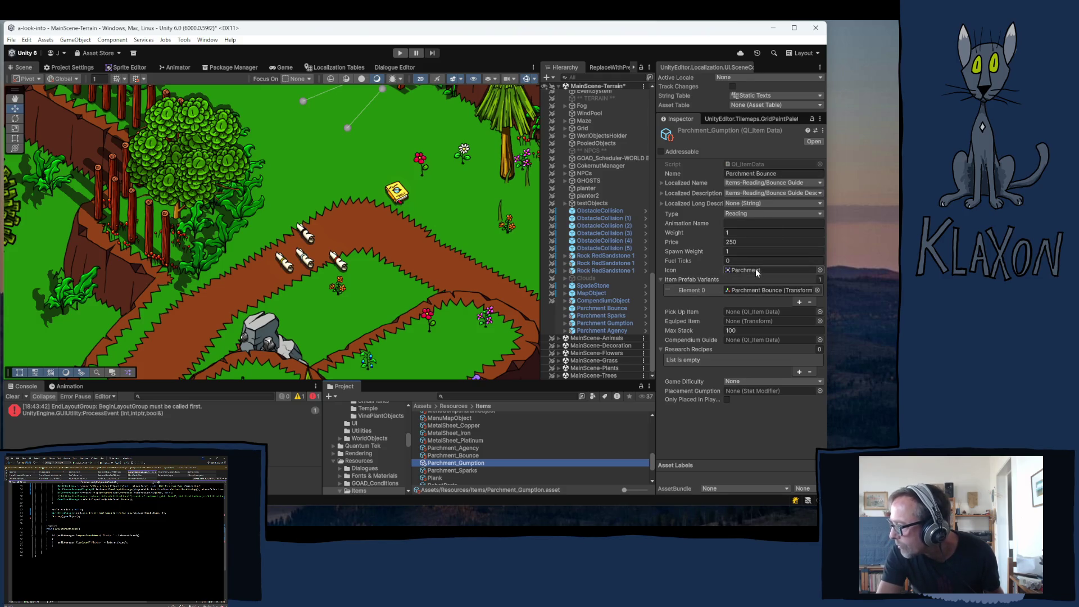
# - Link Parchment_Gumption to the Parchment Gumption prefab and apply it as that prefab's Data
pyautogui.click(747, 290)
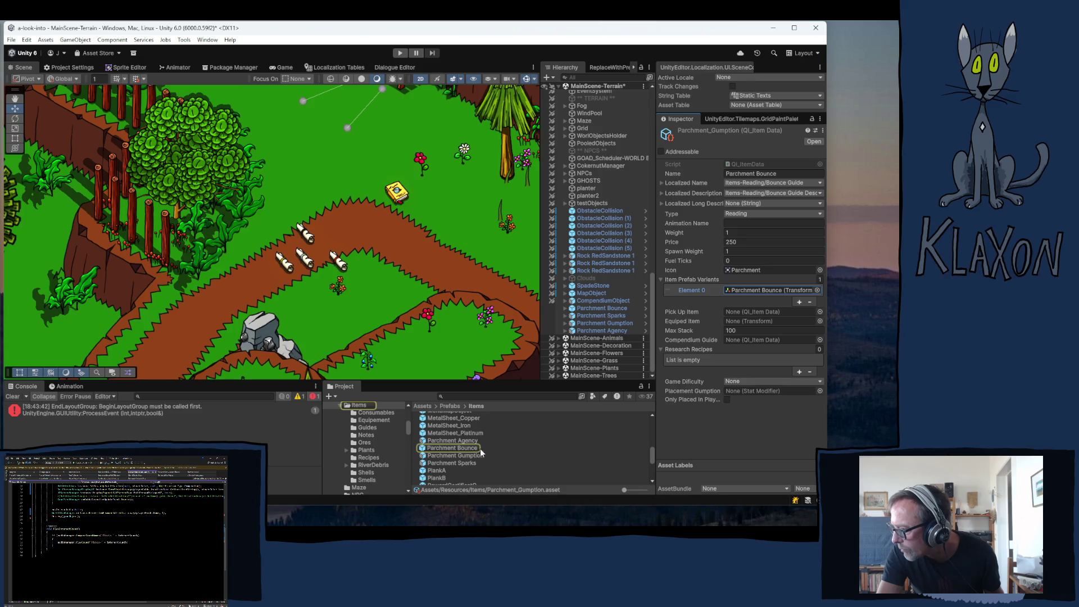
pyautogui.moveTo(464, 455)
pyautogui.mouseDown()
pyautogui.moveTo(773, 335)
pyautogui.moveTo(766, 291)
pyautogui.moveTo(742, 290)
pyautogui.mouseUp()
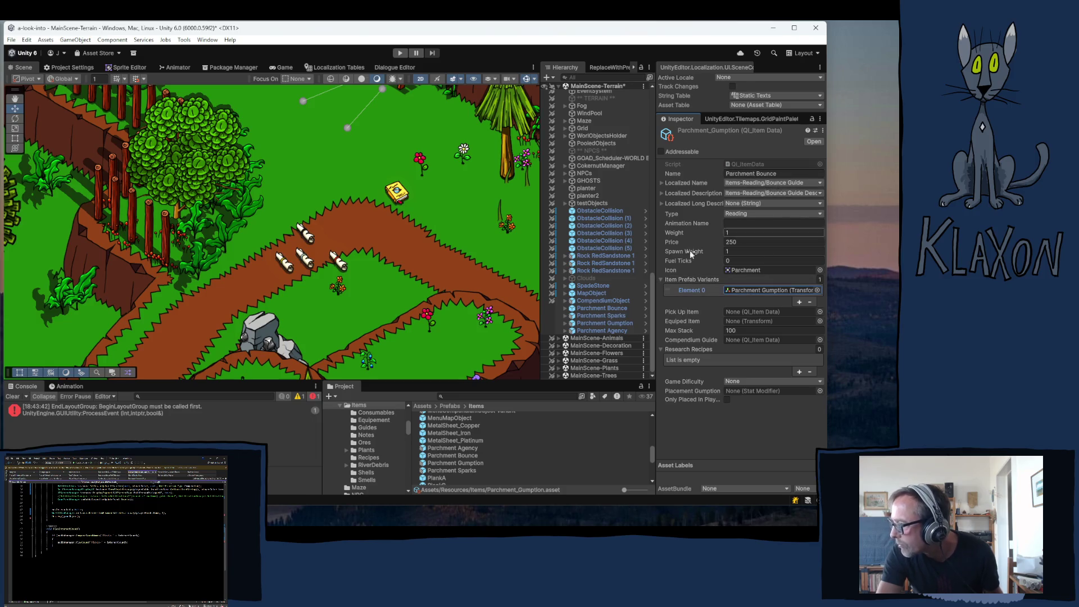
pyautogui.click(606, 325)
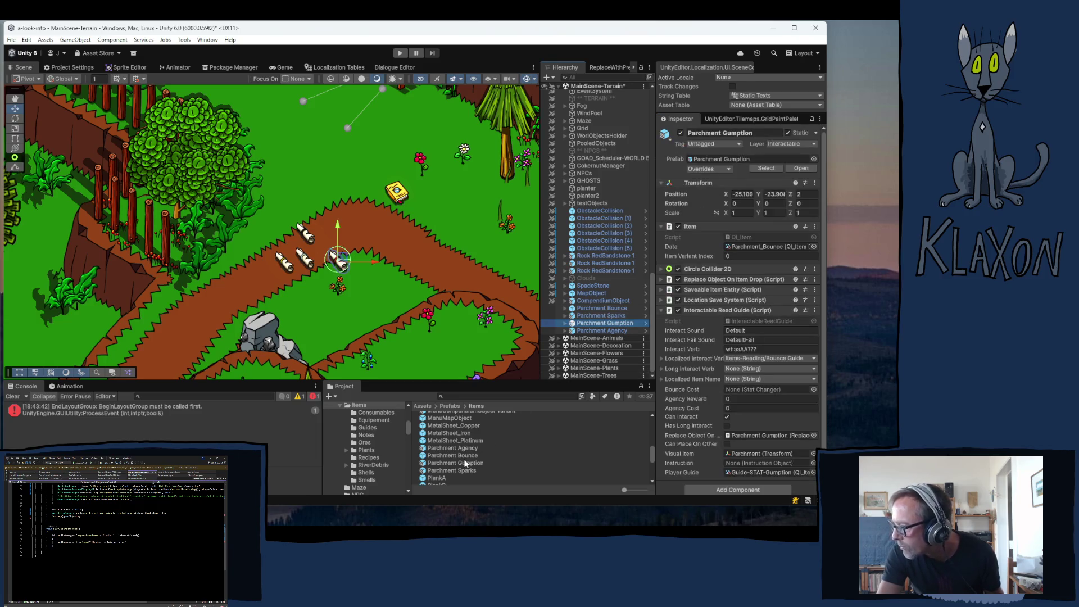
pyautogui.click(750, 246)
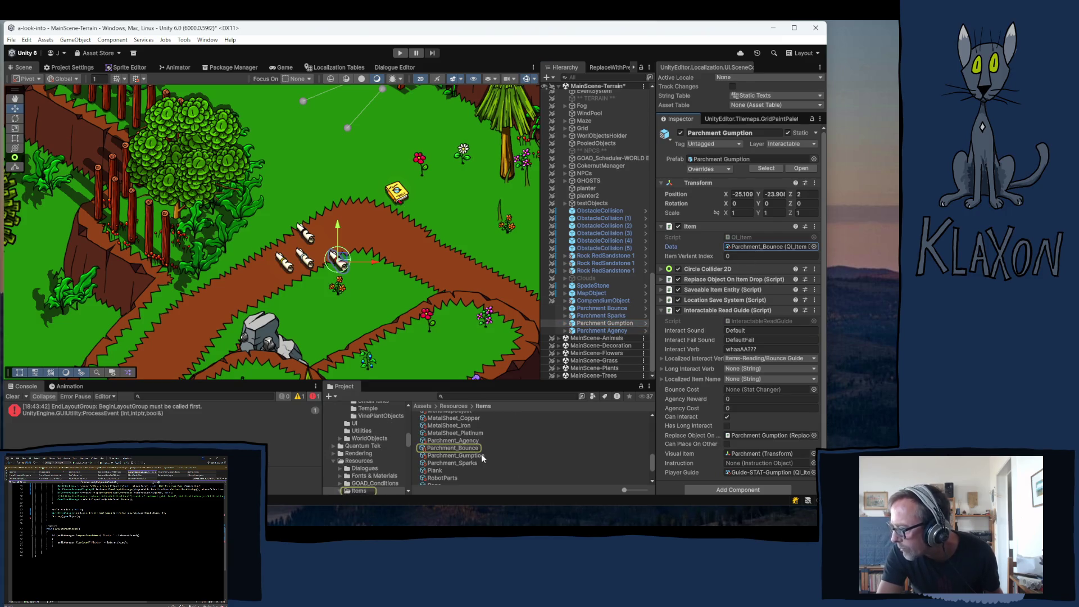
pyautogui.click(756, 248)
pyautogui.moveTo(754, 251); pyautogui.dragTo(753, 251)
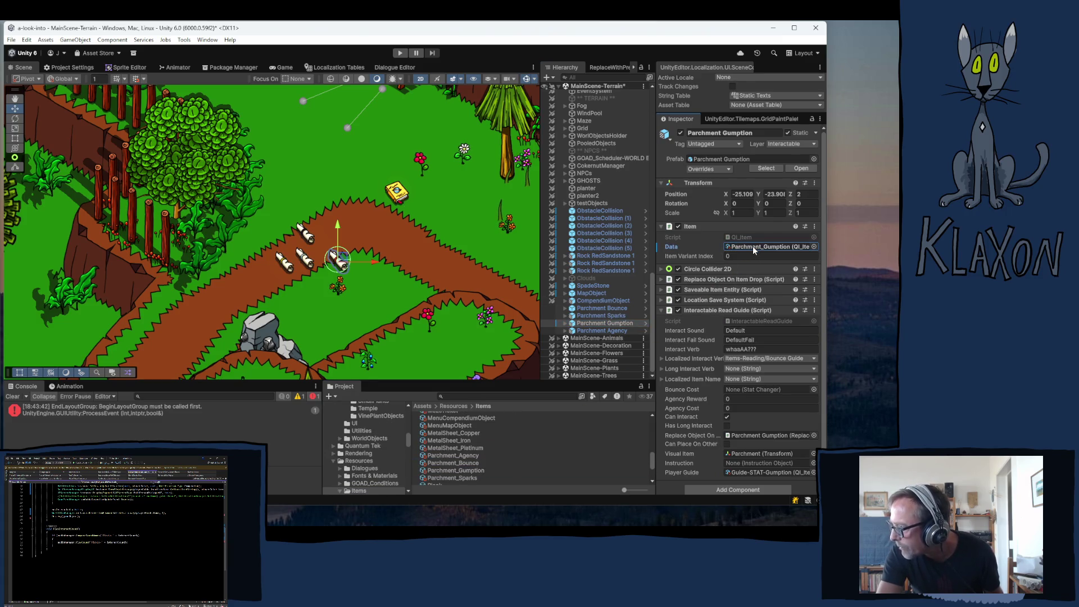
pyautogui.rightClick(674, 250)
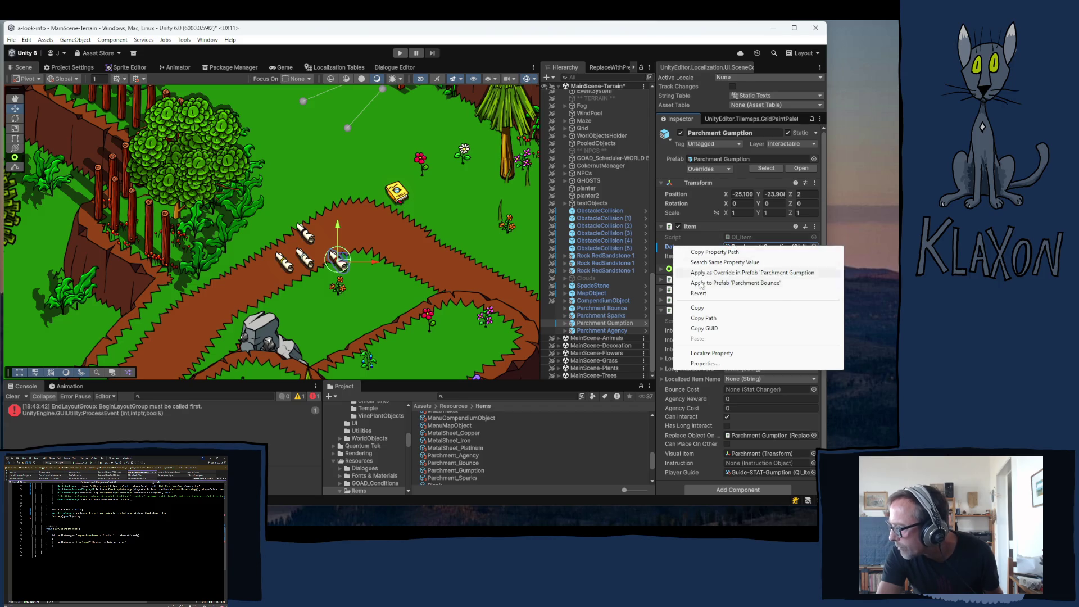
pyautogui.click(749, 272)
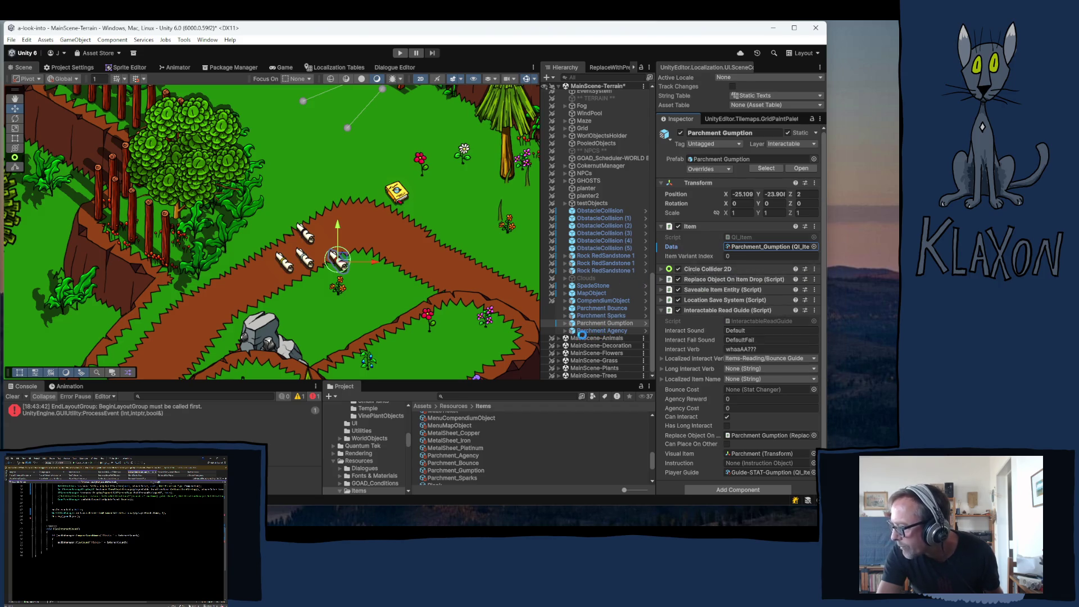
pyautogui.scroll(-1, 456, 474)
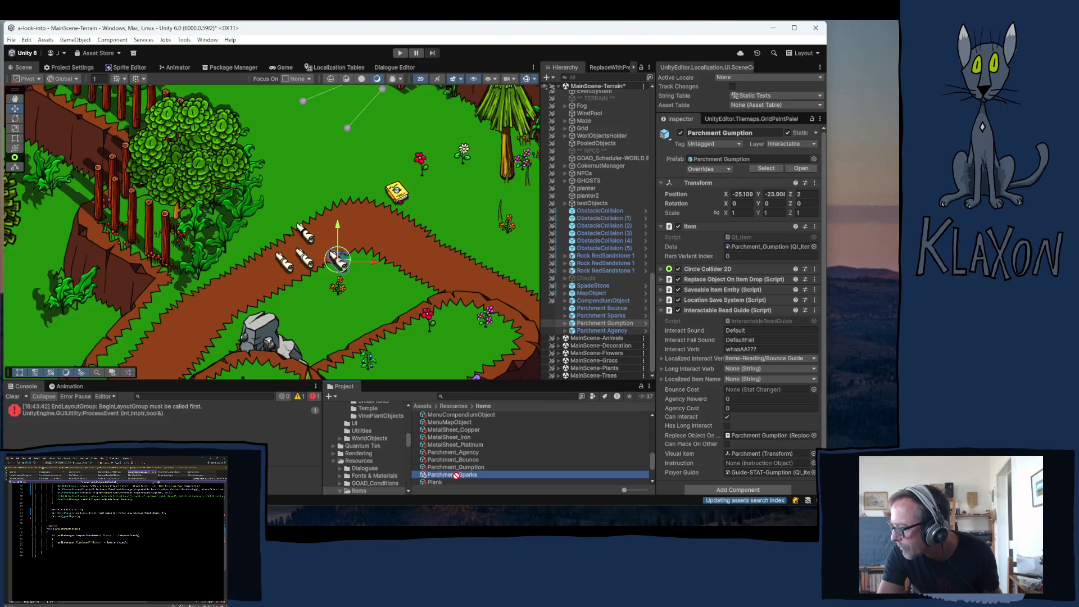
# - Link Parchment_Sparks to the Parchment Sparks prefab and apply it as that scroll's Data
pyautogui.click(461, 474)
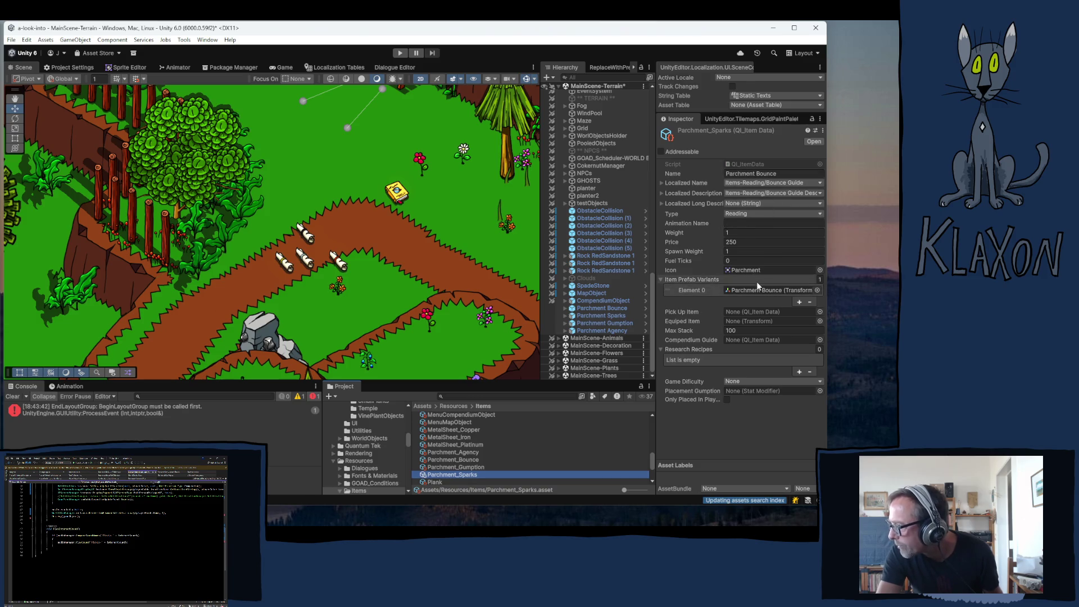
pyautogui.moveTo(765, 287)
pyautogui.mouseDown()
pyautogui.moveTo(468, 459)
pyautogui.moveTo(530, 436)
pyautogui.moveTo(749, 290)
pyautogui.mouseUp()
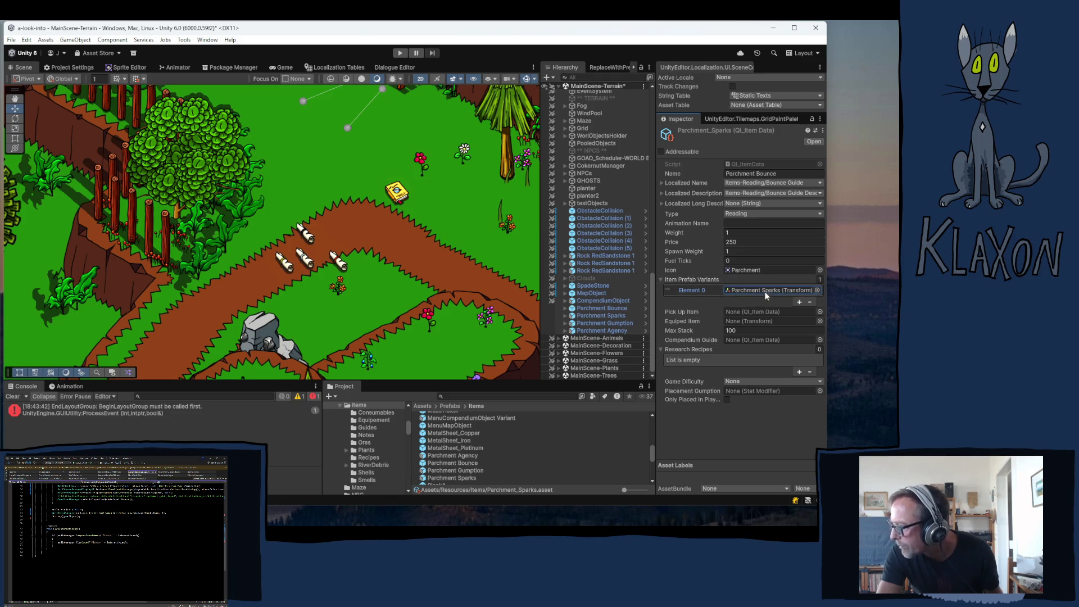
pyautogui.click(601, 314)
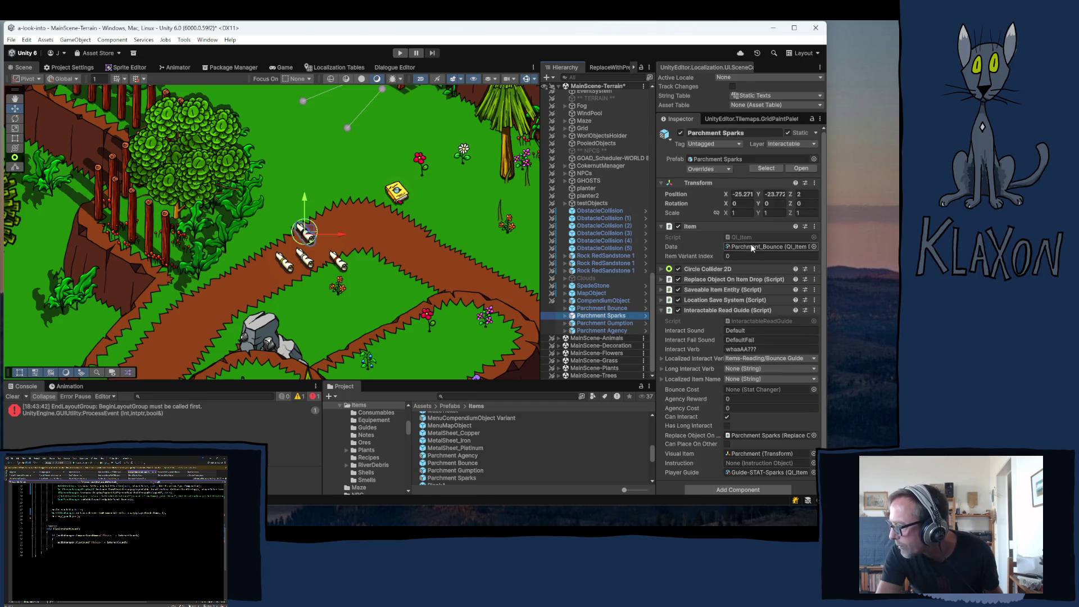
pyautogui.click(749, 246)
pyautogui.scroll(2, 539, 427)
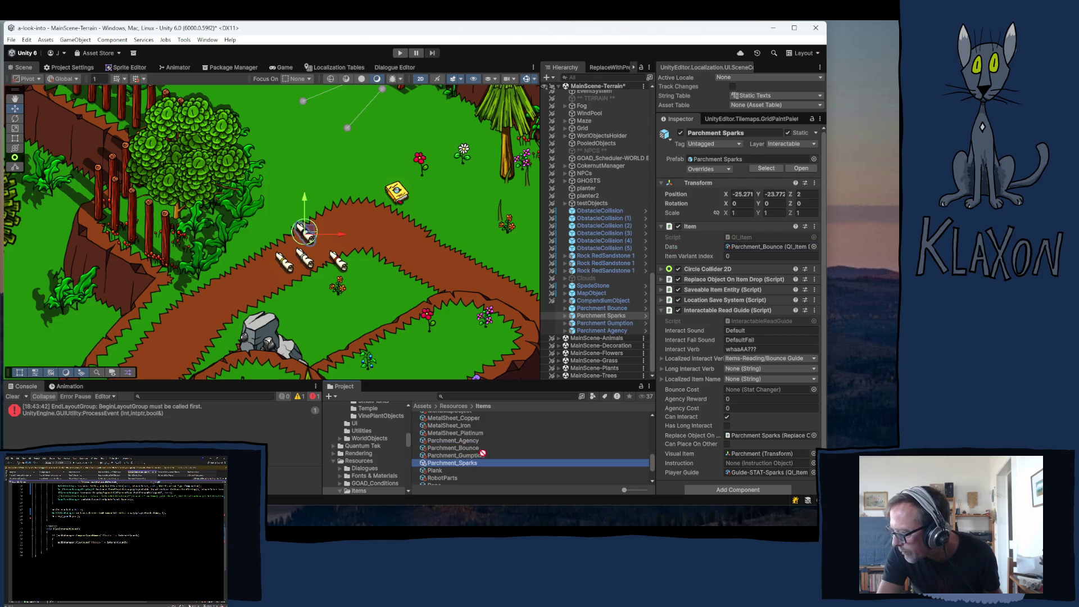
pyautogui.moveTo(747, 251); pyautogui.dragTo(747, 251)
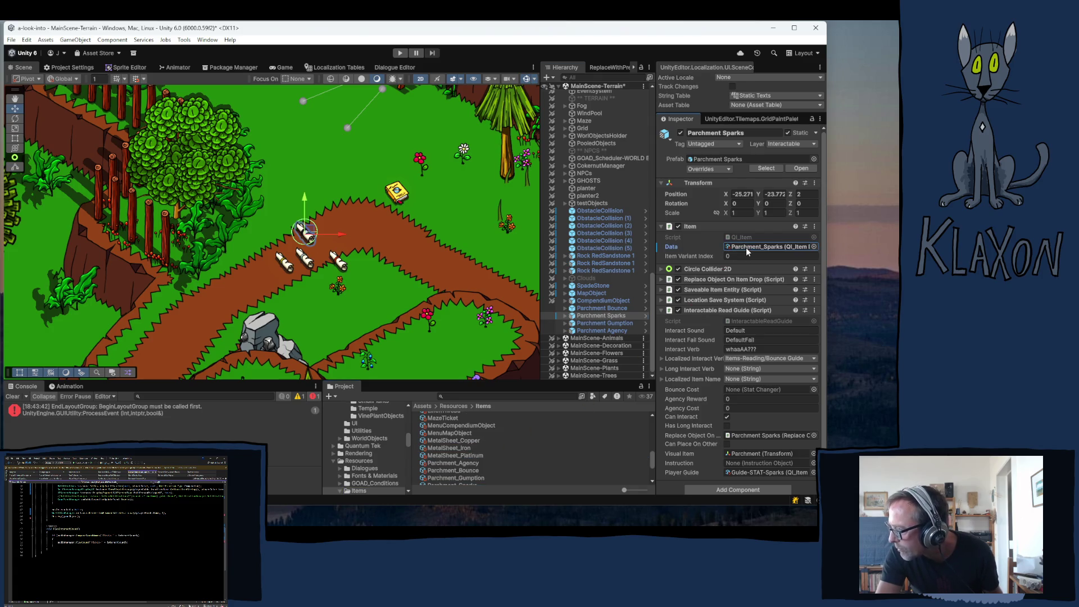
pyautogui.rightClick(673, 247)
pyautogui.click(709, 271)
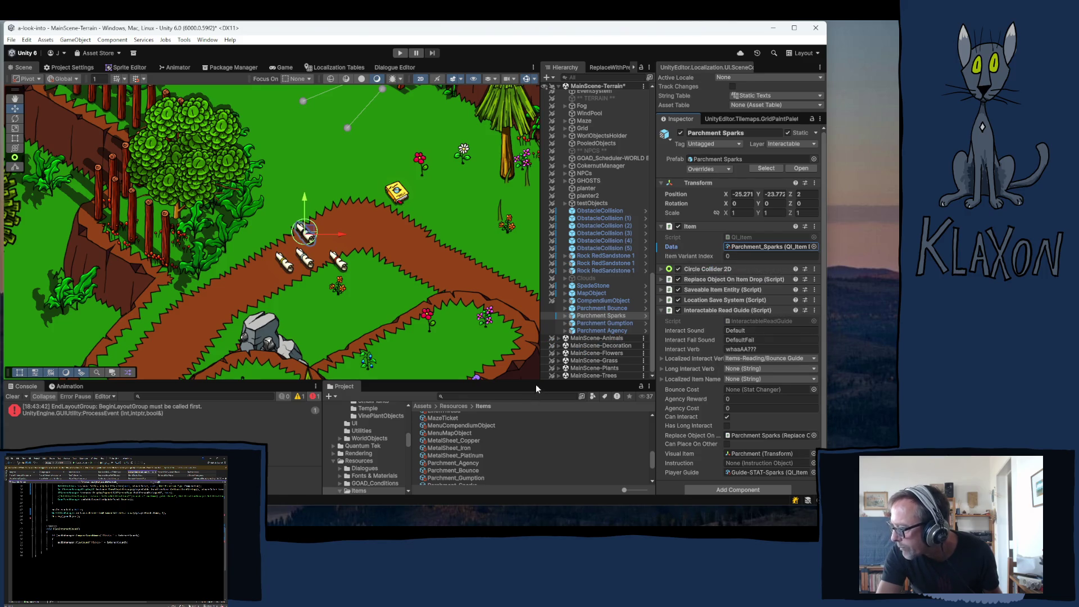
pyautogui.scroll(-2, 498, 453)
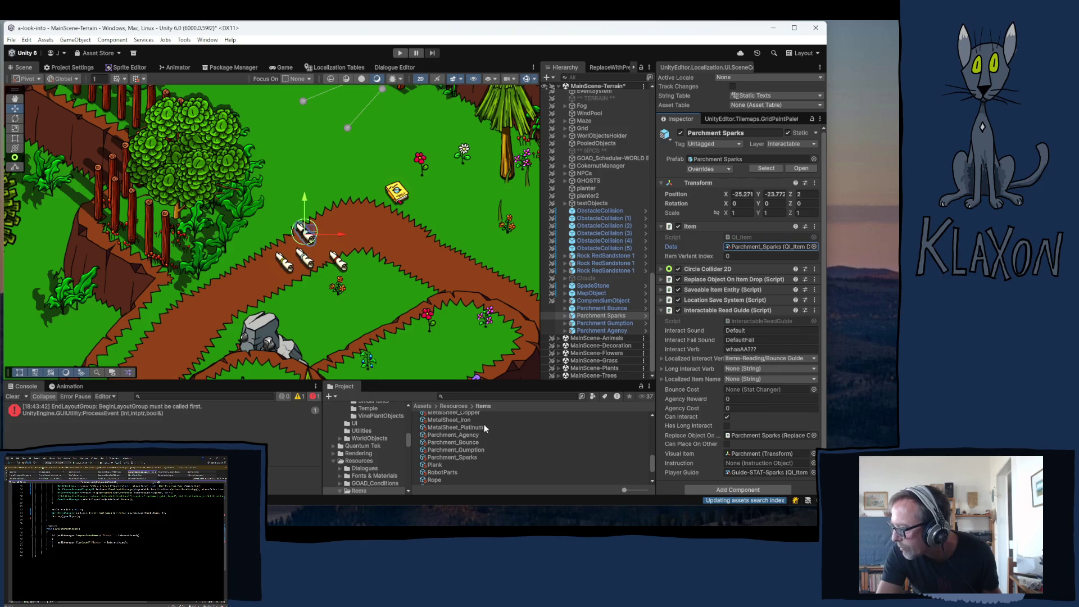
# - Rename the item to Parchment Agency and set its localized name to Agency Guide
pyautogui.click(463, 436)
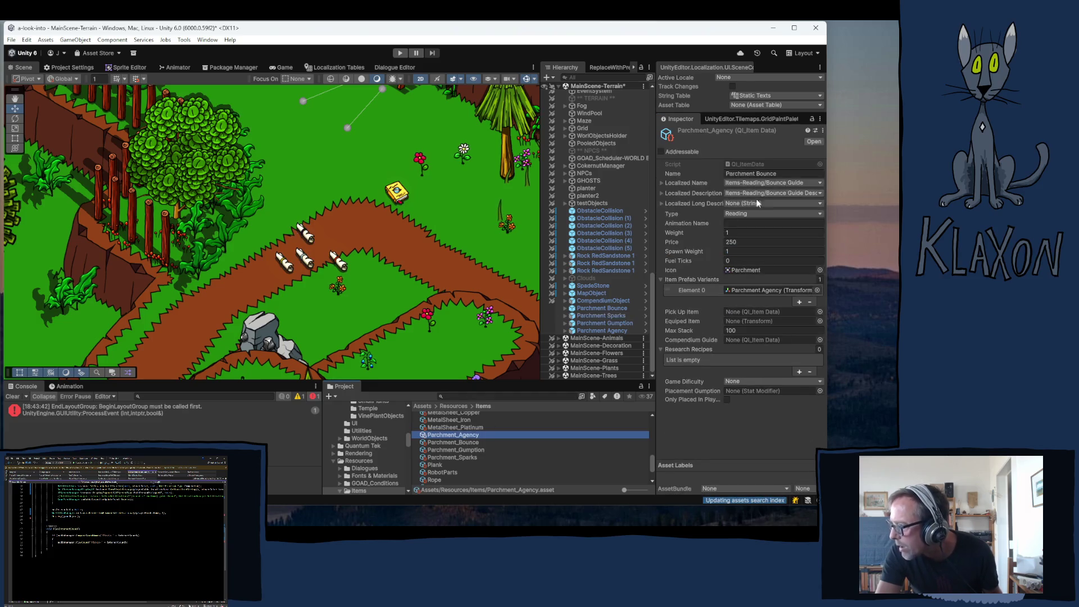
pyautogui.doubleClick(773, 173)
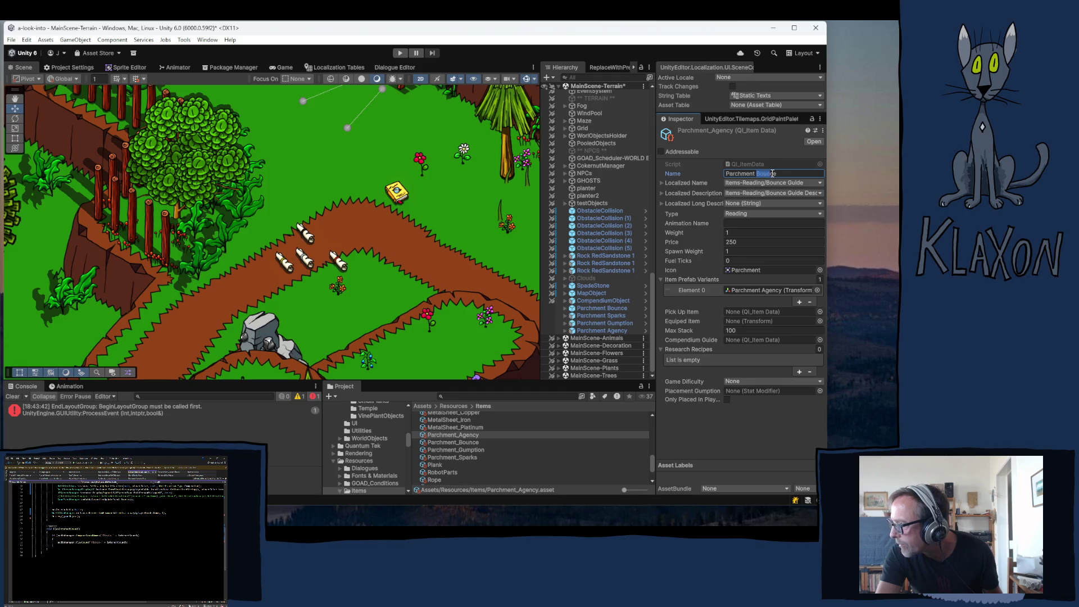
pyautogui.write('A')
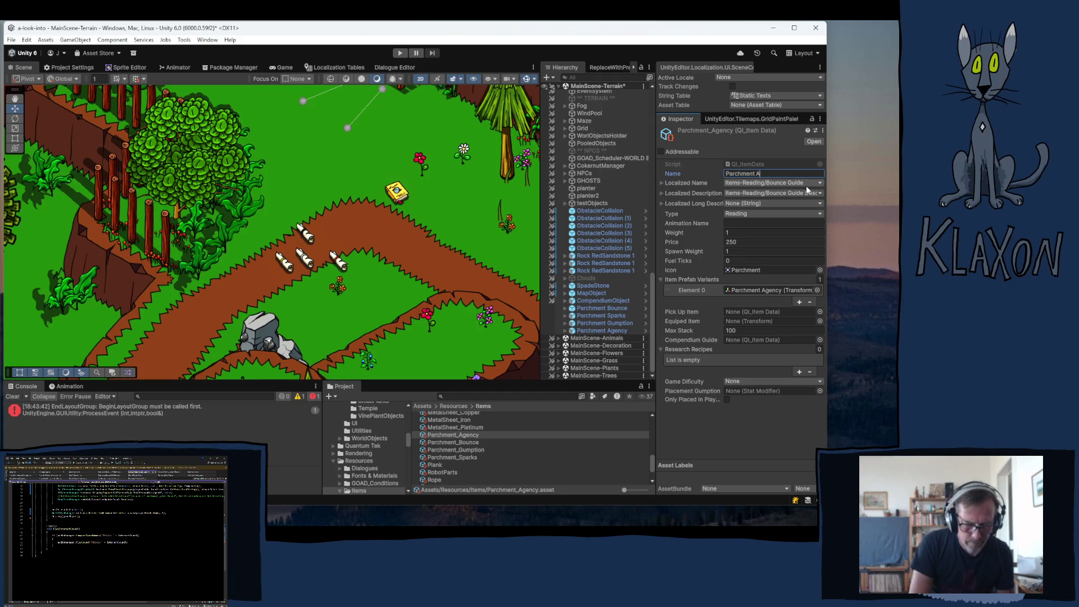
pyautogui.write('gency')
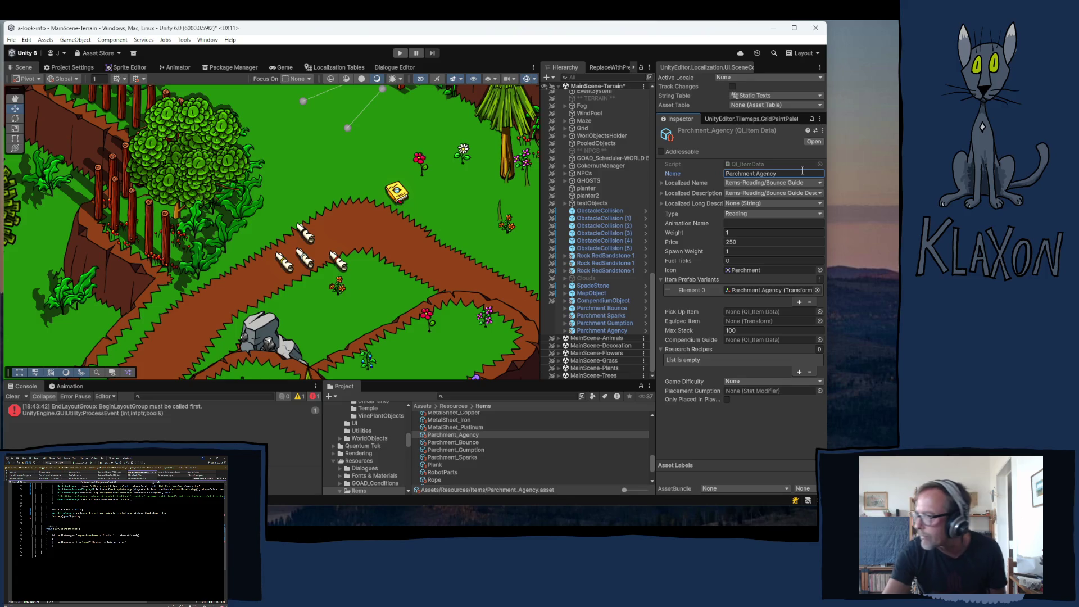
pyautogui.click(800, 184)
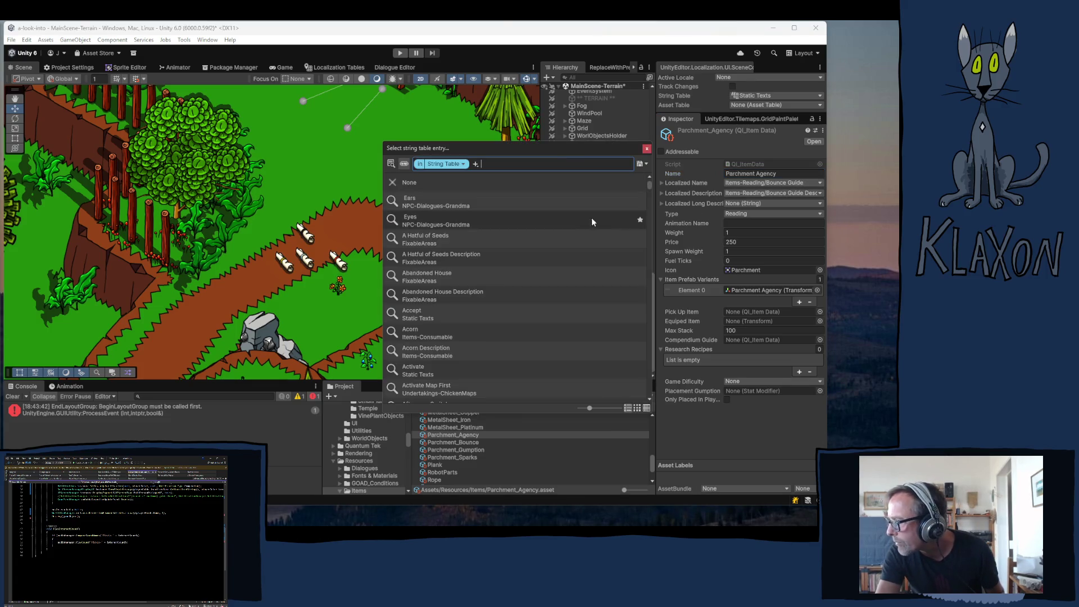
pyautogui.write('Agency')
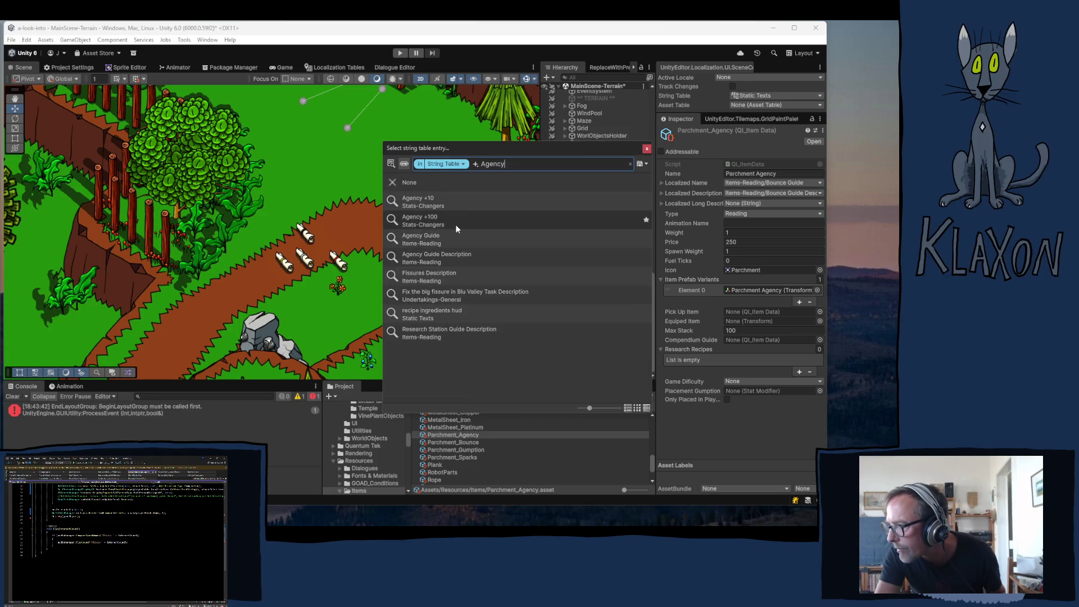
pyautogui.click(426, 236)
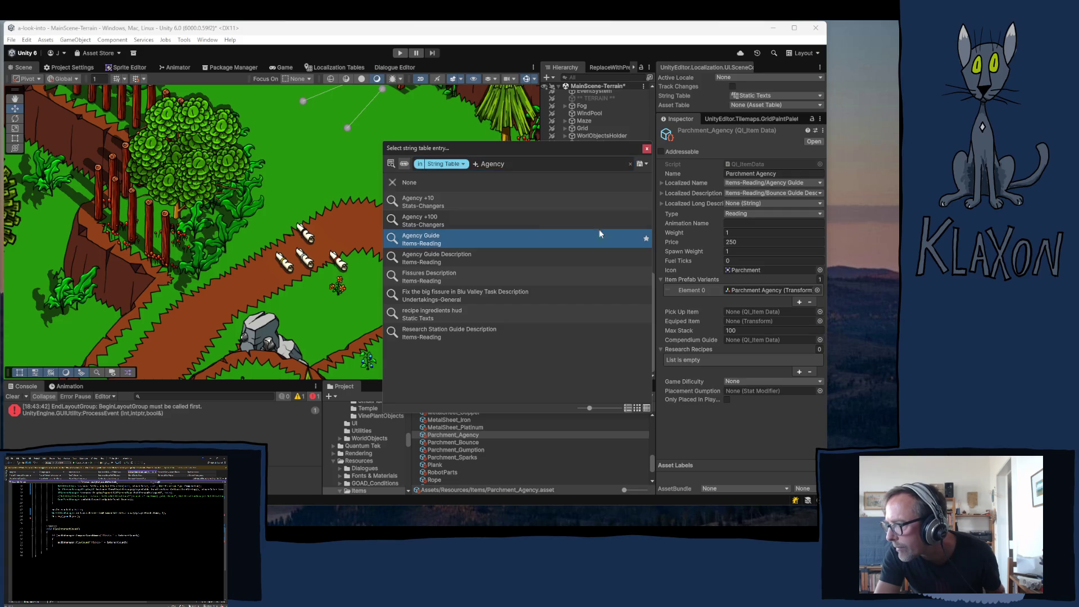
pyautogui.click(646, 149)
# - Set the localized description to Agency Guide Description
pyautogui.click(751, 193)
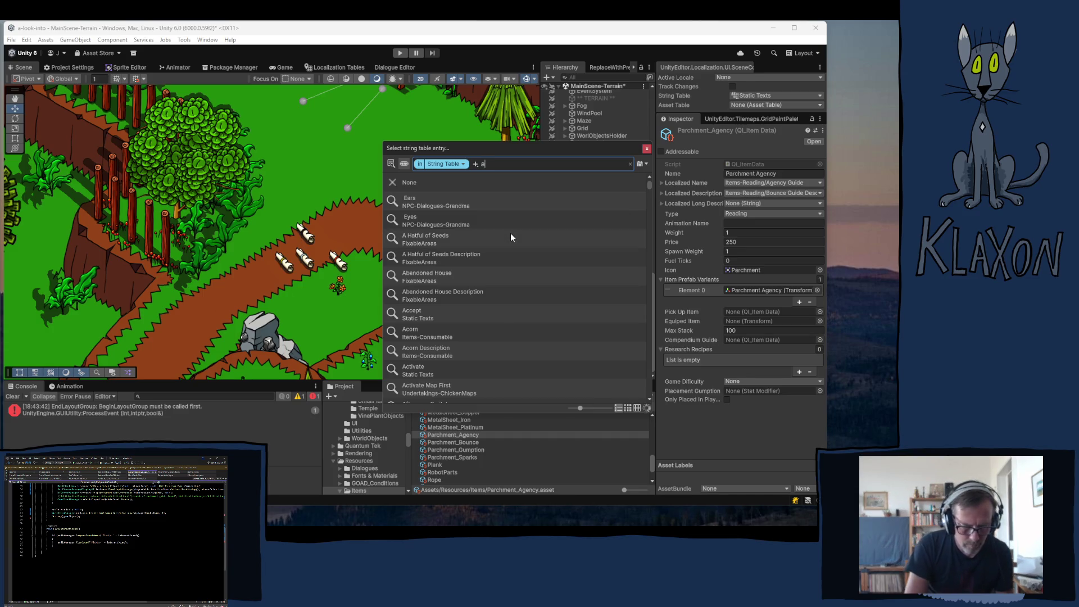
pyautogui.write('ageng')
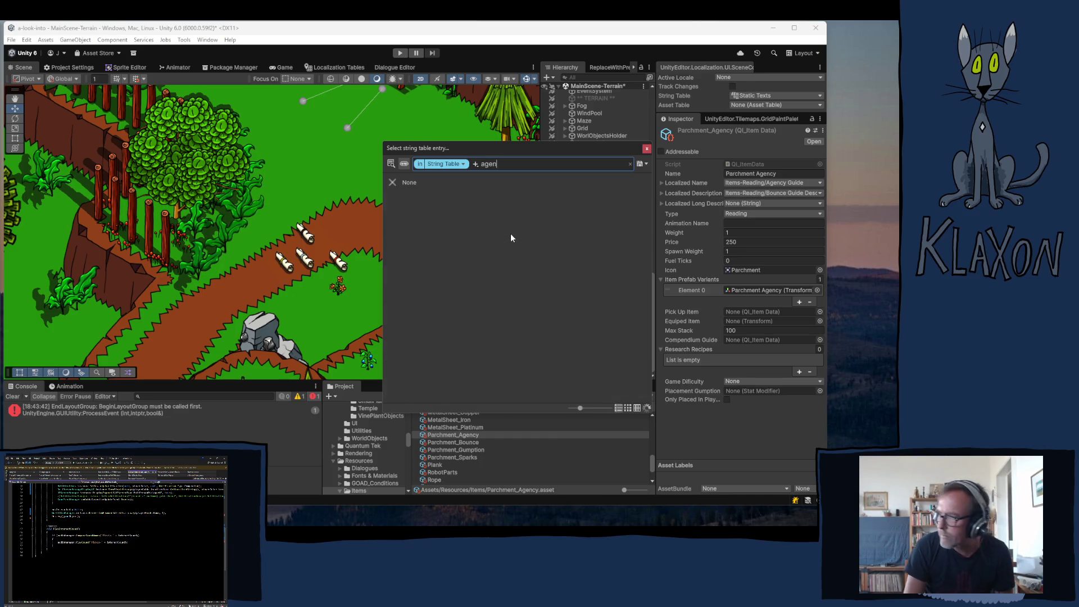
pyautogui.press('BackSpace')
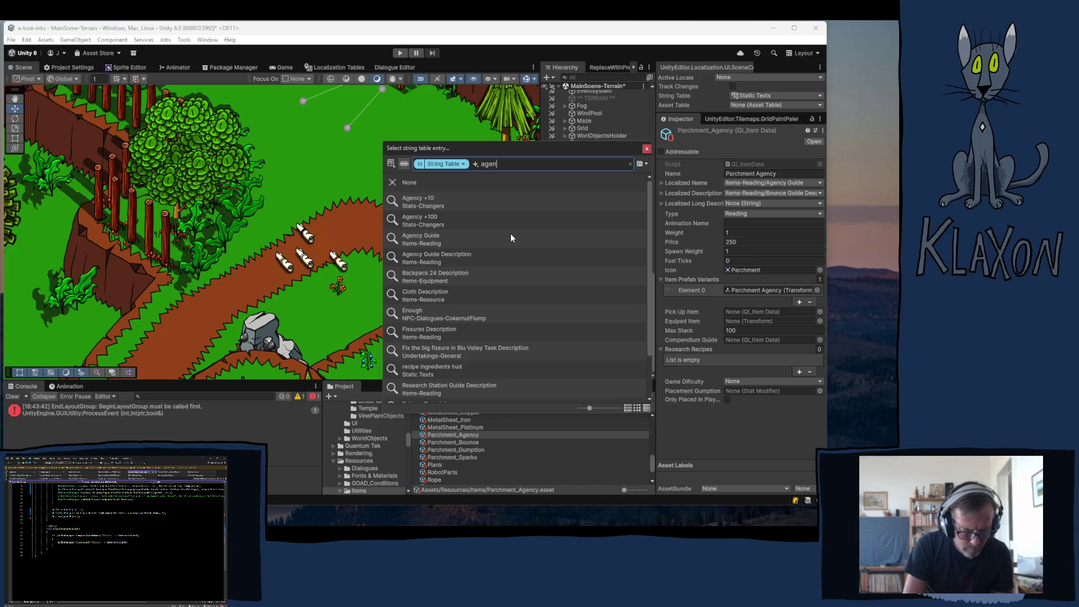
pyautogui.write('cy')
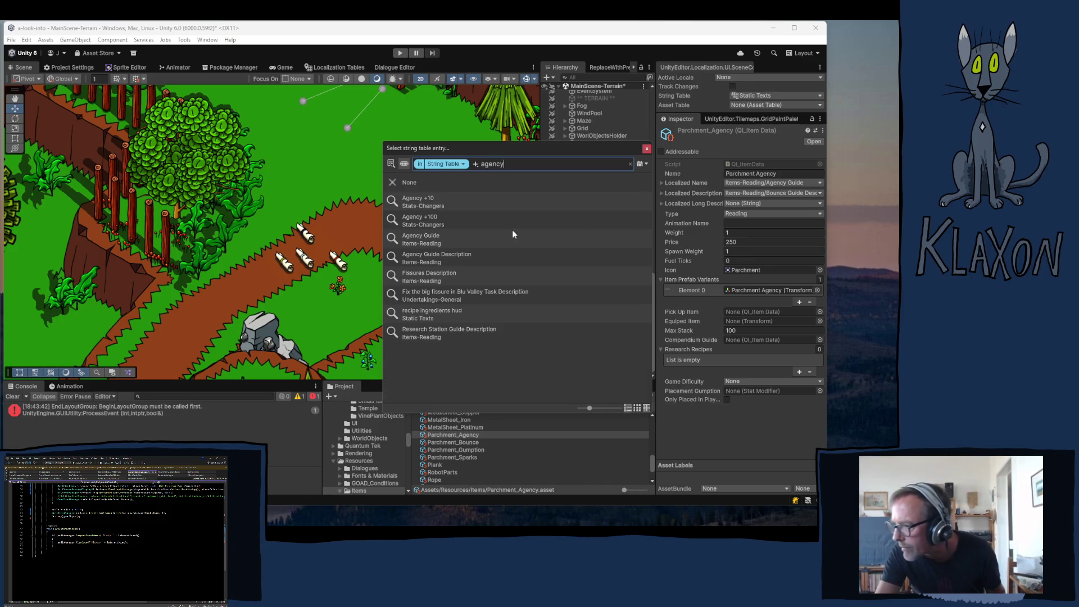
pyautogui.click(417, 254)
pyautogui.click(645, 149)
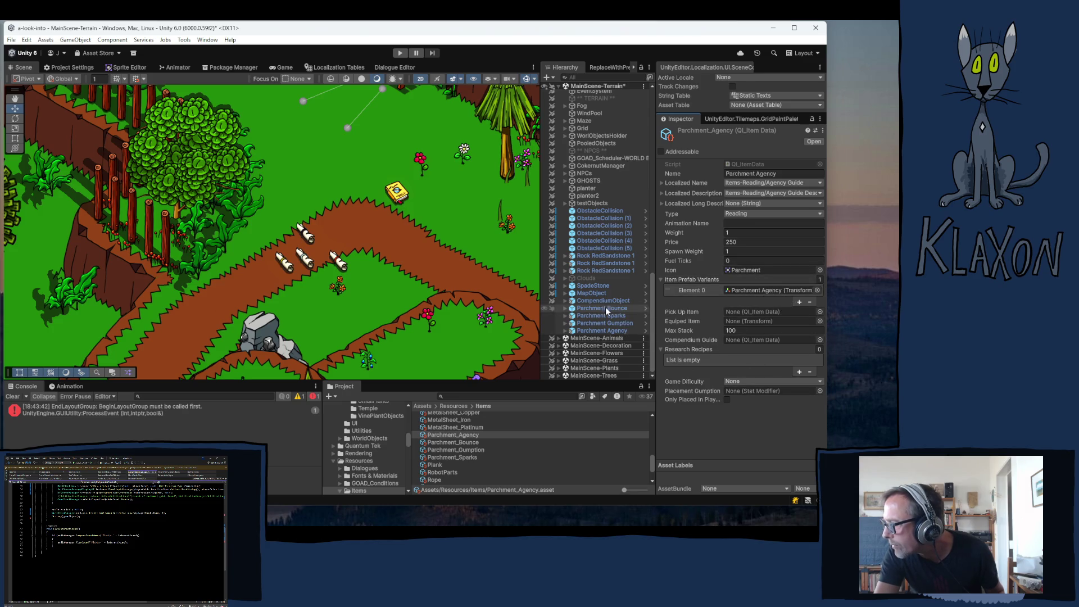
pyautogui.click(465, 447)
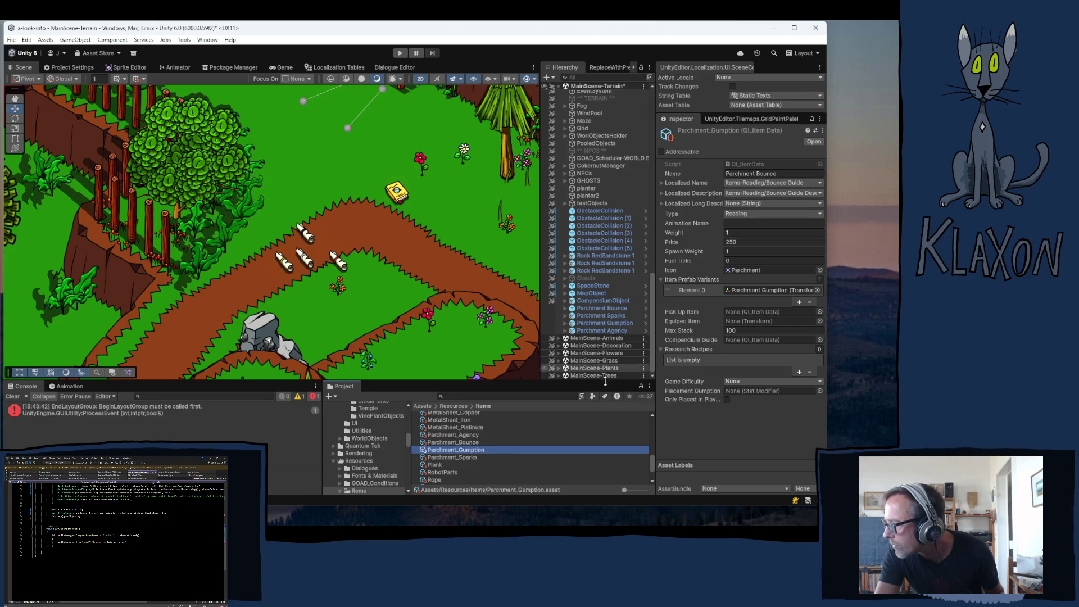
# - Rename the item data from Bounce to Parchment Gumption and copy the word Gumption
pyautogui.click(763, 174)
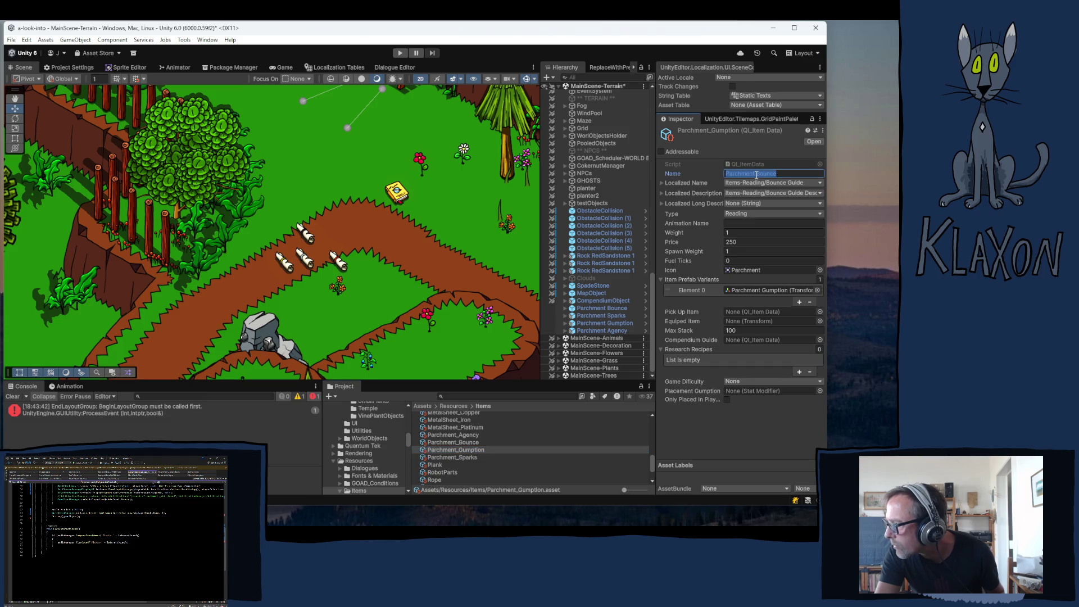
pyautogui.doubleClick(764, 173)
pyautogui.write('Gu')
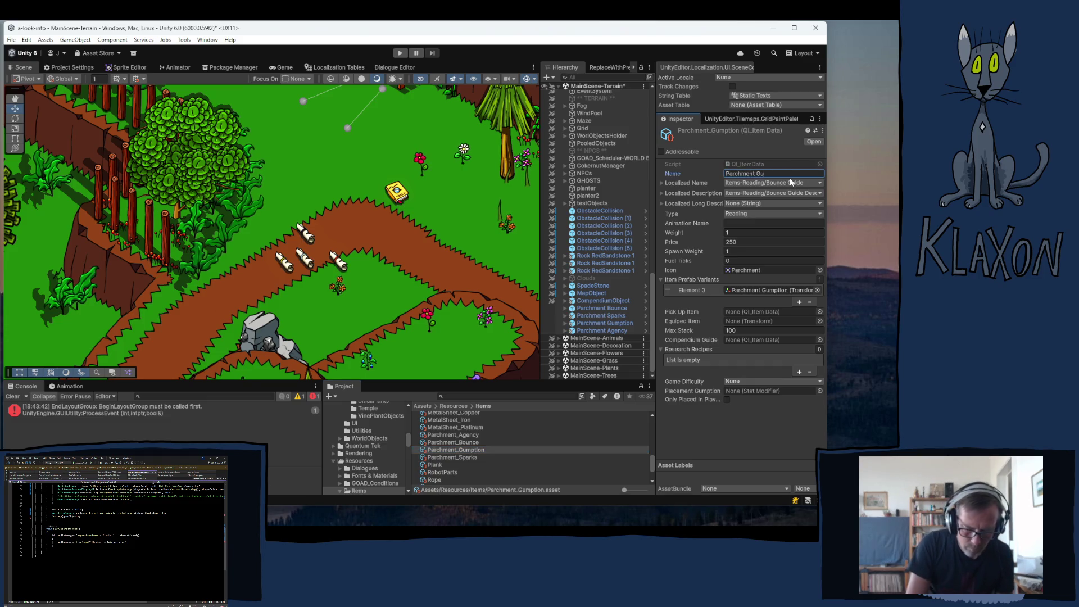
pyautogui.write('mption')
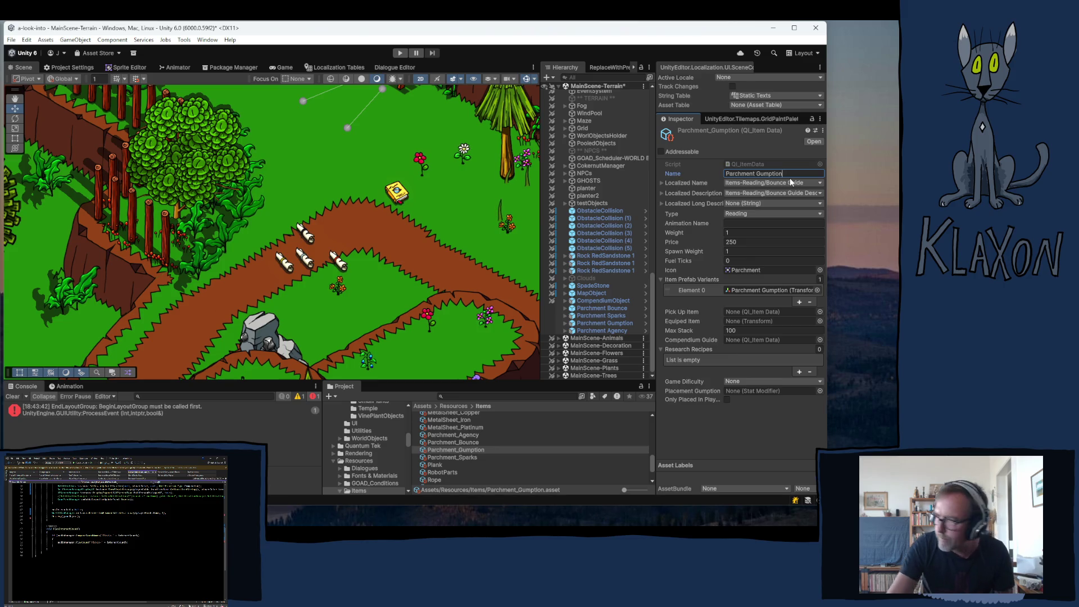
pyautogui.doubleClick(808, 171)
pyautogui.hotkey('ctrl', 'c')
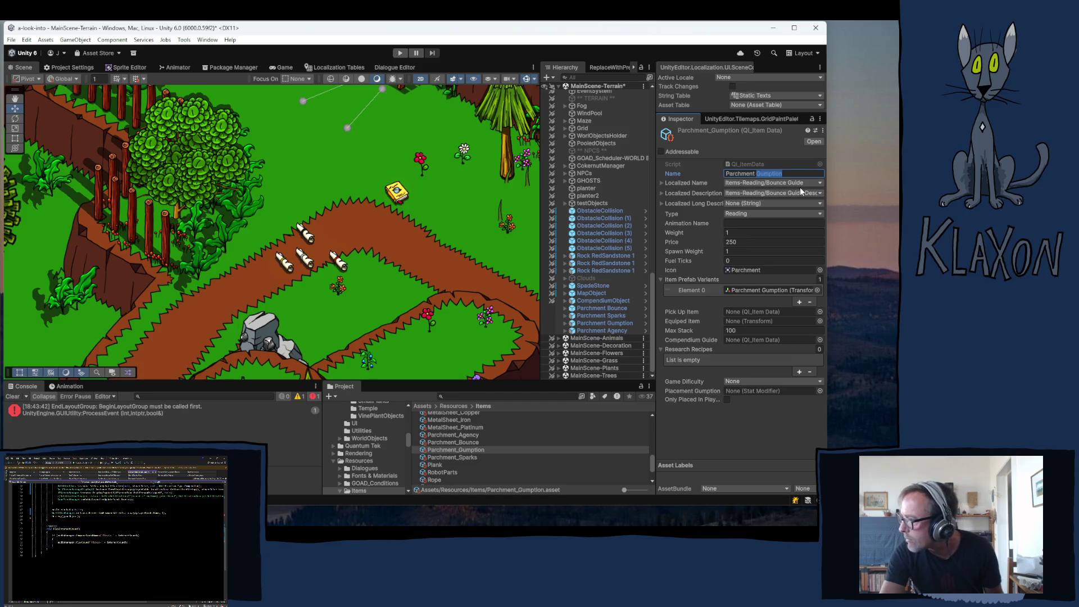
# - Set the localized name to the Gumption Guide entry
pyautogui.click(792, 182)
pyautogui.hotkey('ctrl', 'v')
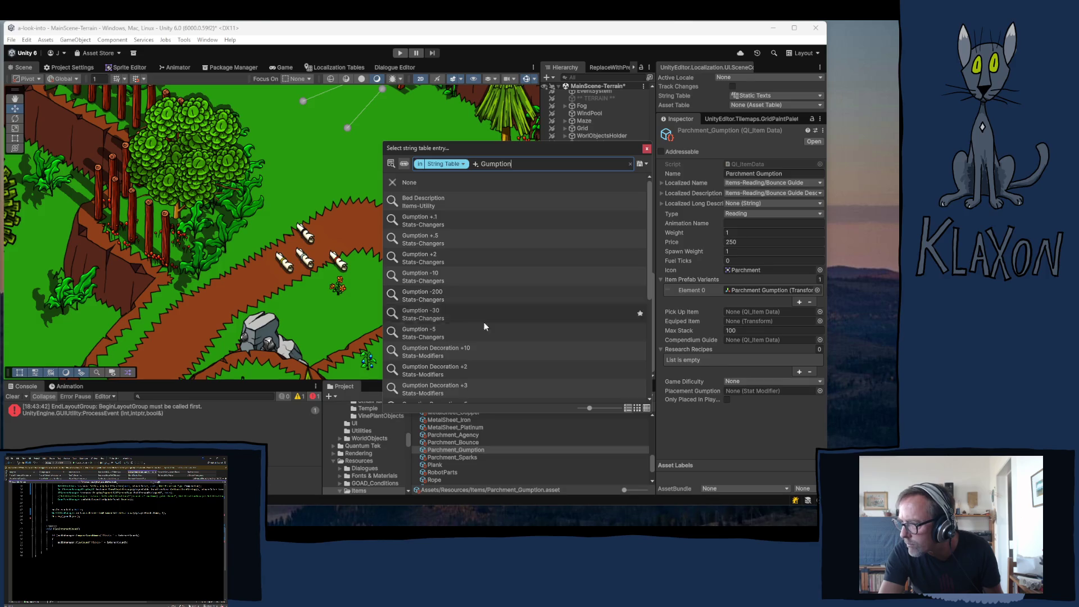
pyautogui.scroll(-3, 509, 335)
pyautogui.scroll(-2, 511, 333)
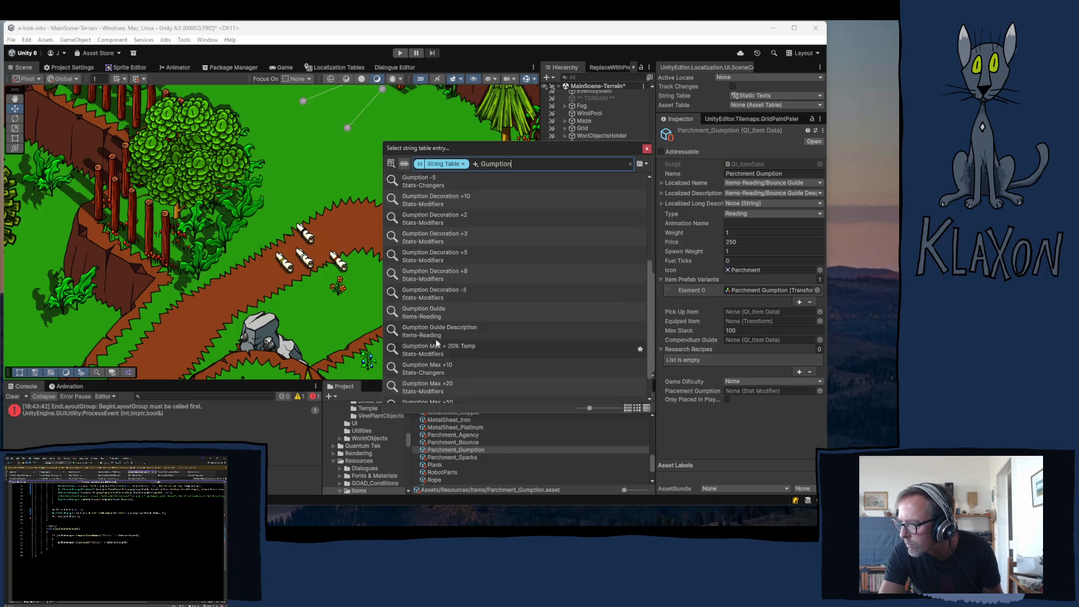
pyautogui.click(434, 314)
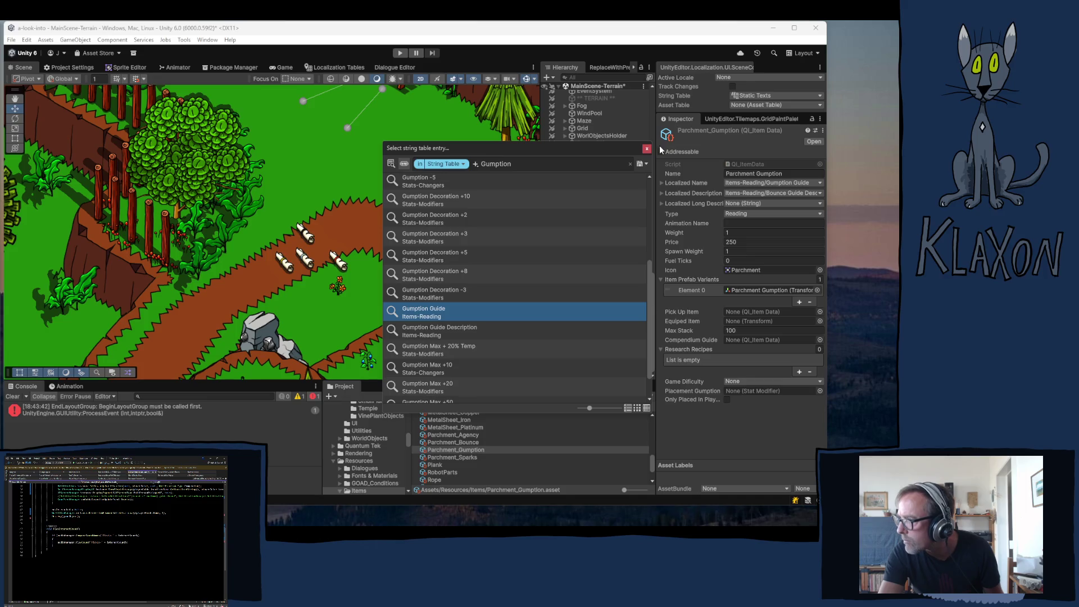
pyautogui.click(646, 148)
# - Set the localized description to the Gumption Guide Description entry
pyautogui.click(741, 193)
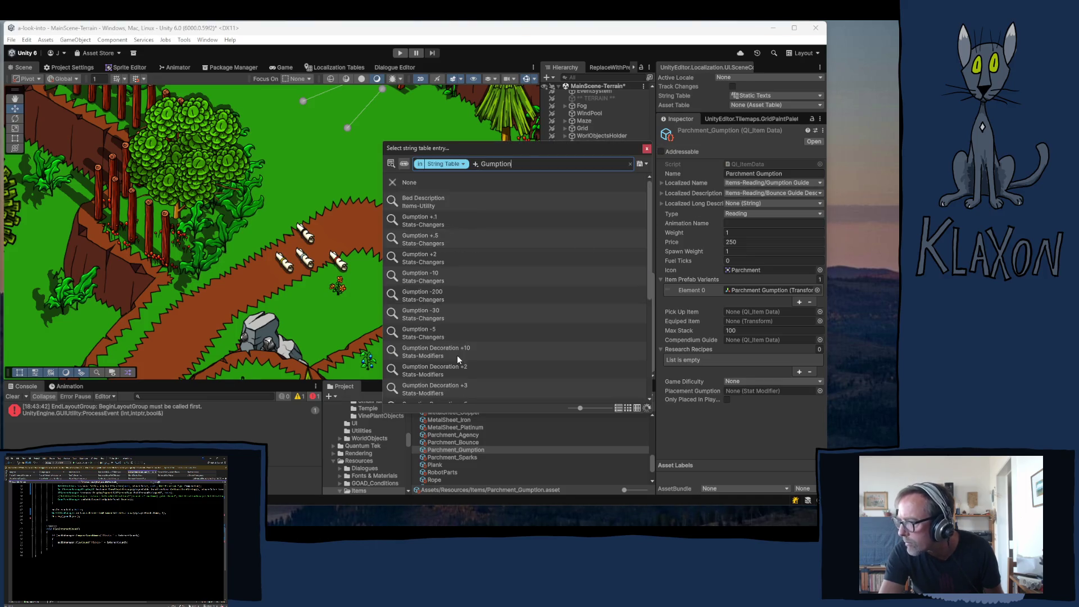
pyautogui.scroll(-3, 457, 355)
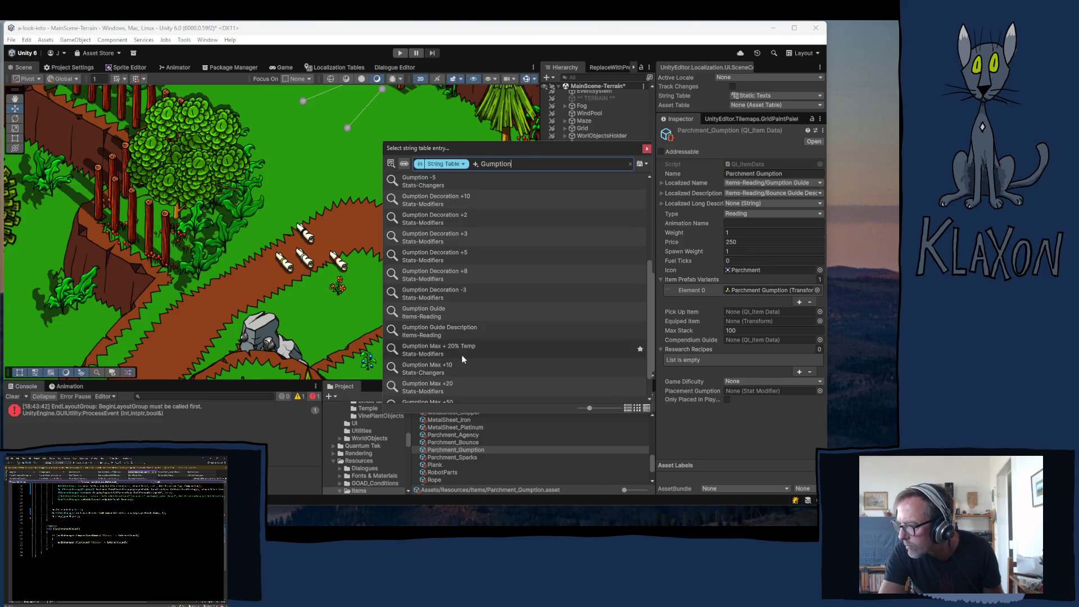
pyautogui.click(411, 328)
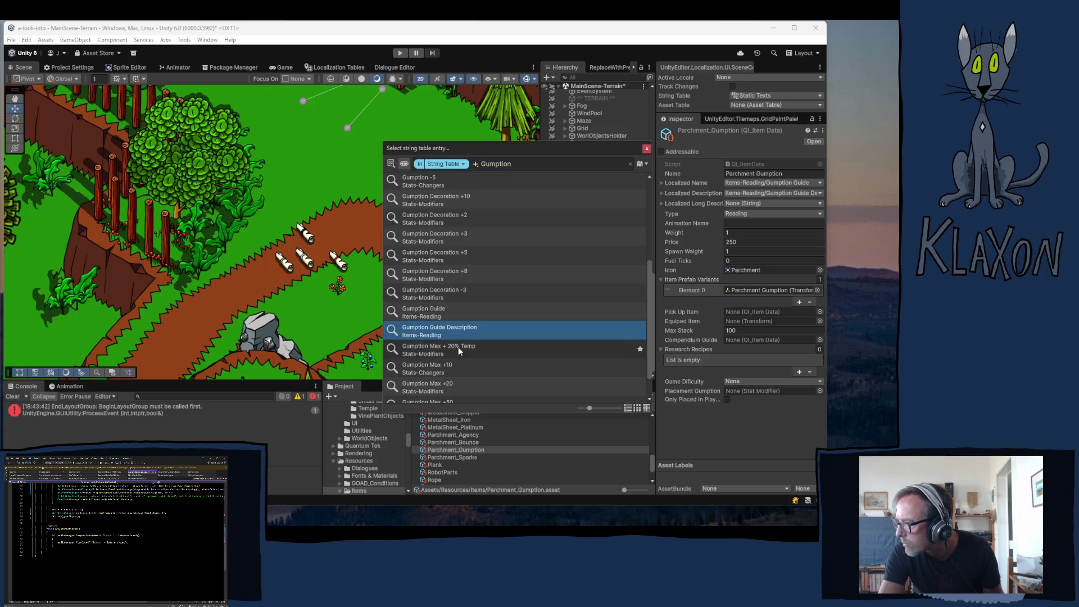
pyautogui.click(647, 150)
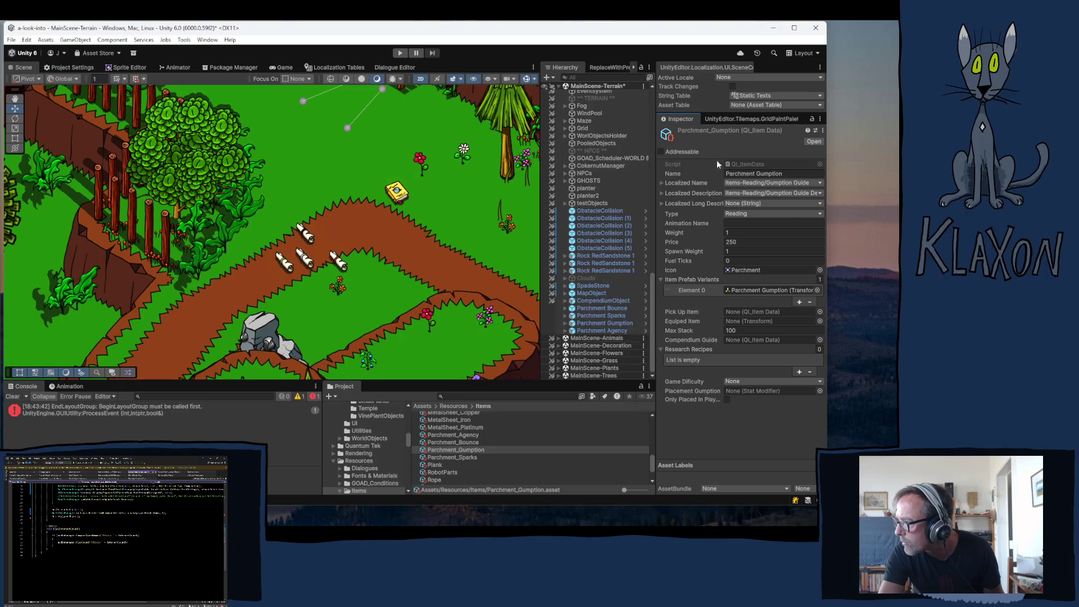
pyautogui.click(459, 458)
# - Rename the item to Parchment Sparks and set its localized name to Sparks Guide
pyautogui.click(757, 173)
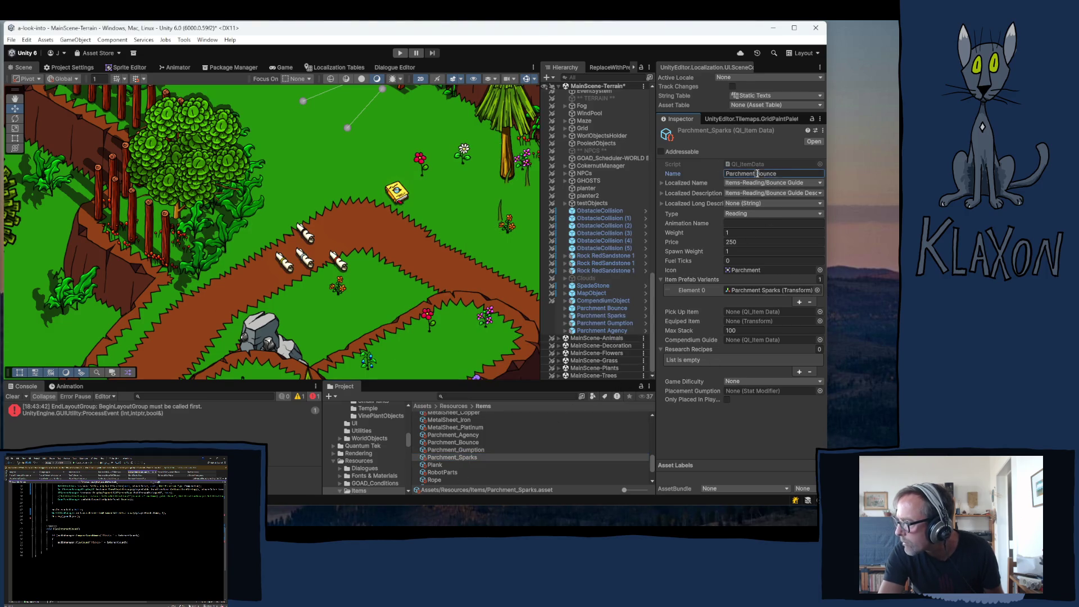
pyautogui.write('Sp')
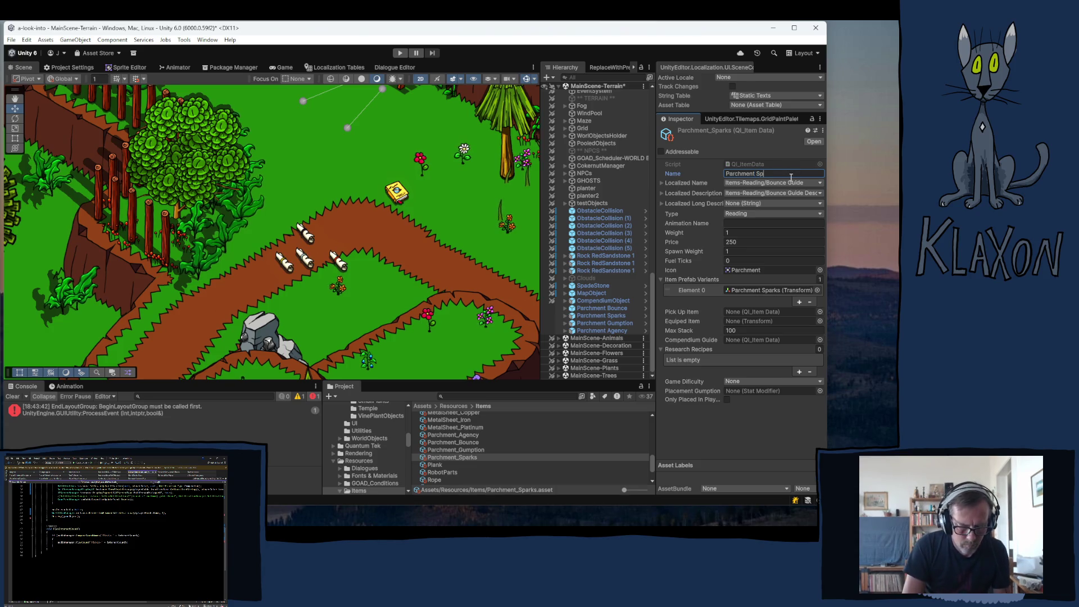
pyautogui.write('arks')
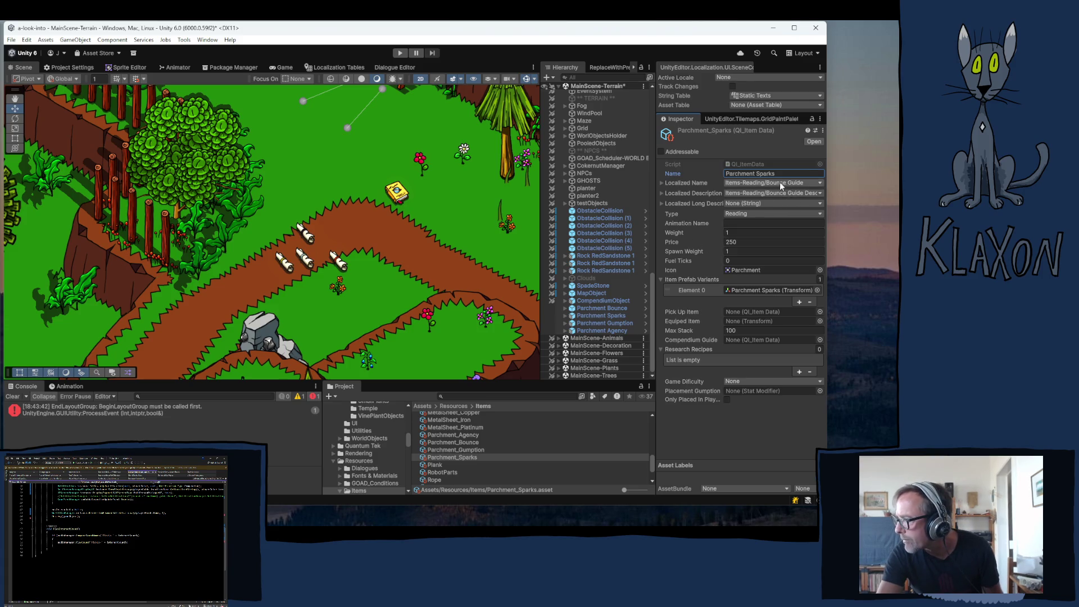
pyautogui.click(772, 183)
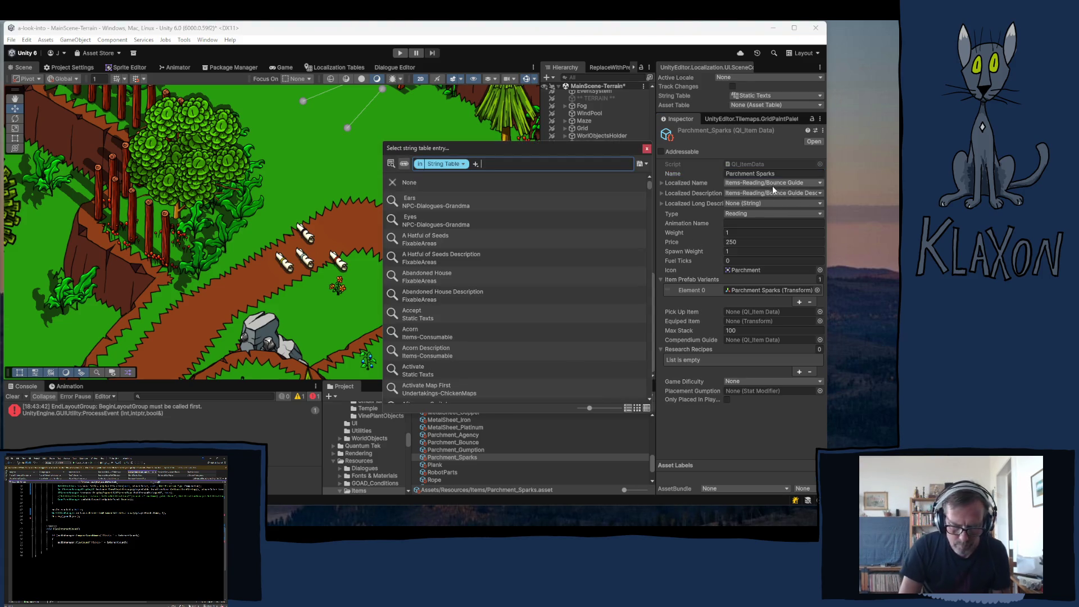
pyautogui.write('sparks')
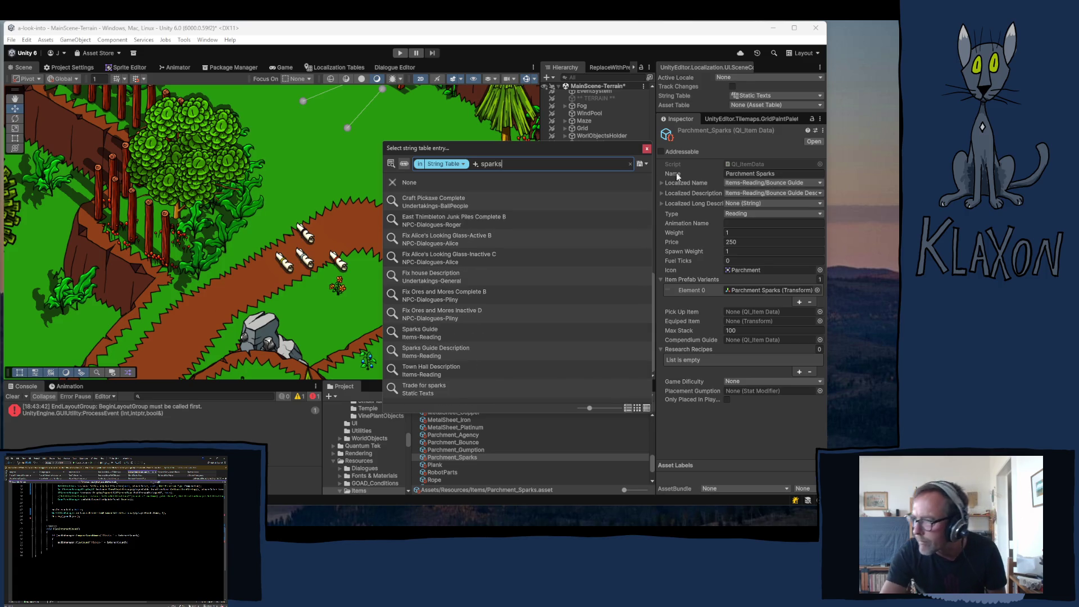
pyautogui.click(416, 333)
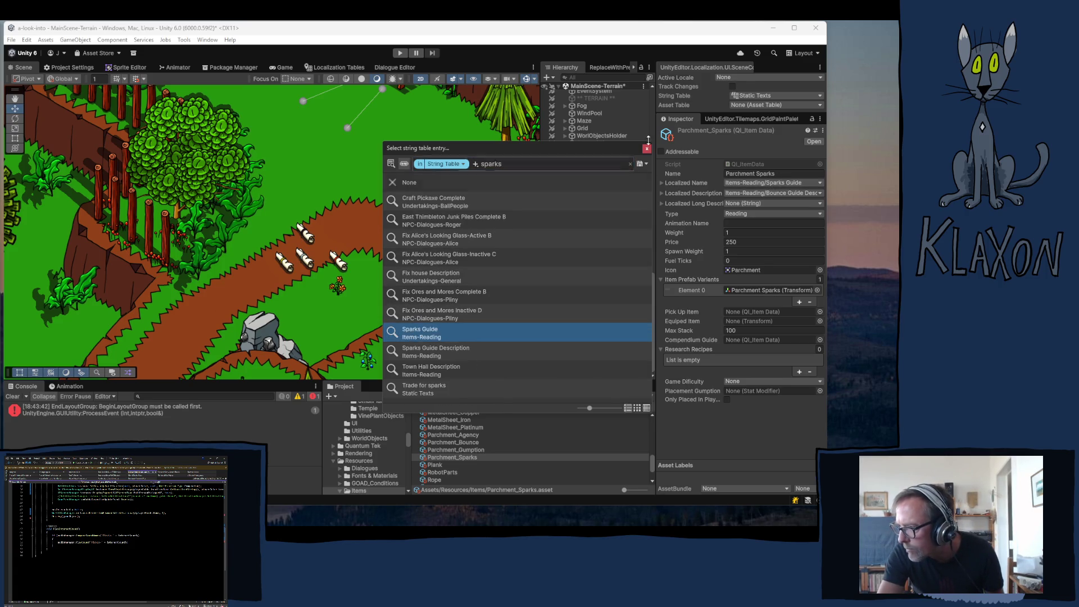
pyautogui.click(647, 148)
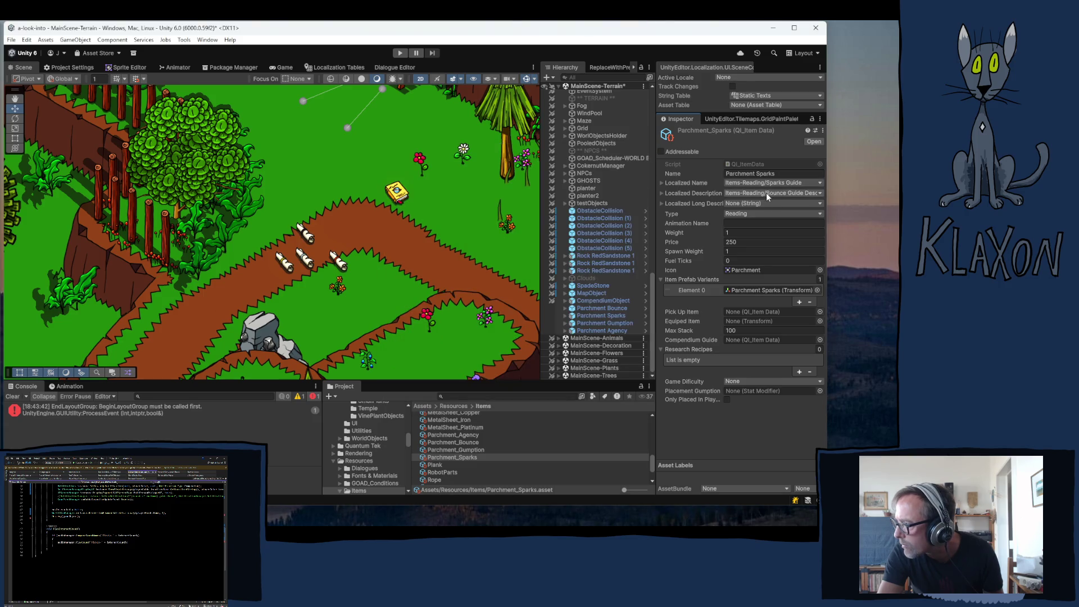
# - Set the localized description to Sparks Guide Description
pyautogui.click(764, 192)
pyautogui.write('sp')
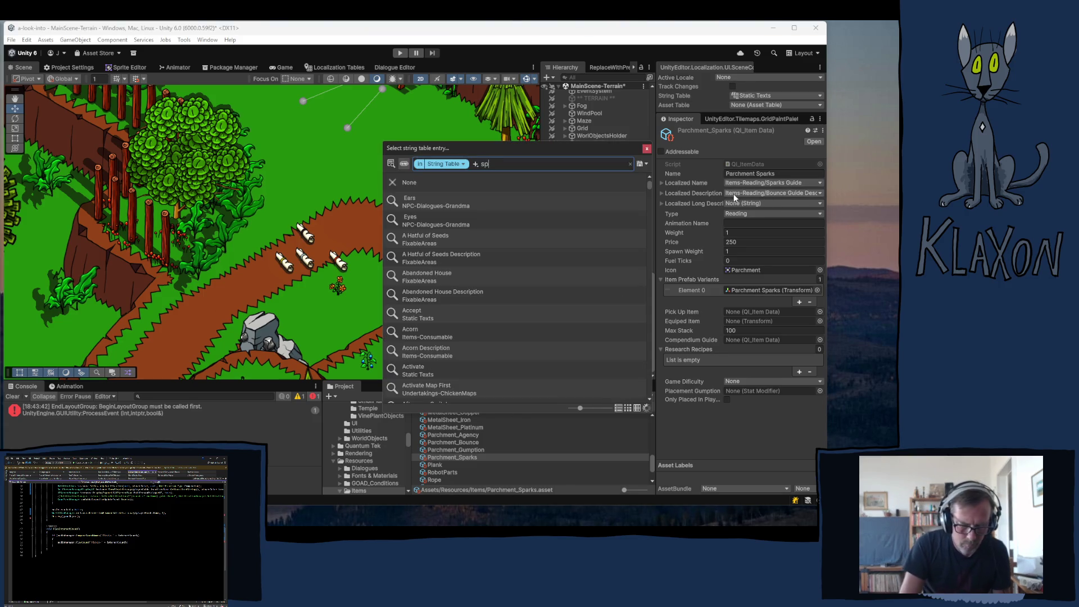
pyautogui.write('arks')
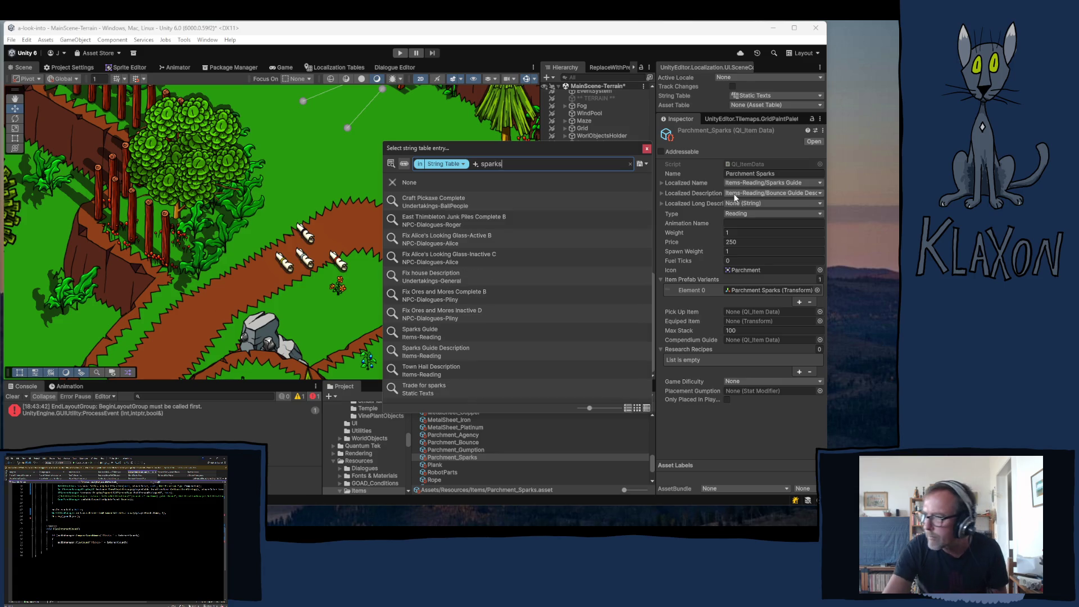
pyautogui.click(487, 351)
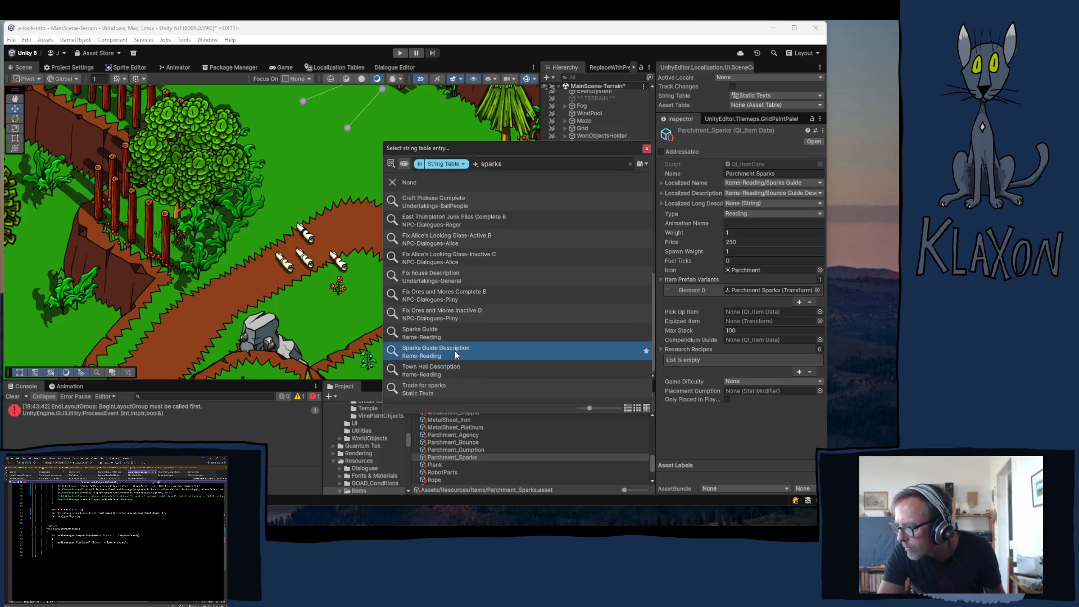
pyautogui.click(647, 149)
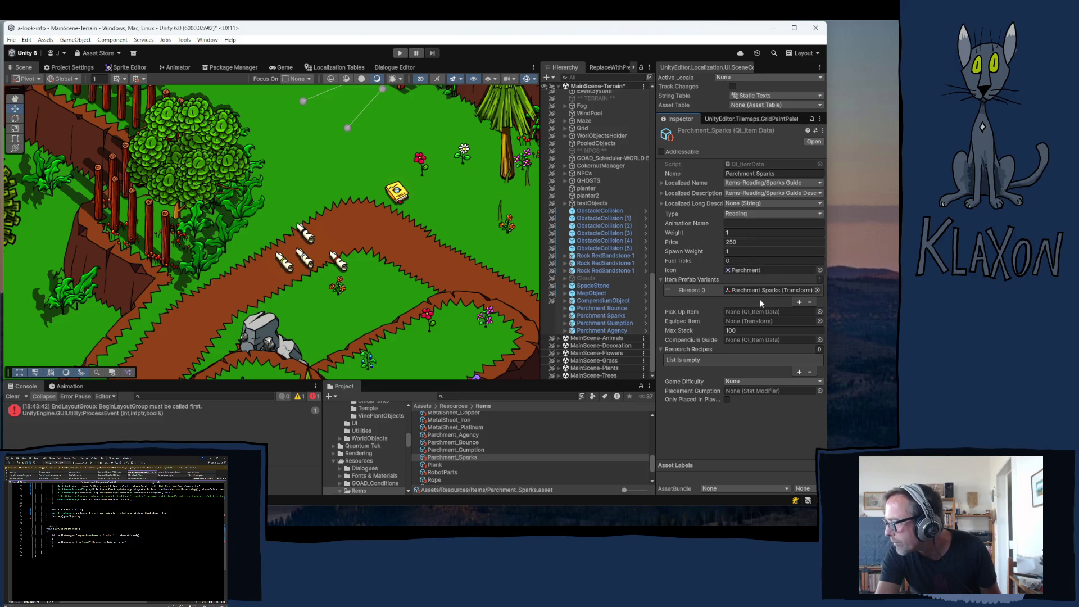
# - Step through the Agency, Bounce, Sparks and Gumption item data to compare them
pyautogui.click(453, 434)
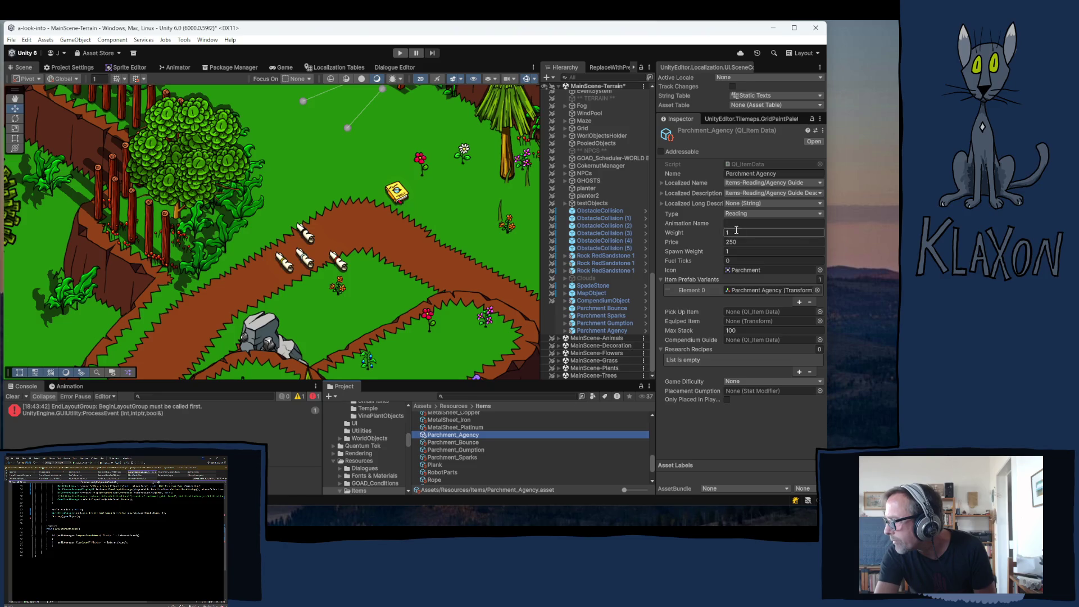
pyautogui.press('Down')
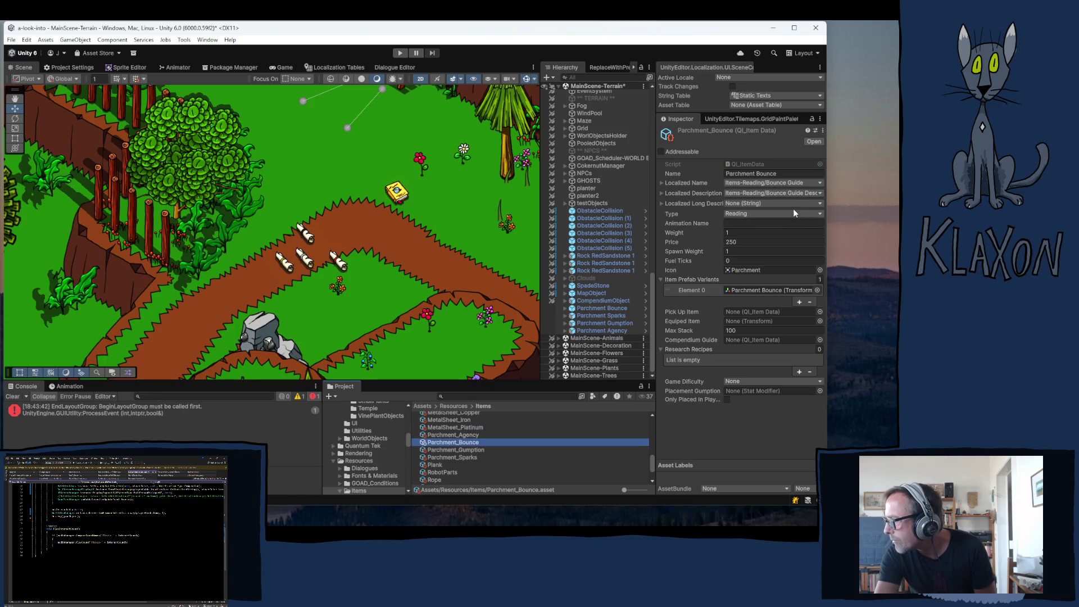
pyautogui.press('Down')
pyautogui.press('Down')
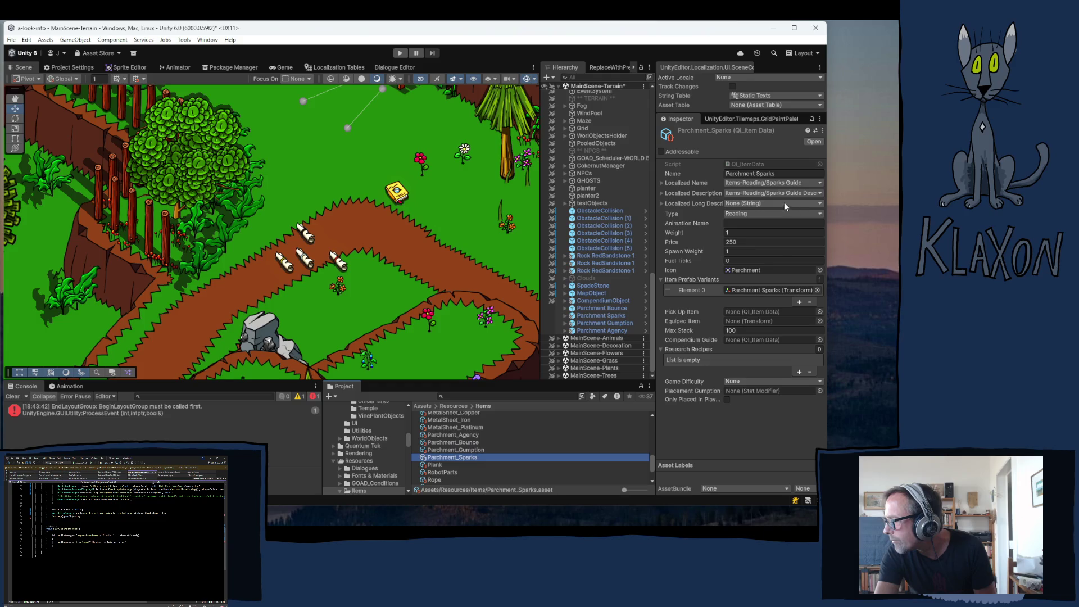
pyautogui.press('Up')
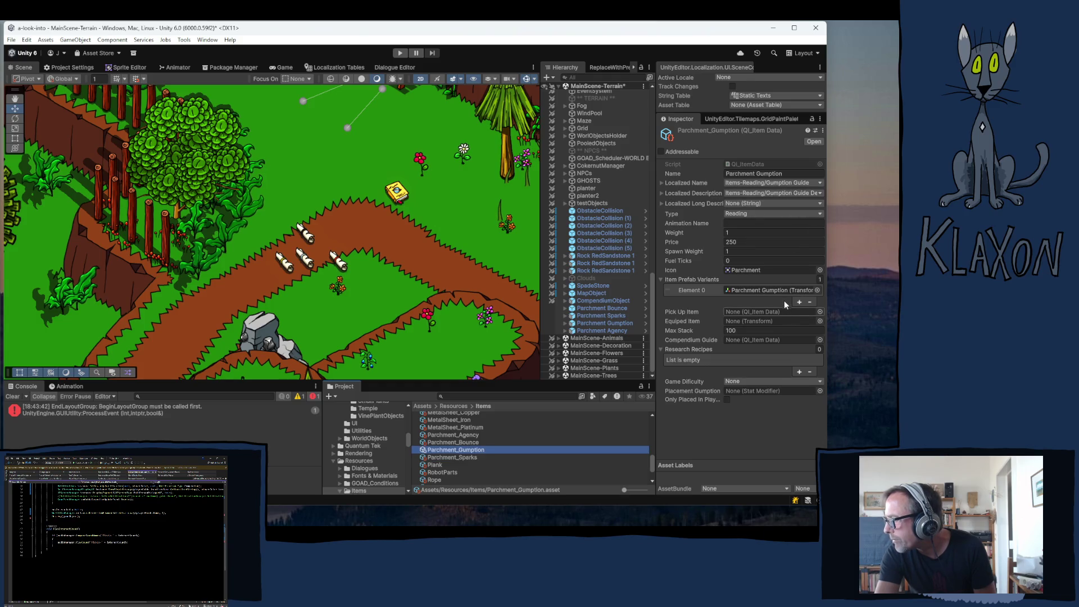
pyautogui.press('Up')
pyautogui.press('Up')
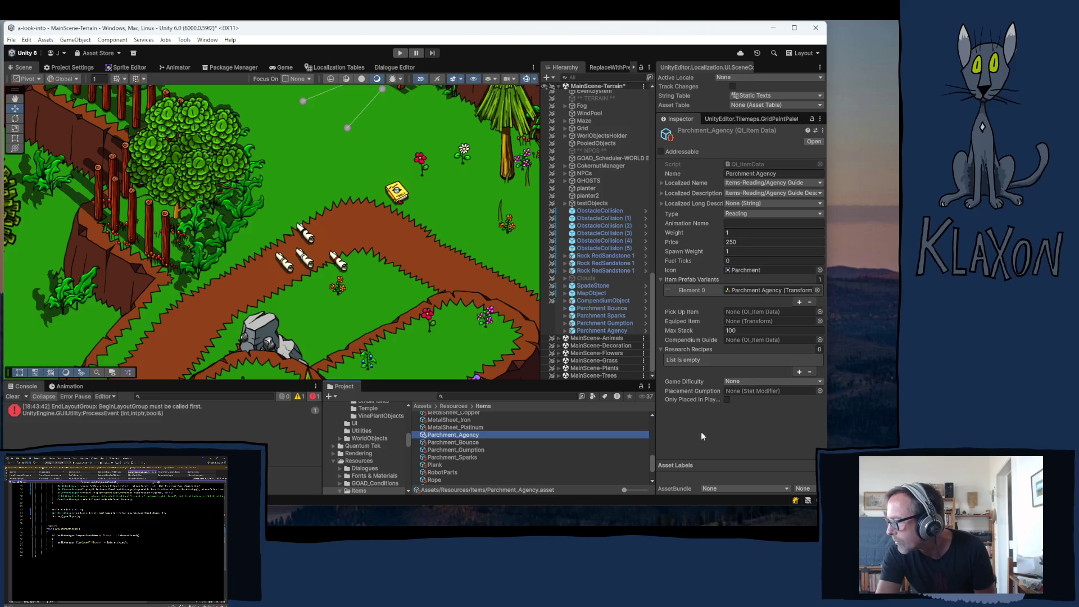
pyautogui.click(607, 309)
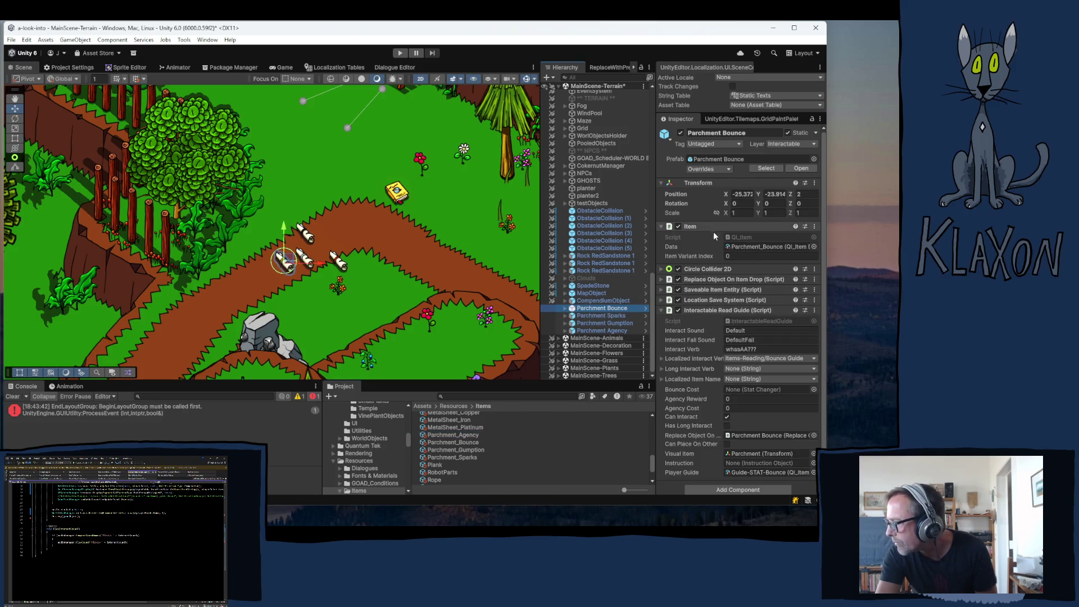
pyautogui.press('Down')
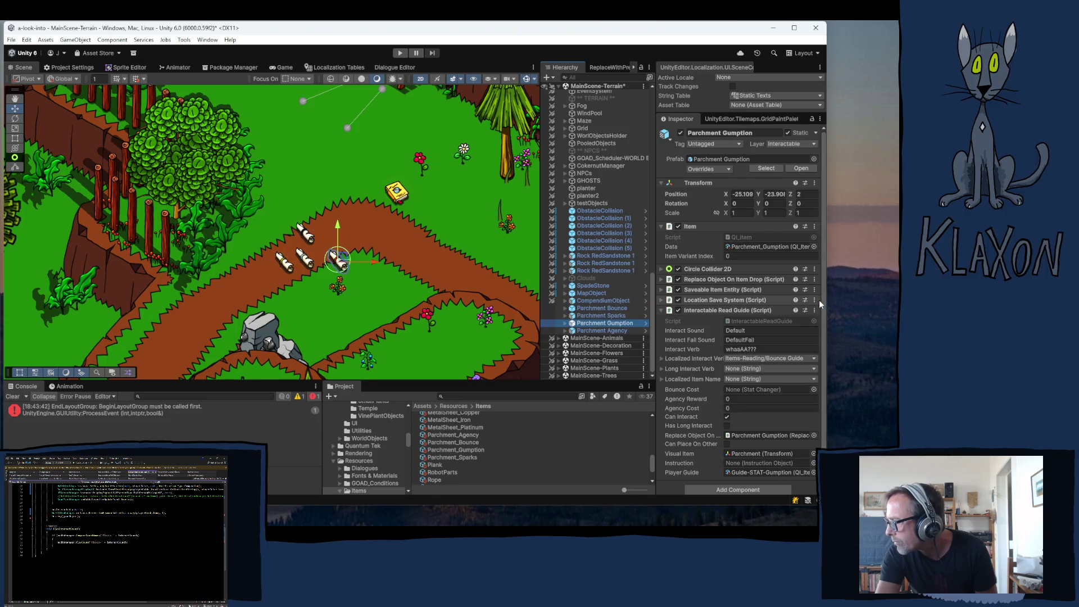
pyautogui.press('Down')
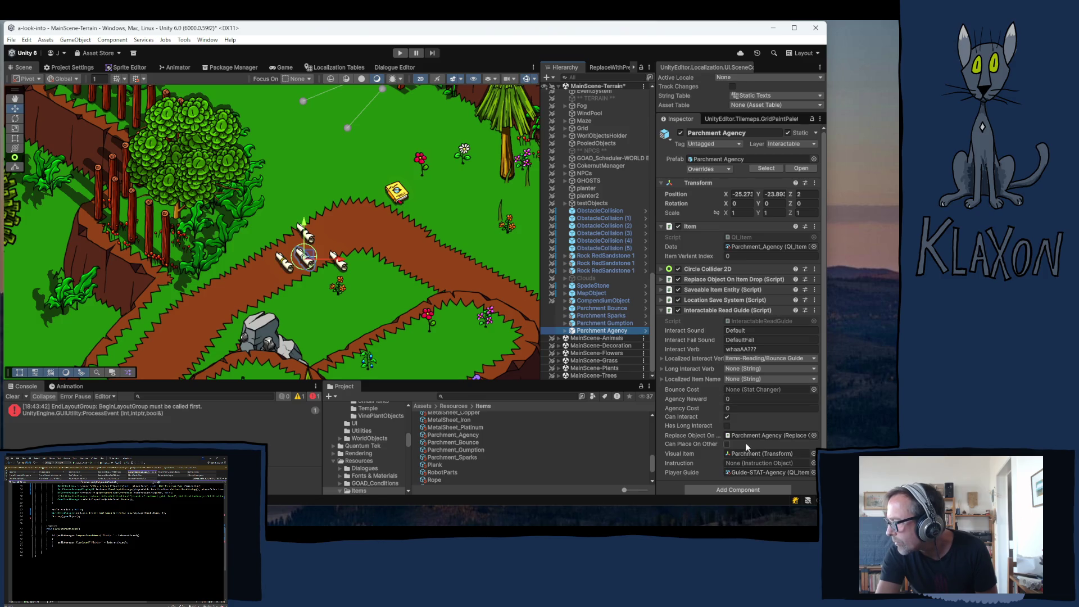
pyautogui.press('Up')
pyautogui.press('Up')
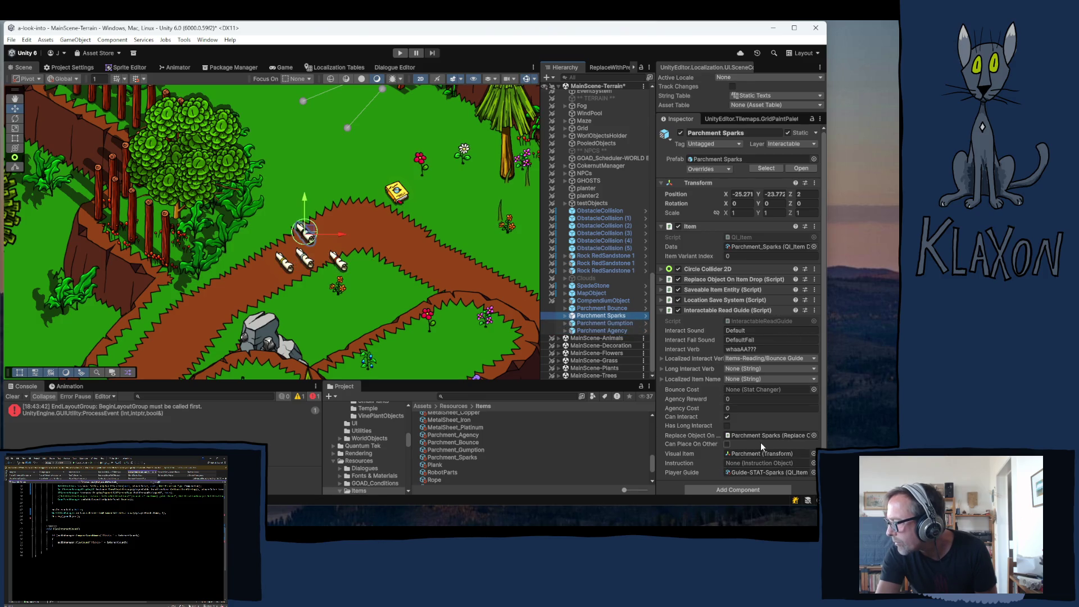
pyautogui.press('Up')
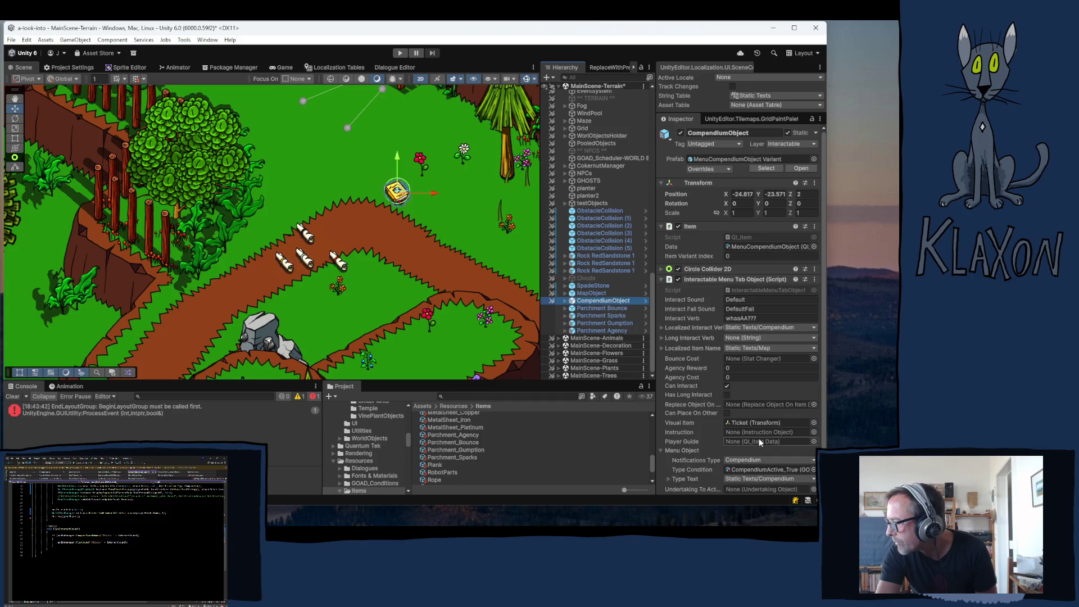
pyautogui.press('Down')
pyautogui.press('Down')
pyautogui.press('Down')
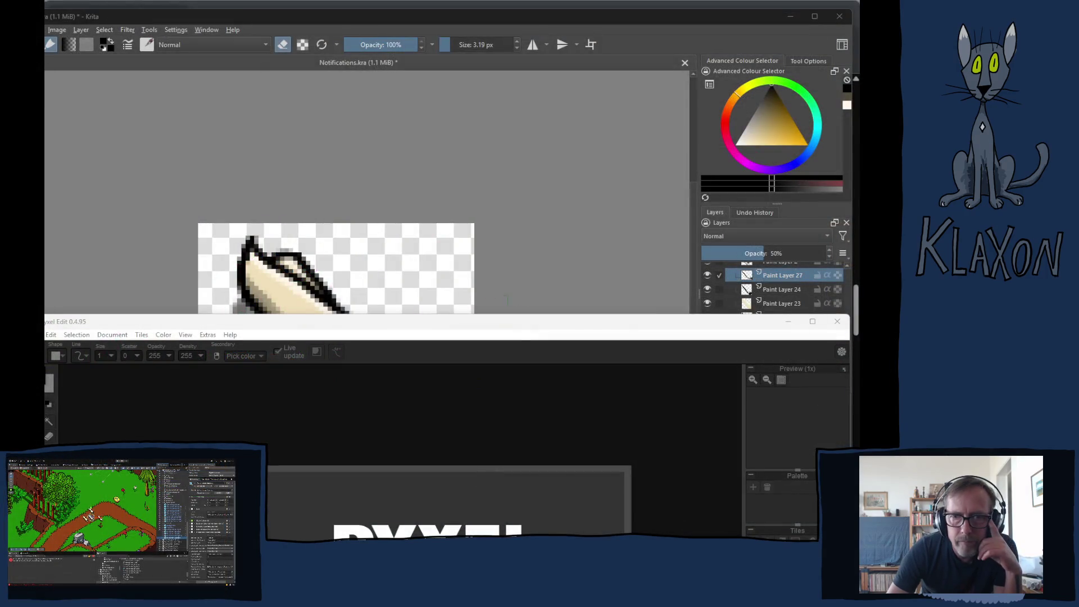
pyautogui.moveTo(501, 323)
pyautogui.mouseDown()
pyautogui.moveTo(500, 27)
pyautogui.moveTo(510, 20)
pyautogui.mouseUp()
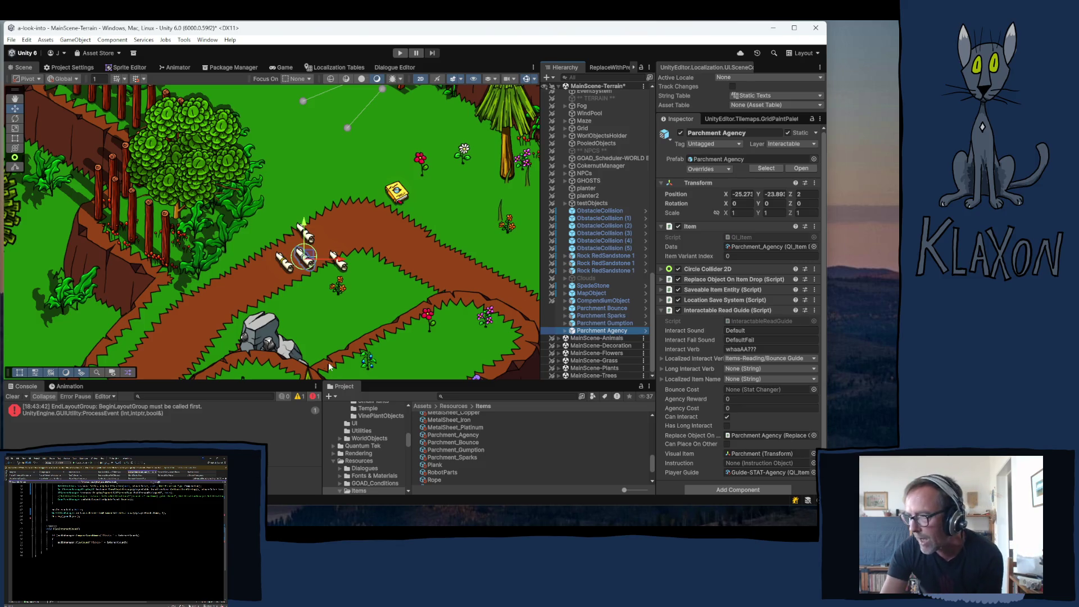
# - Open the MapImages folder and show MusicMap_Squonk's import settings with an enlarged preview
pyautogui.scroll(5, 363, 457)
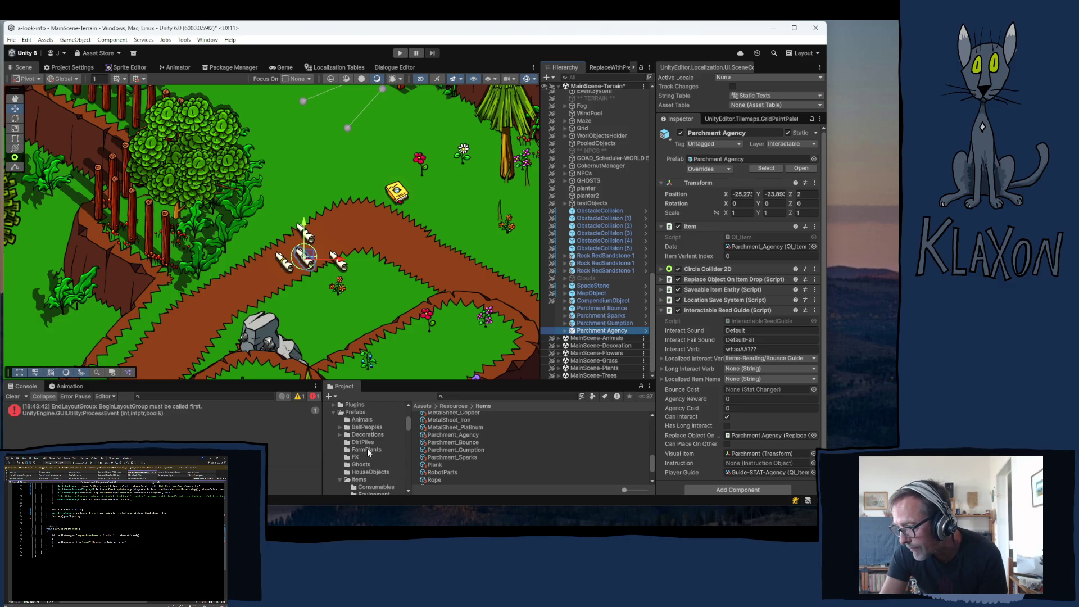
pyautogui.scroll(3, 367, 449)
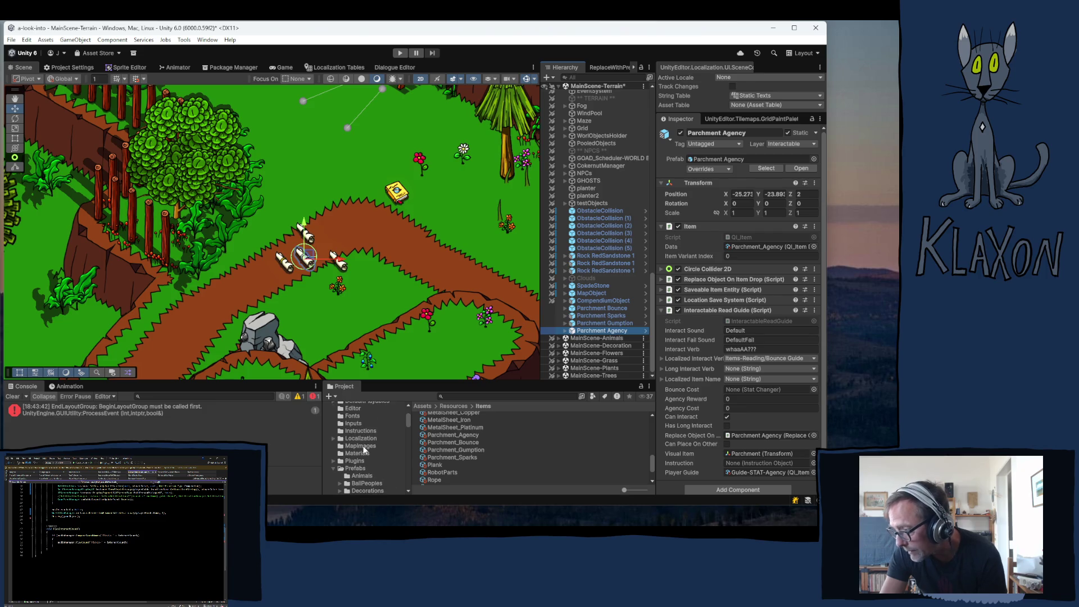
pyautogui.scroll(3, 362, 450)
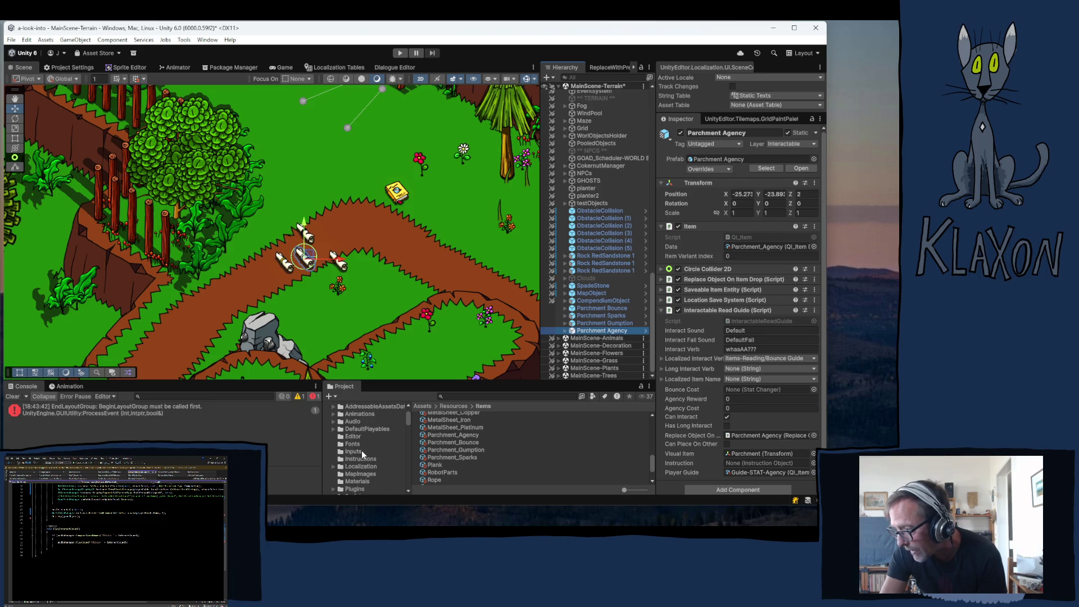
pyautogui.click(359, 473)
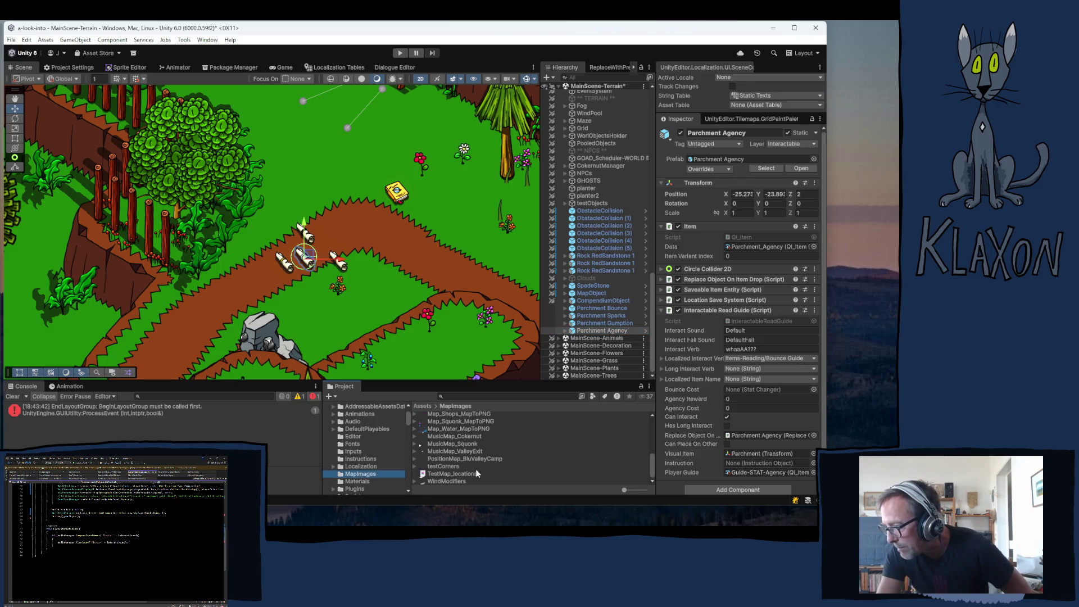
pyautogui.click(438, 443)
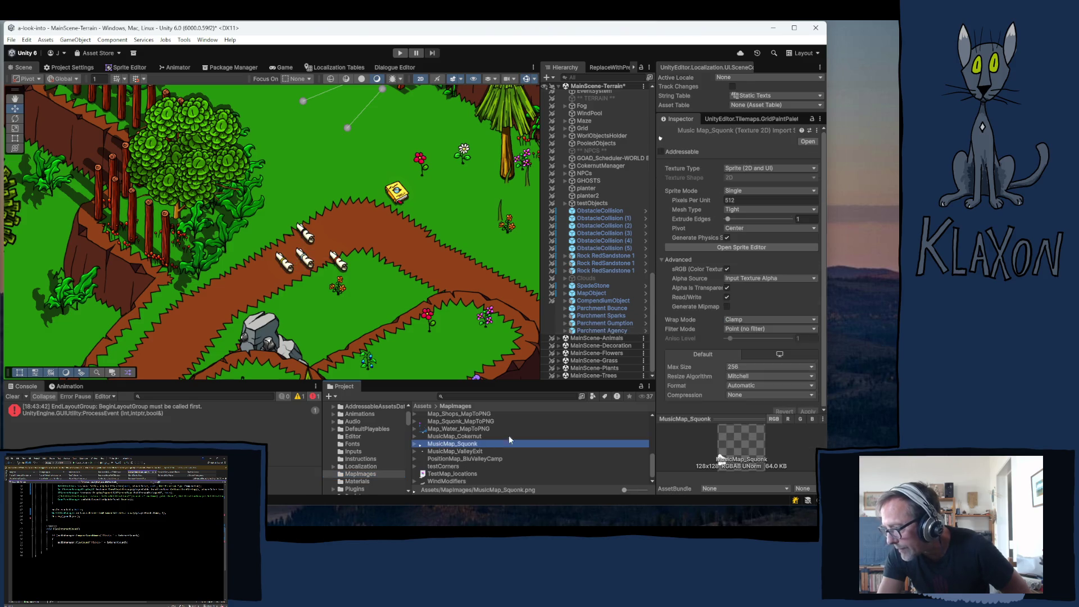
pyautogui.click(728, 418)
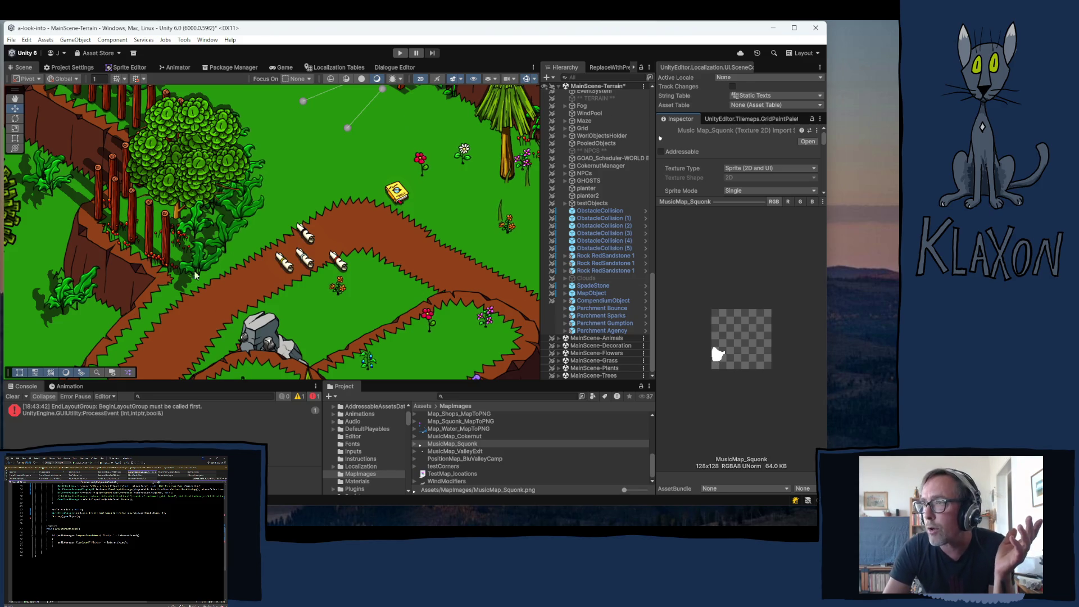
pyautogui.scroll(-2, 206, 256)
pyautogui.scroll(-6, 205, 256)
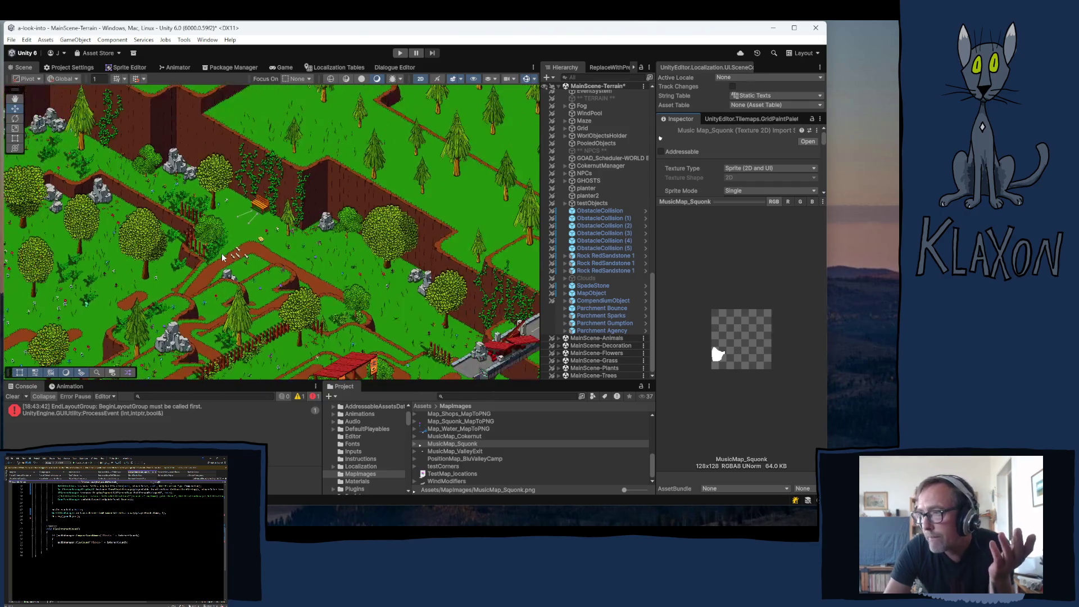
pyautogui.moveTo(366, 268)
pyautogui.mouseDown()
pyautogui.moveTo(344, 244)
pyautogui.moveTo(229, 229)
pyautogui.moveTo(270, 376)
pyautogui.mouseUp()
pyautogui.press('Left')
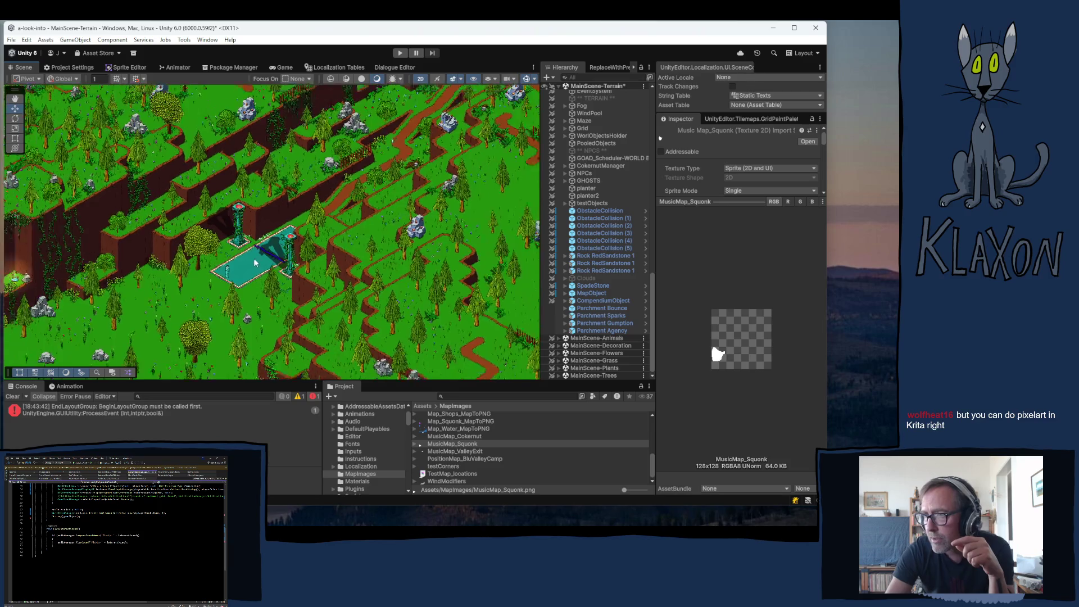
pyautogui.moveTo(195, 240); pyautogui.dragTo(356, 230)
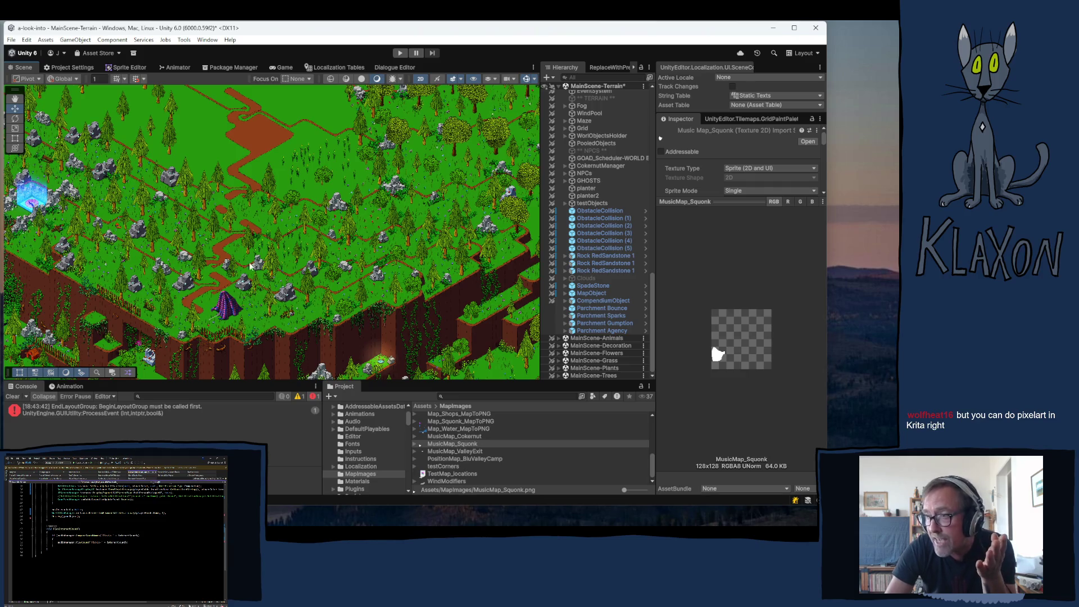
pyautogui.moveTo(197, 216)
pyautogui.mouseDown()
pyautogui.moveTo(177, 284)
pyautogui.moveTo(314, 202)
pyautogui.mouseUp()
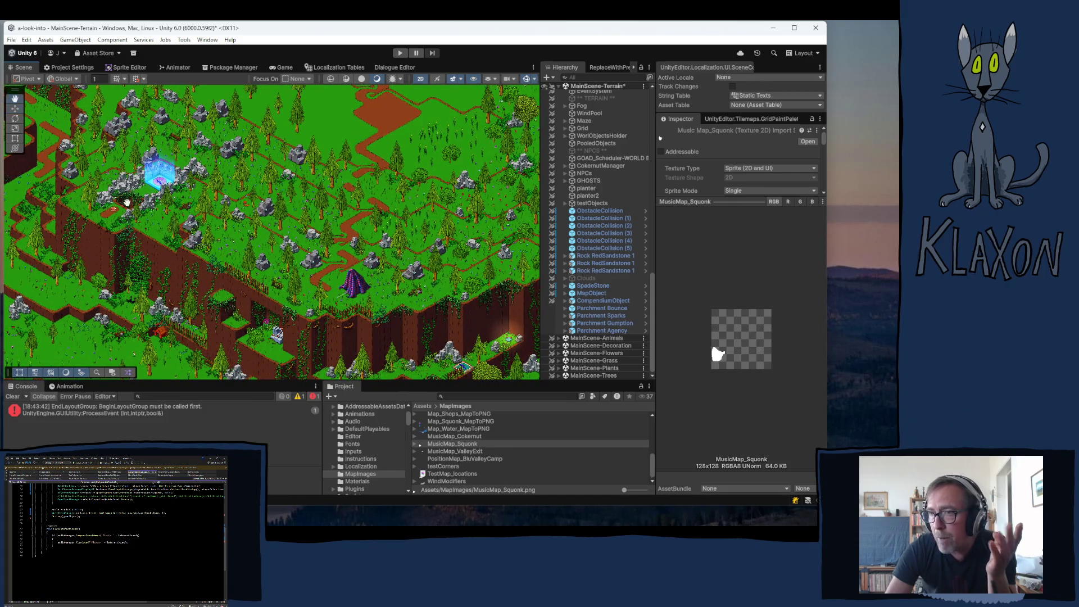
pyautogui.moveTo(84, 202)
pyautogui.mouseDown()
pyautogui.moveTo(207, 205)
pyautogui.moveTo(243, 232)
pyautogui.mouseUp()
pyautogui.moveTo(122, 200)
pyautogui.mouseDown()
pyautogui.moveTo(182, 210)
pyautogui.moveTo(167, 251)
pyautogui.moveTo(182, 268)
pyautogui.mouseUp()
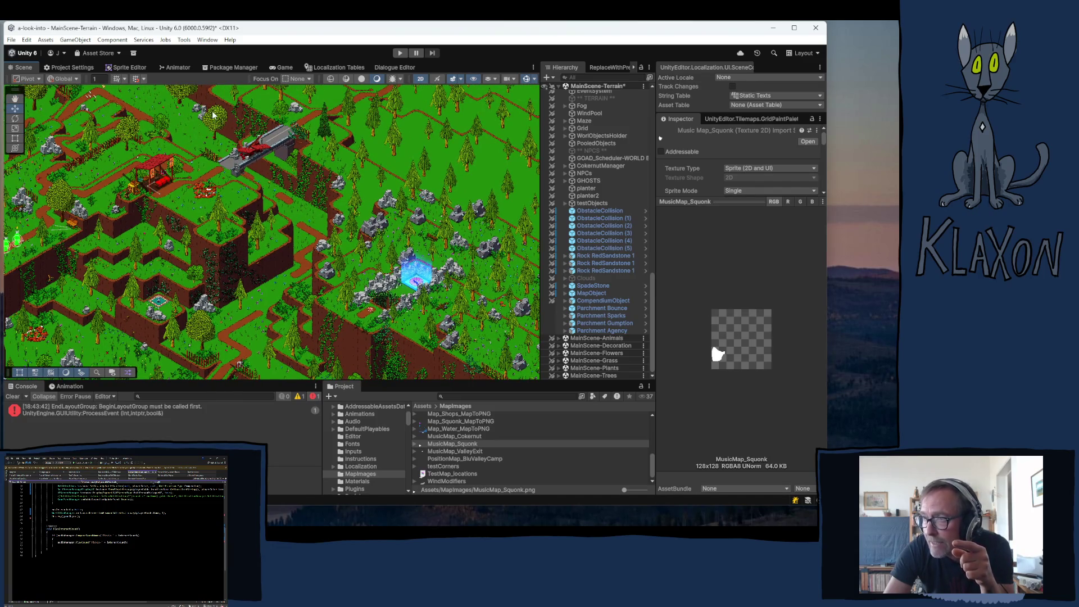
pyautogui.moveTo(187, 109); pyautogui.dragTo(233, 199)
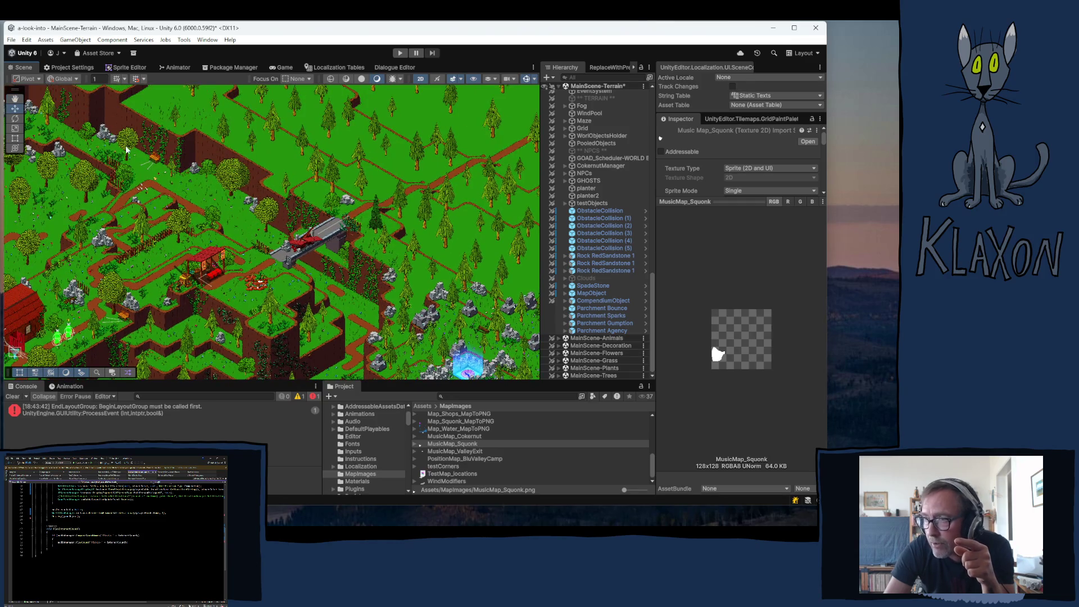
pyautogui.moveTo(65, 139)
pyautogui.mouseDown()
pyautogui.moveTo(232, 183)
pyautogui.moveTo(174, 151)
pyautogui.moveTo(141, 190)
pyautogui.moveTo(155, 181)
pyautogui.mouseUp()
pyautogui.moveTo(71, 296); pyautogui.dragTo(176, 227)
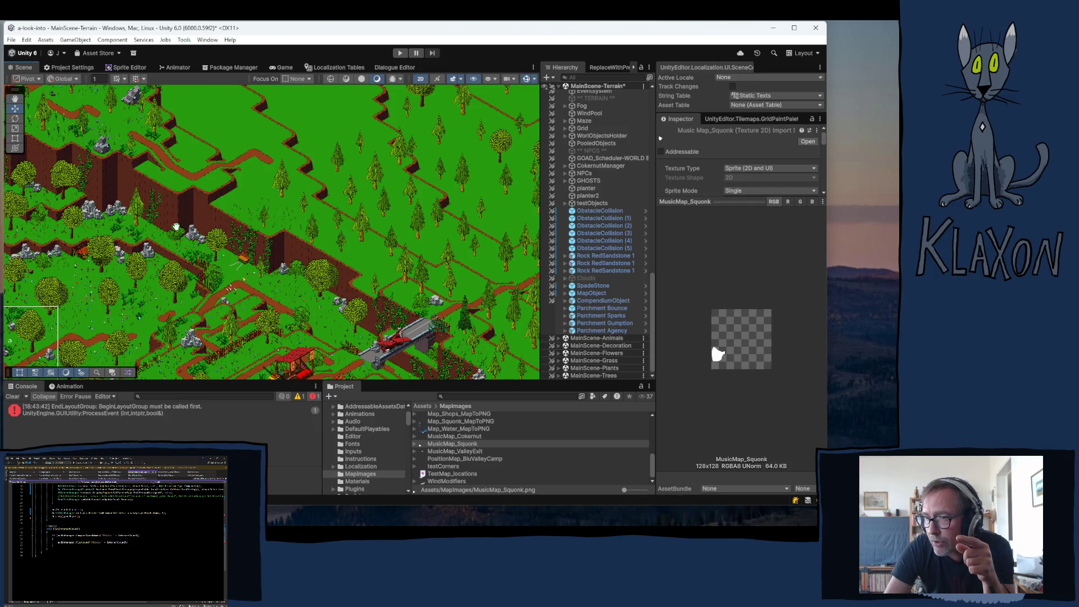
pyautogui.moveTo(27, 173)
pyautogui.mouseDown()
pyautogui.moveTo(115, 209)
pyautogui.moveTo(165, 246)
pyautogui.mouseUp()
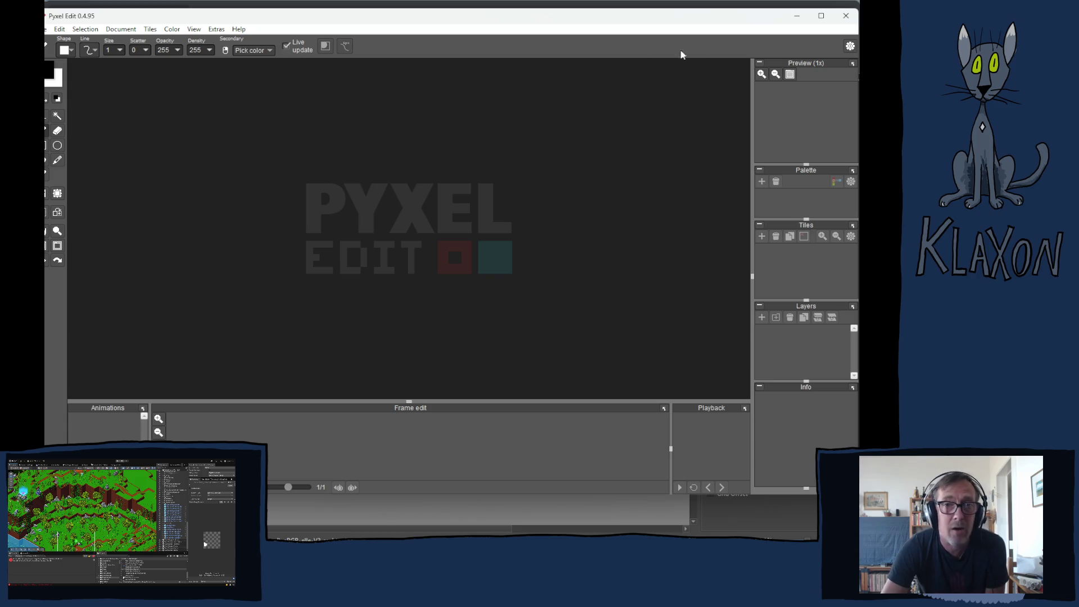
# - Close Pyxel Edit, bring Krita forward, and save the Notifications.kra artwork
pyautogui.click(846, 18)
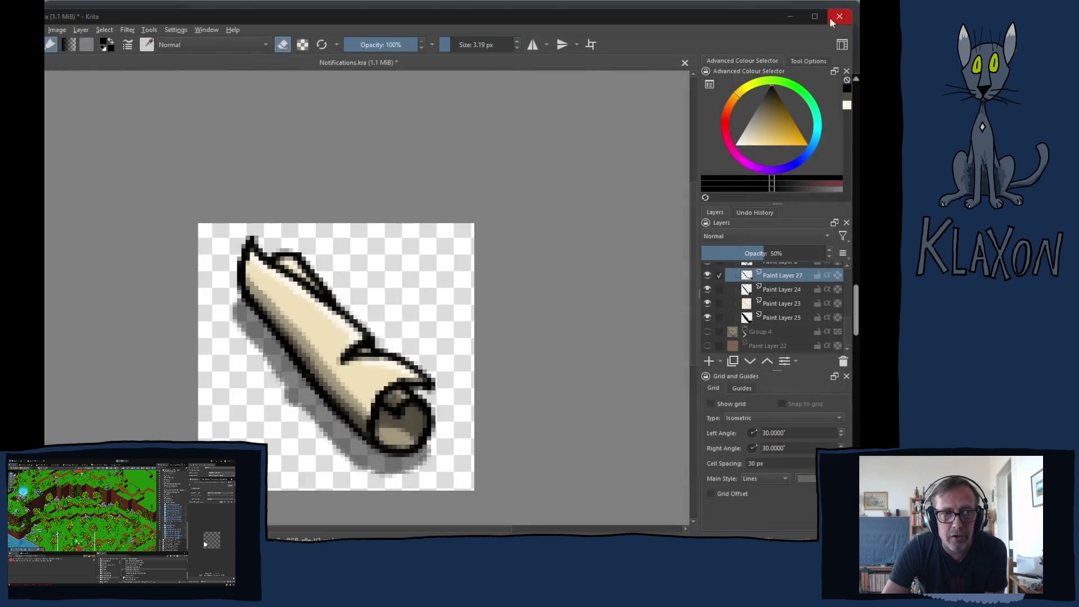
pyautogui.click(469, 24)
pyautogui.moveTo(454, 19); pyautogui.dragTo(462, 12)
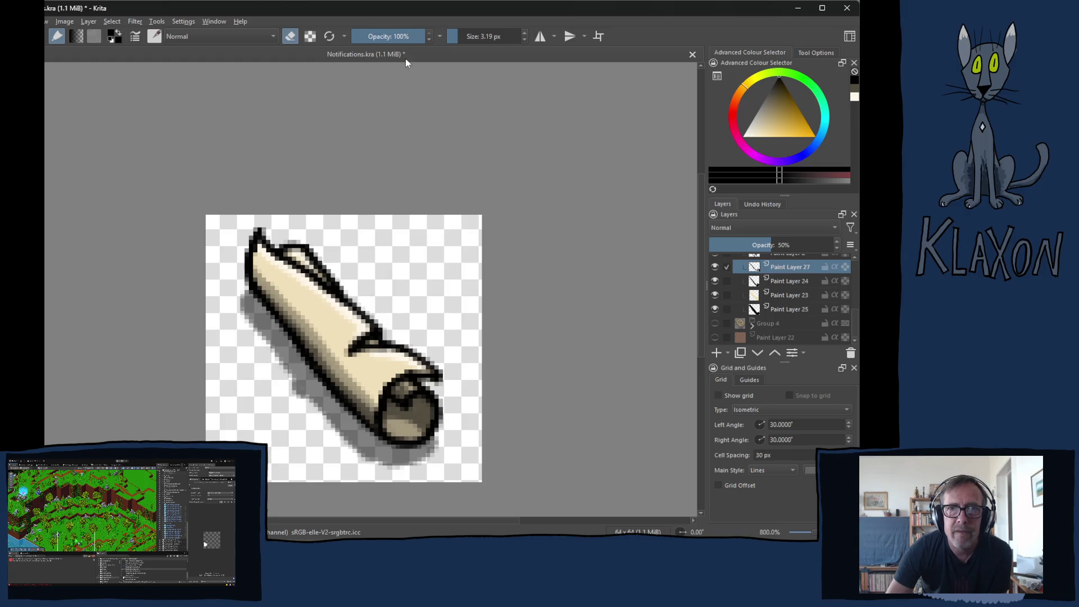
pyautogui.hotkey('ctrl', 's')
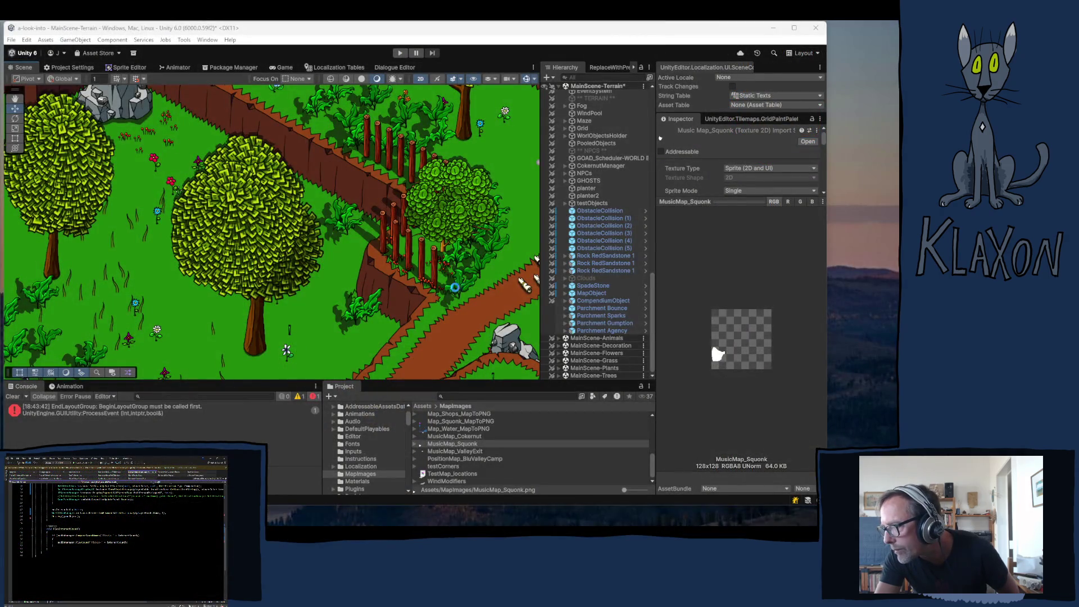
# - Select Parchment Agency, frame it, and move it to the current view
pyautogui.click(596, 331)
pyautogui.press('f')
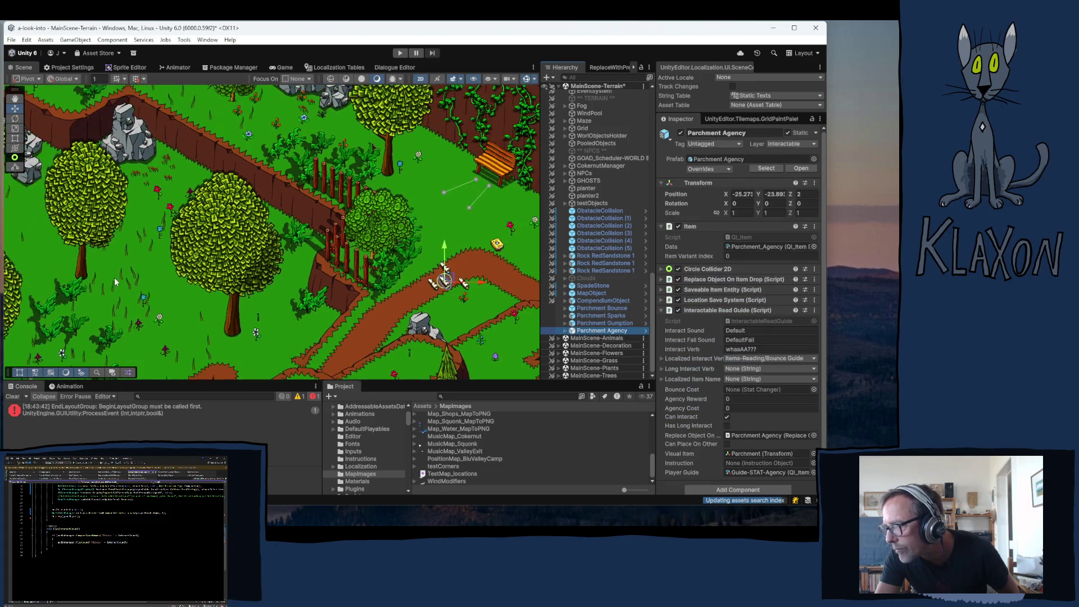
pyautogui.moveTo(114, 282); pyautogui.dragTo(197, 260)
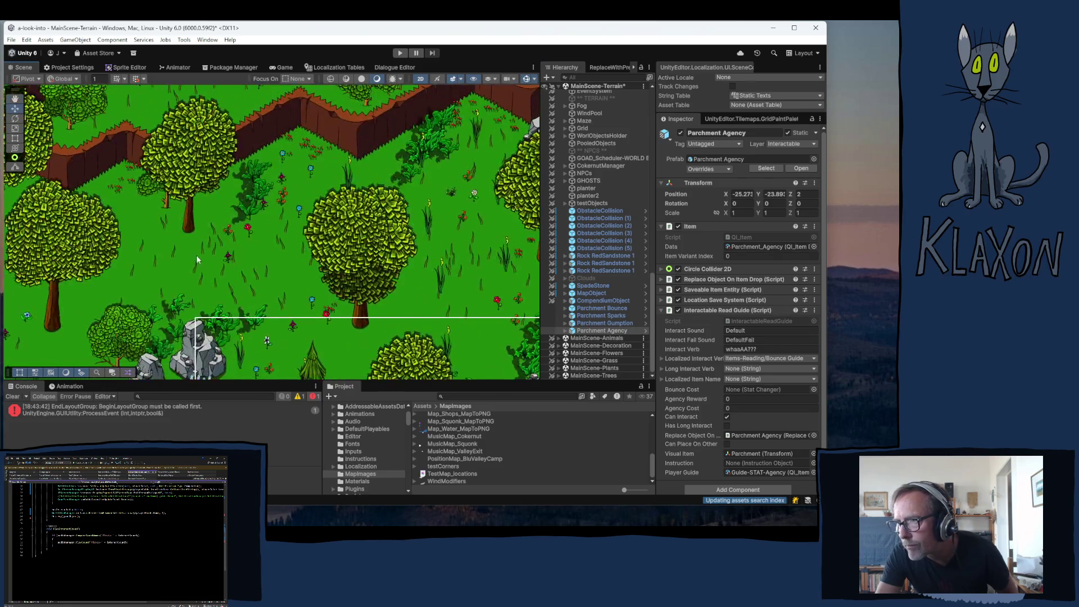
pyautogui.press('f')
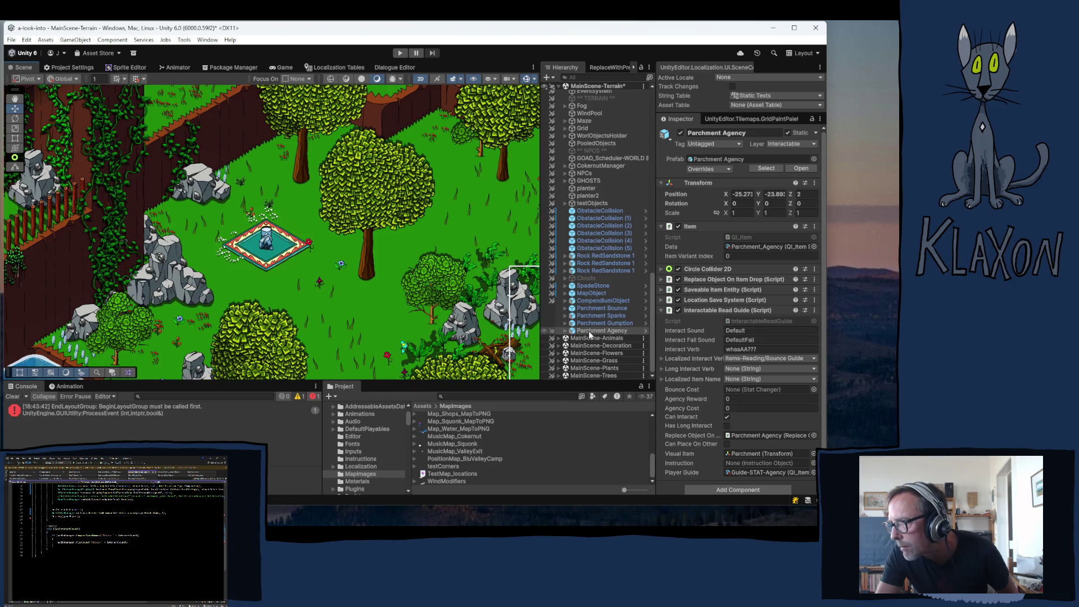
pyautogui.rightClick(589, 334)
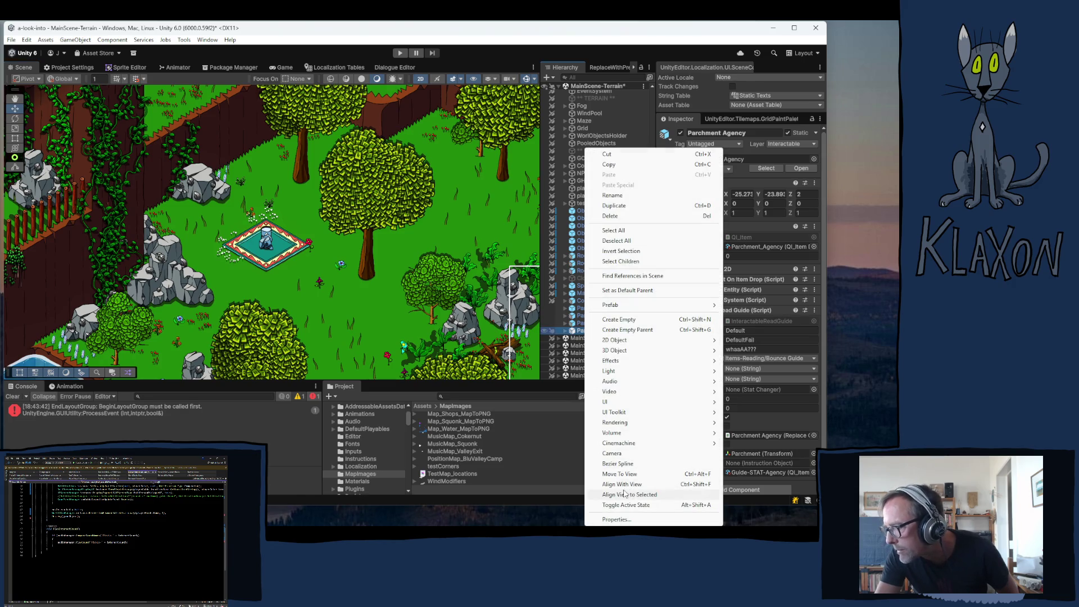
pyautogui.click(618, 474)
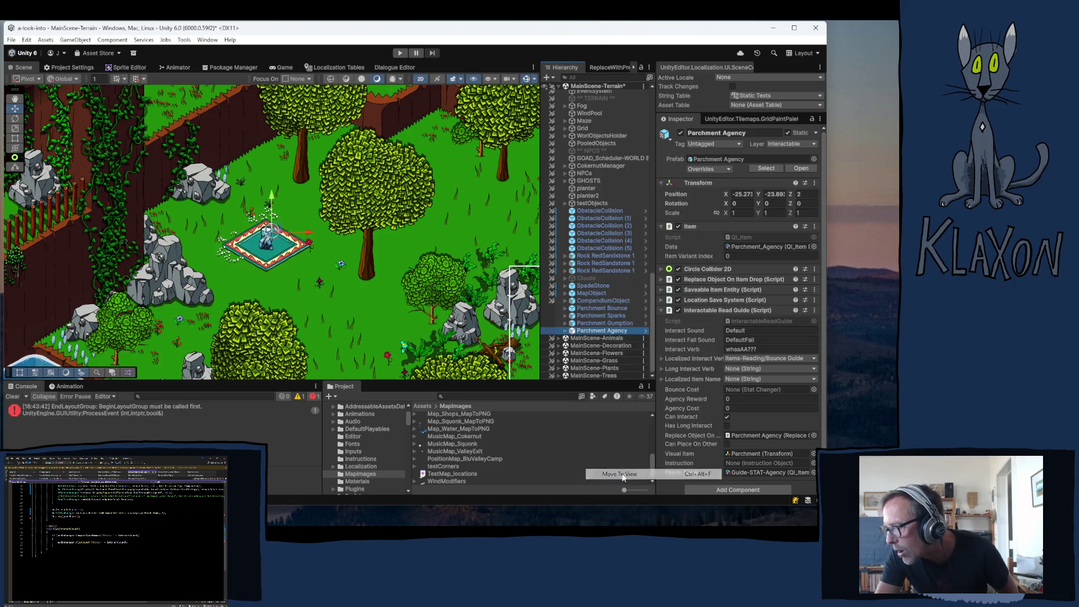
# - Set its Z position to 1 and nudge it beside the teal carpet
pyautogui.click(808, 195)
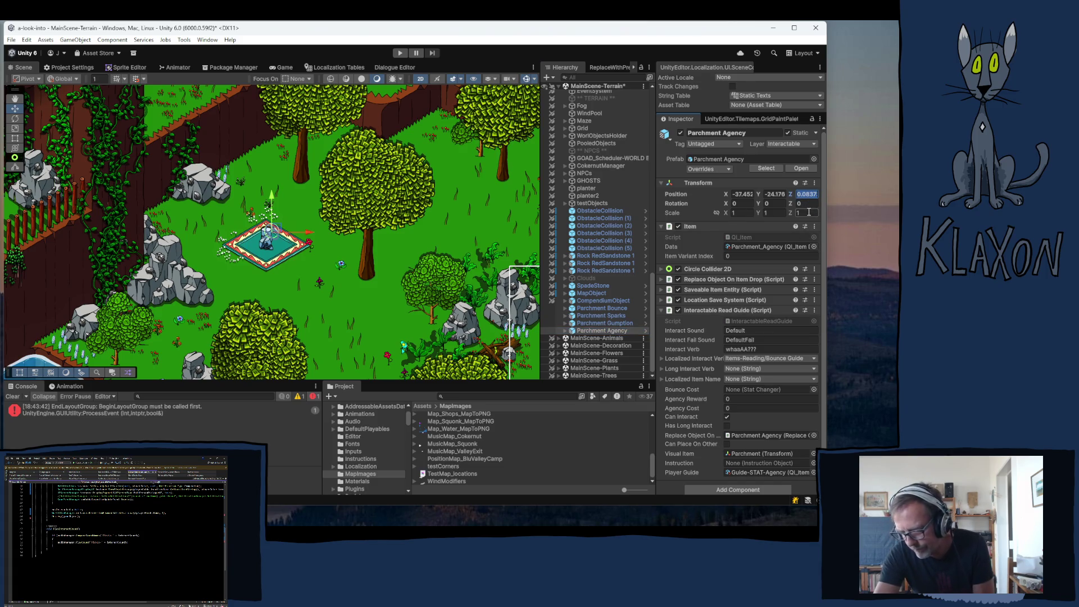
pyautogui.write('1')
pyautogui.press('Return')
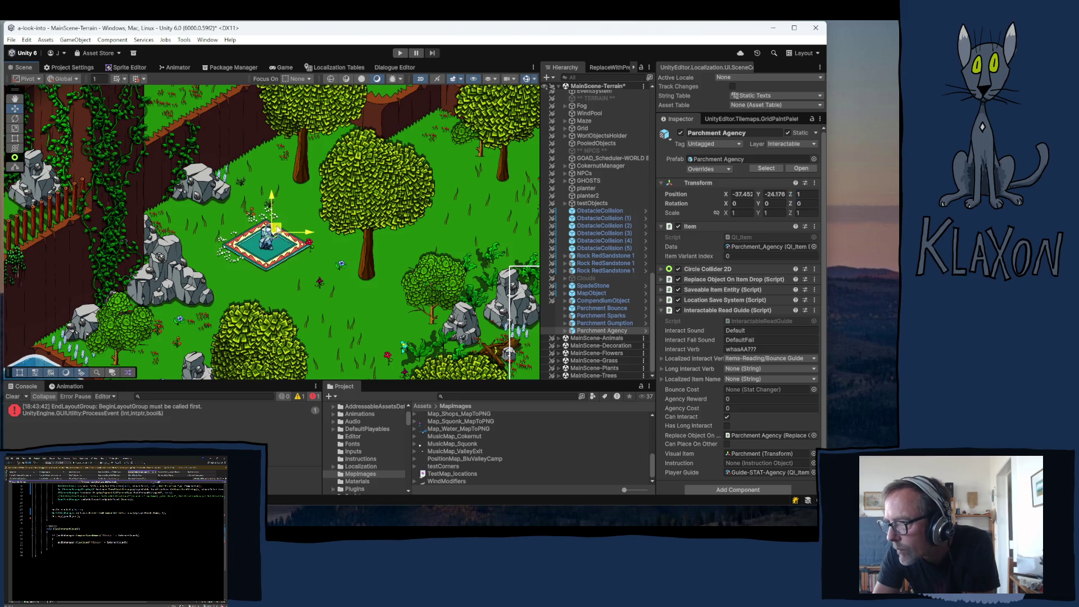
pyautogui.moveTo(276, 228)
pyautogui.mouseDown()
pyautogui.moveTo(227, 247)
pyautogui.moveTo(270, 264)
pyautogui.moveTo(311, 256)
pyautogui.moveTo(216, 239)
pyautogui.moveTo(209, 275)
pyautogui.moveTo(253, 289)
pyautogui.moveTo(388, 283)
pyautogui.moveTo(284, 214)
pyautogui.moveTo(207, 240)
pyautogui.mouseUp()
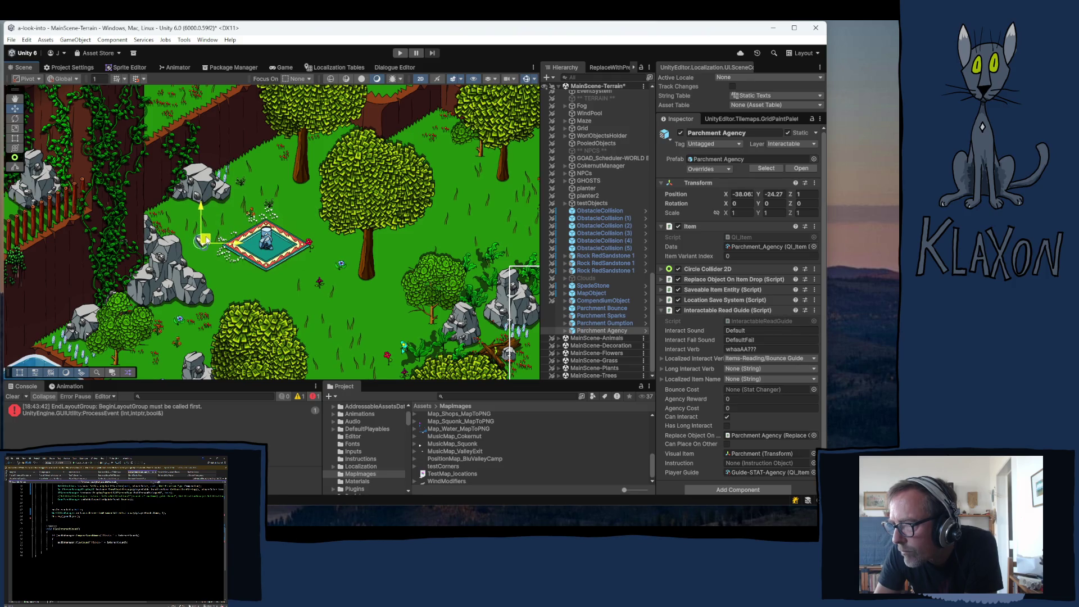
pyautogui.click(204, 250)
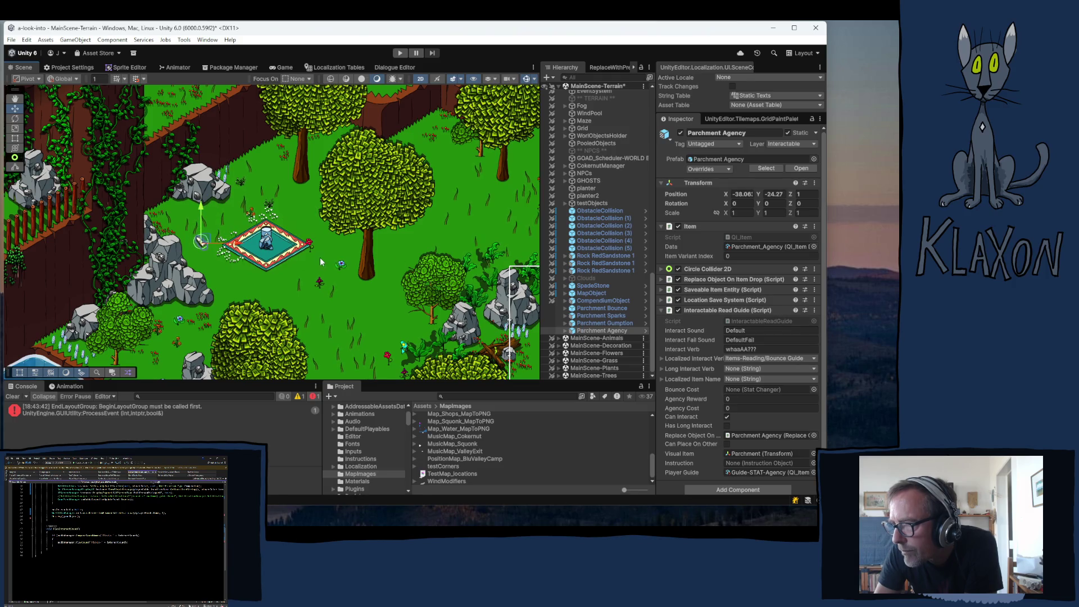
pyautogui.click(202, 242)
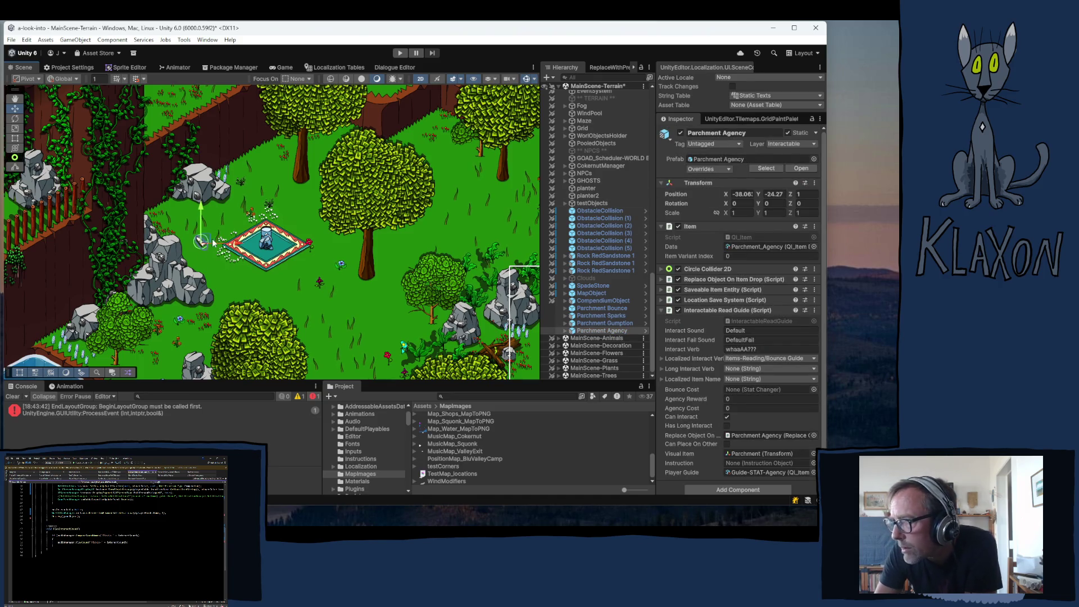
pyautogui.moveTo(203, 242); pyautogui.dragTo(205, 243)
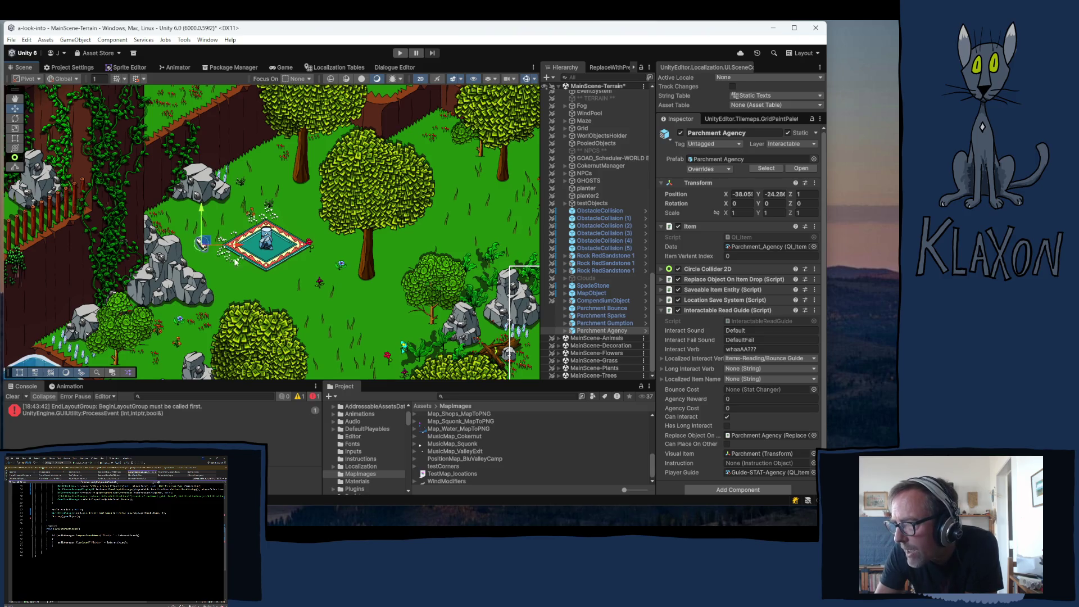
pyautogui.click(273, 285)
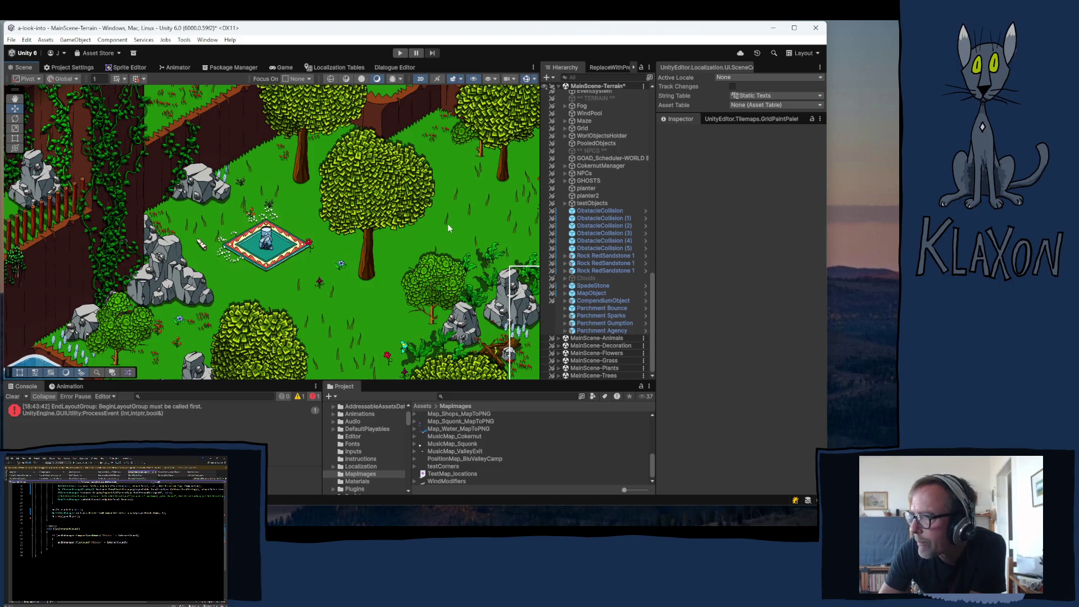
pyautogui.moveTo(435, 220)
pyautogui.mouseDown()
pyautogui.moveTo(204, 168)
pyautogui.moveTo(74, 108)
pyautogui.moveTo(635, 216)
pyautogui.moveTo(278, 299)
pyautogui.moveTo(81, 283)
pyautogui.mouseUp()
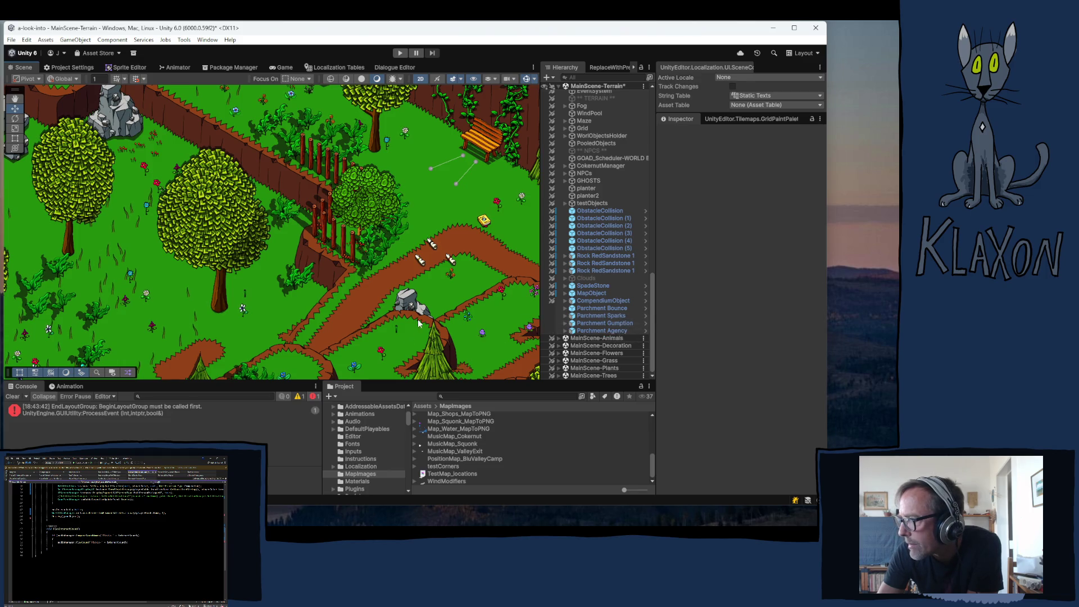
pyautogui.click(589, 325)
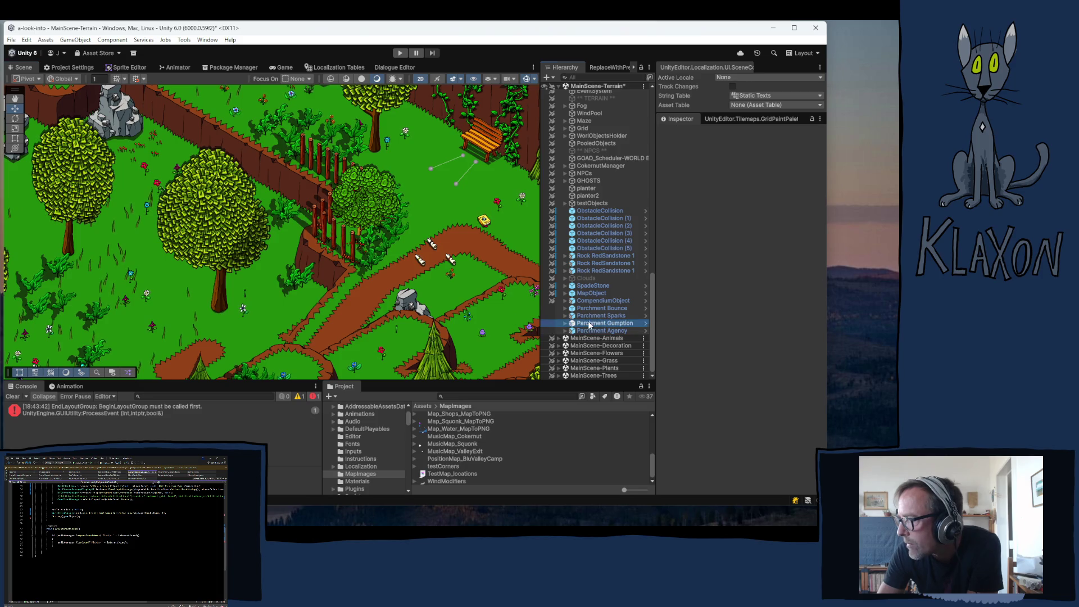
# - Frame Parchment Gumption and pan the map toward the red-roofed house
pyautogui.press('f')
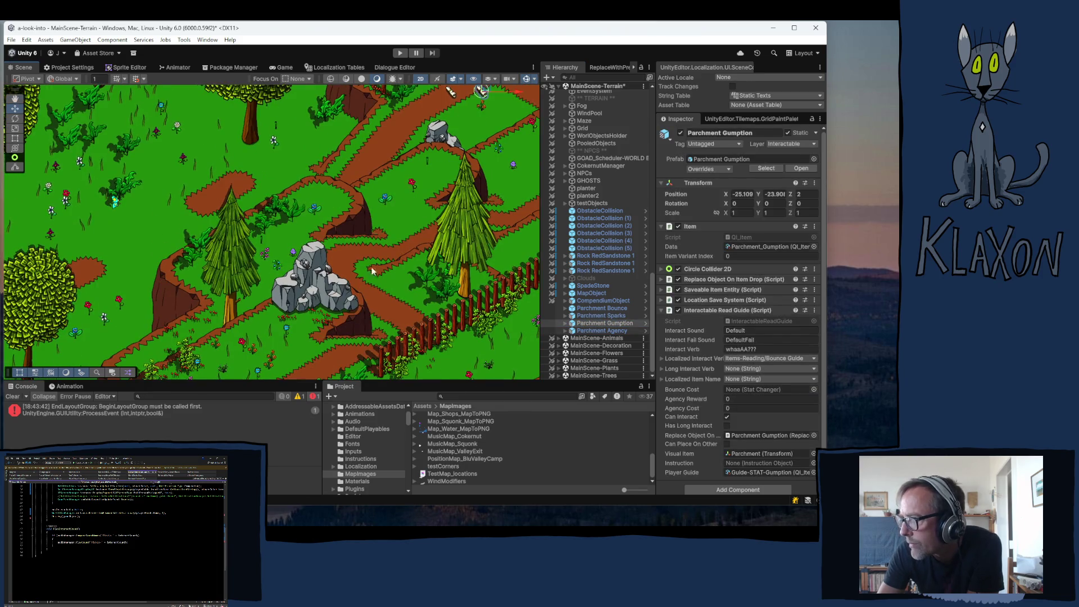
pyautogui.moveTo(321, 320)
pyautogui.mouseDown()
pyautogui.moveTo(378, 256)
pyautogui.moveTo(387, 208)
pyautogui.mouseUp()
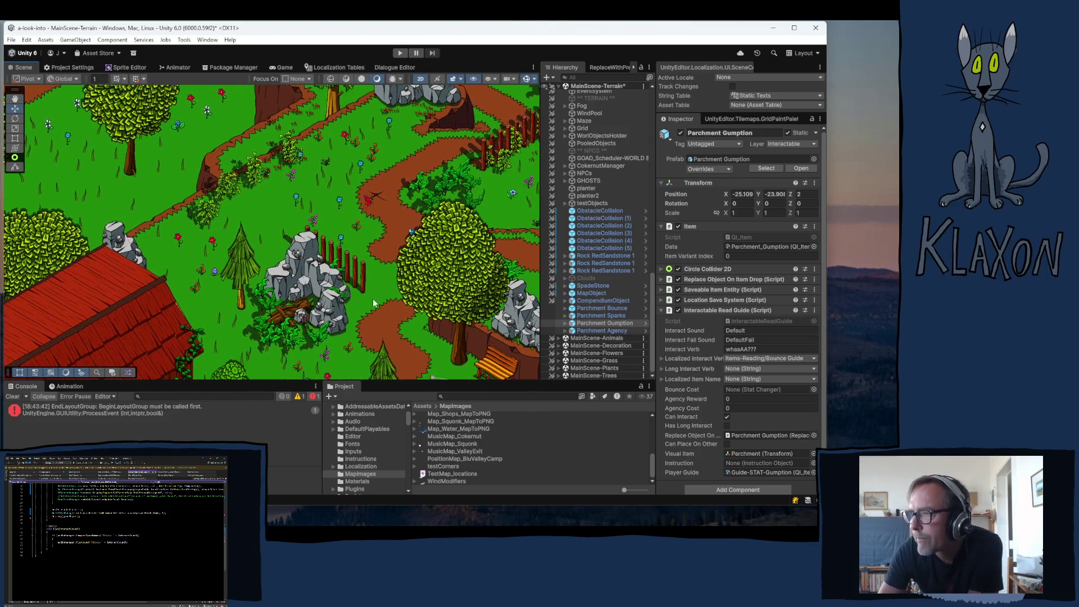
pyautogui.moveTo(379, 266); pyautogui.dragTo(388, 250)
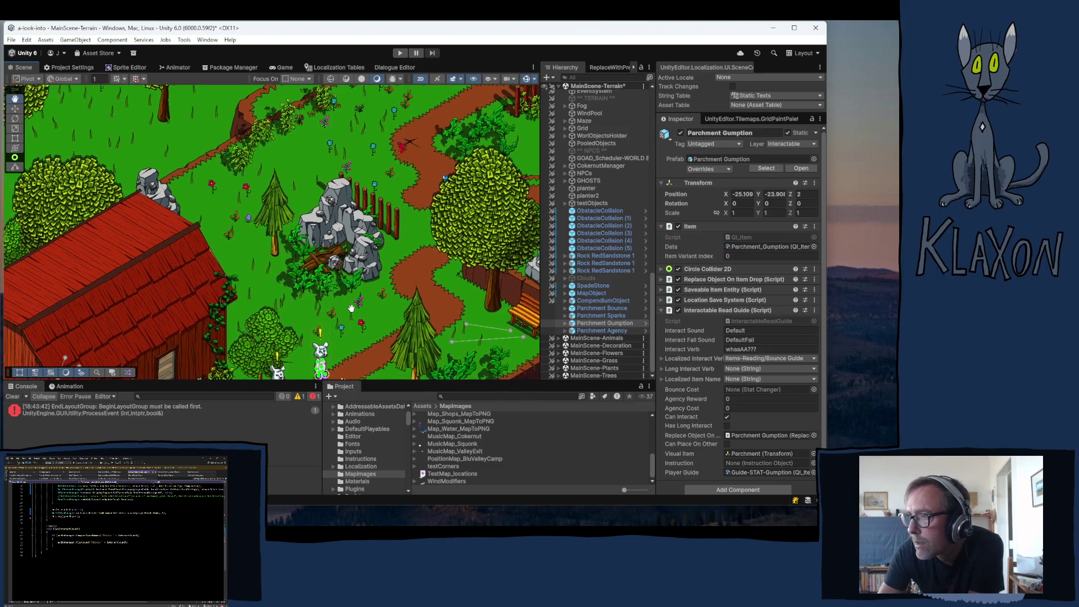